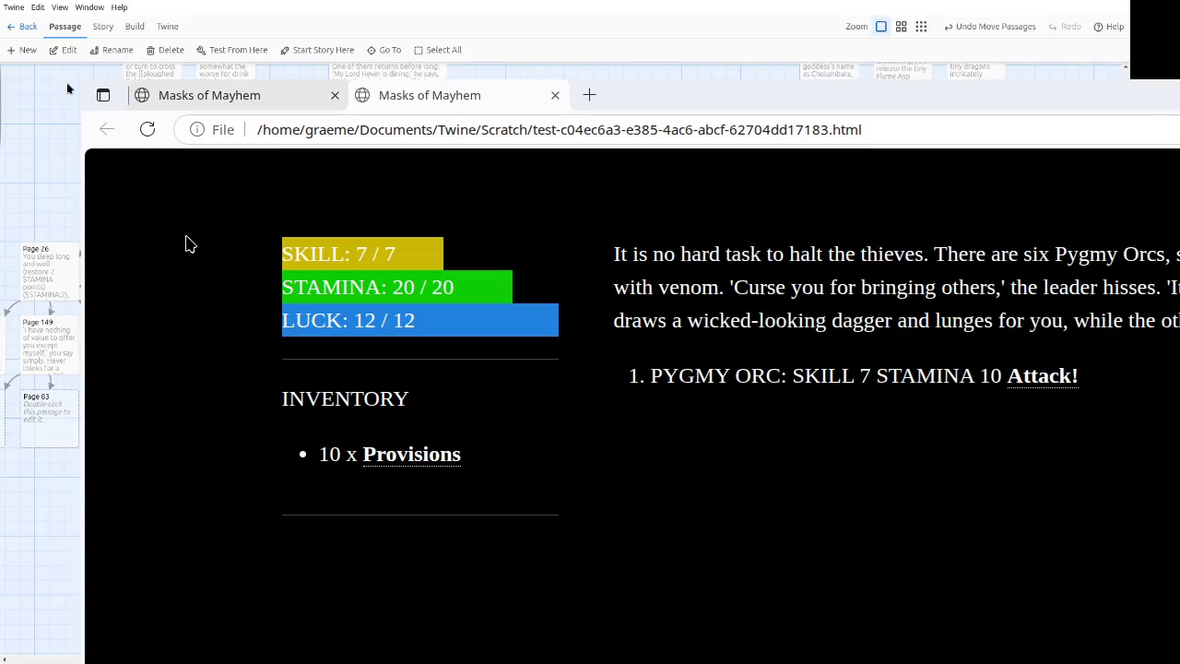
Step: Fight the Pygmy Orc for five Attack! rounds until a second orc joins at STAMINA 16/20
mouse_move(176, 223)
left_mouse_down()
mouse_move(935, 639)
mouse_move(539, 300)
mouse_move(165, 82)
mouse_move(138, 43)
mouse_move(126, 108)
mouse_move(95, 90)
mouse_move(273, 222)
left_mouse_up()
mouse_move(667, 491)
left_mouse_down()
mouse_move(479, 321)
mouse_move(222, 147)
mouse_move(197, 85)
mouse_move(189, 91)
mouse_move(200, 72)
mouse_move(200, 113)
mouse_move(186, 73)
left_mouse_up()
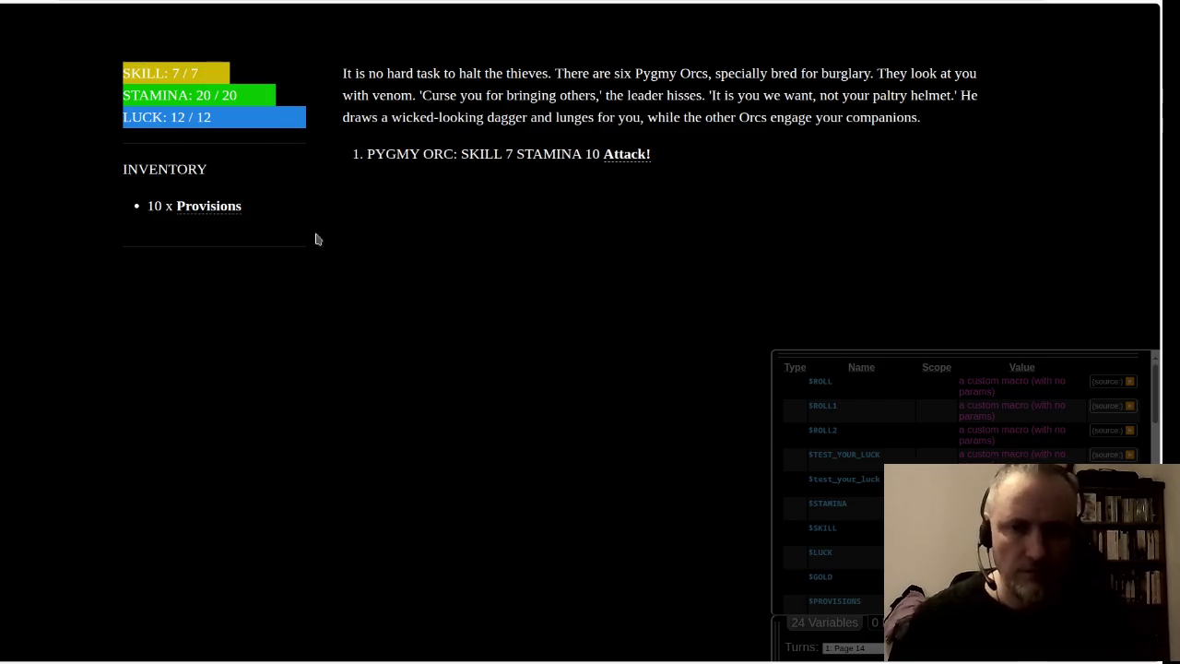
left_click(625, 156)
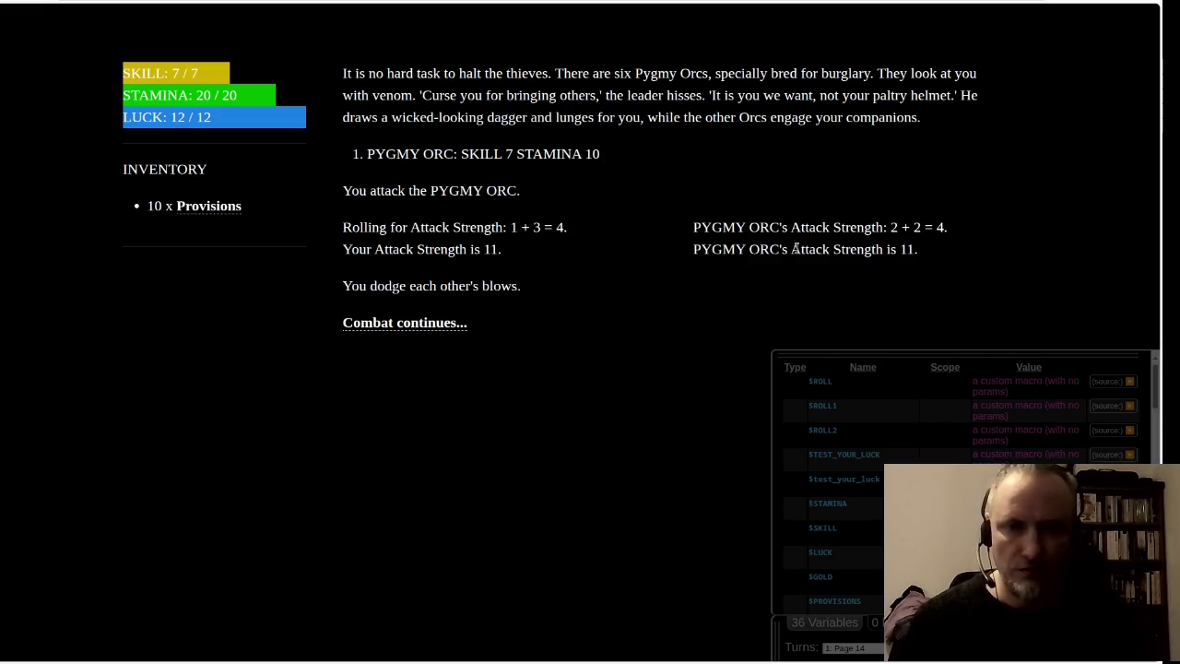
left_click(411, 325)
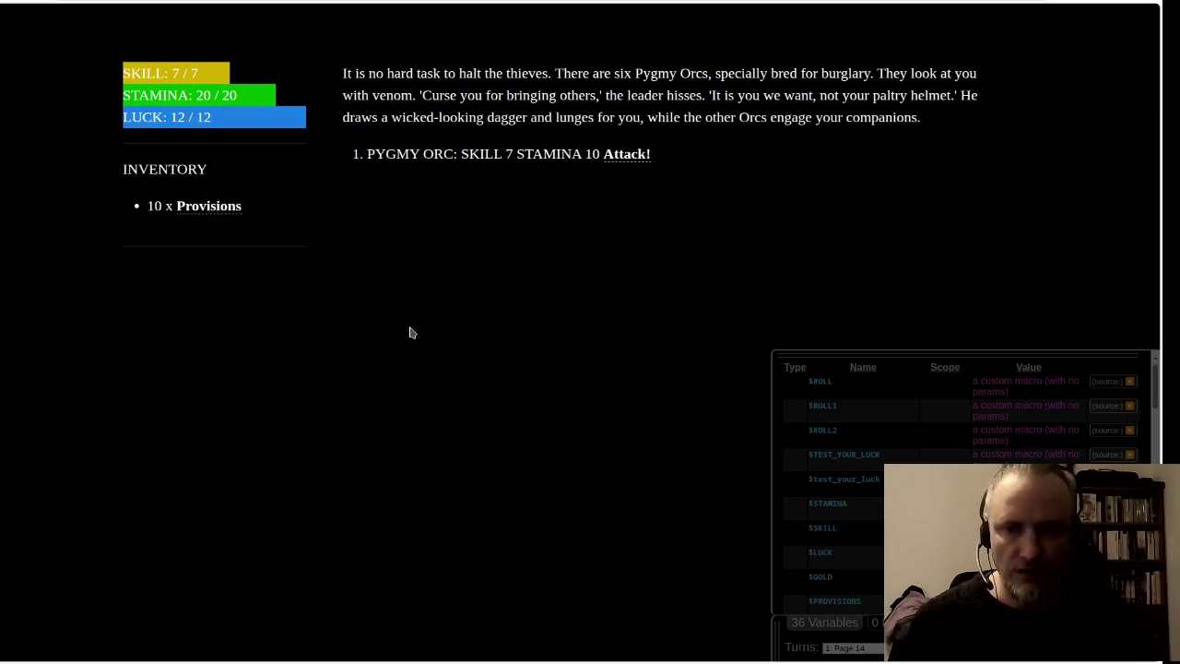
left_click(625, 155)
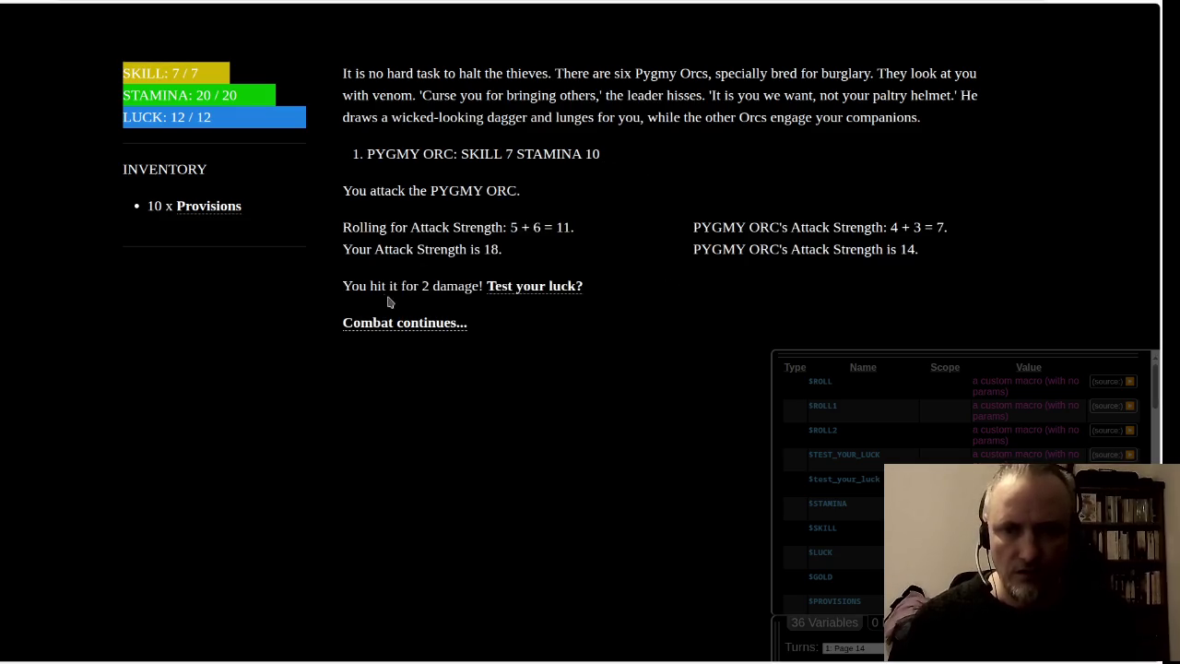
left_click(428, 322)
left_click(606, 155)
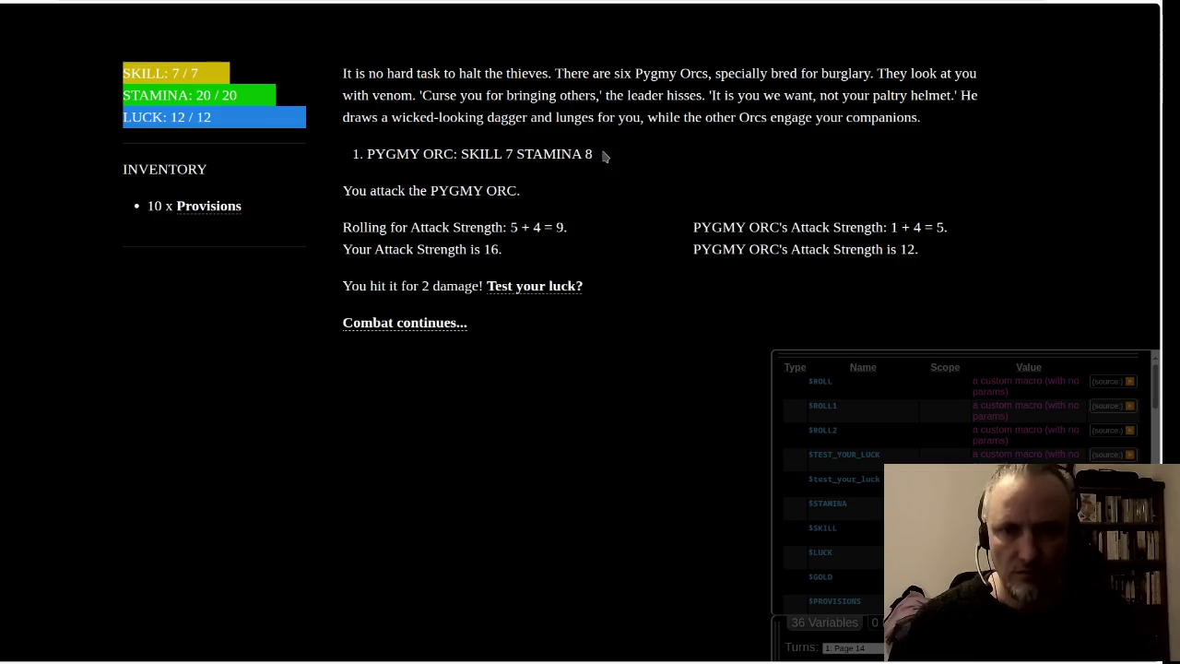
left_click(396, 324)
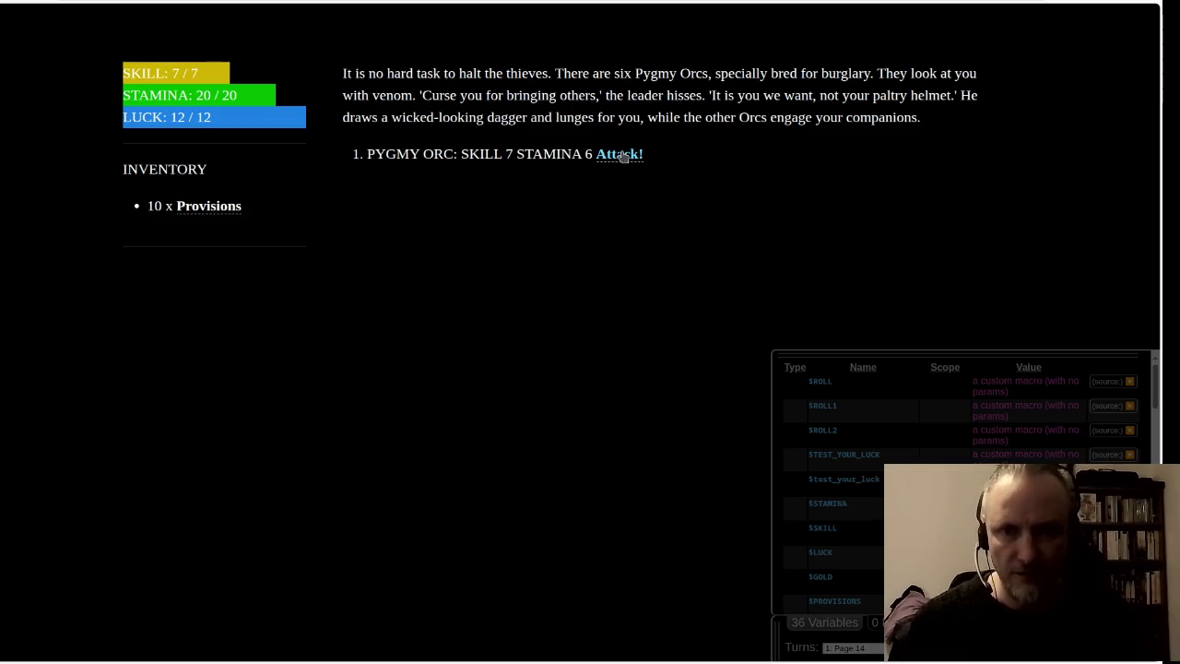
left_click(623, 155)
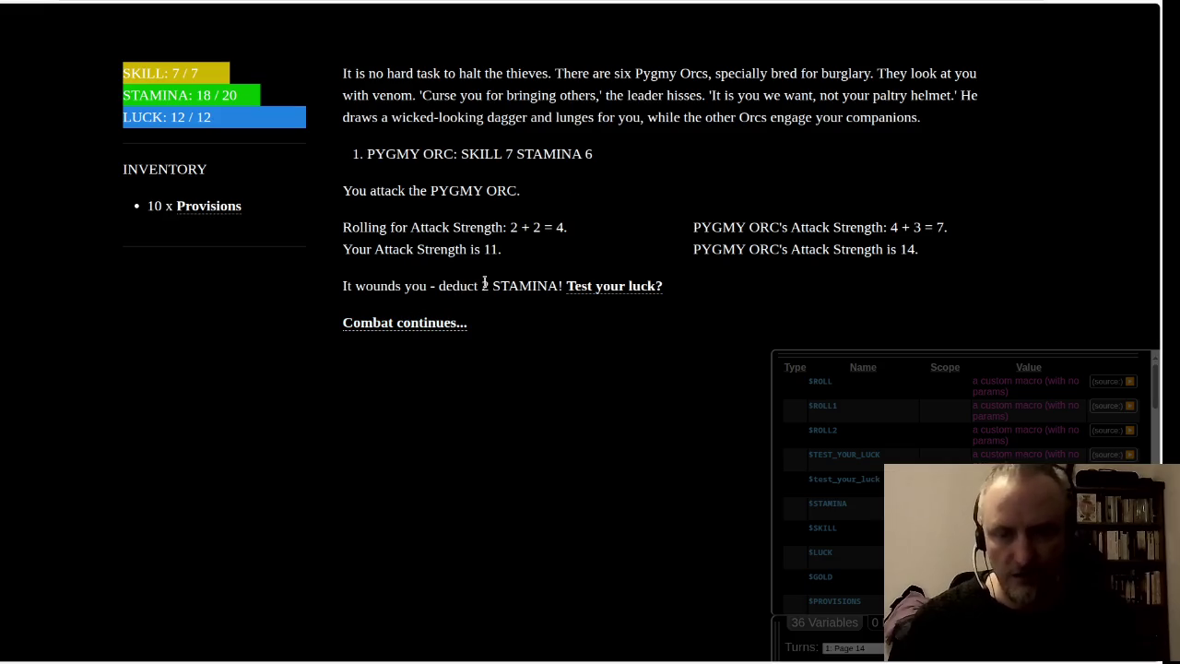
left_click(406, 327)
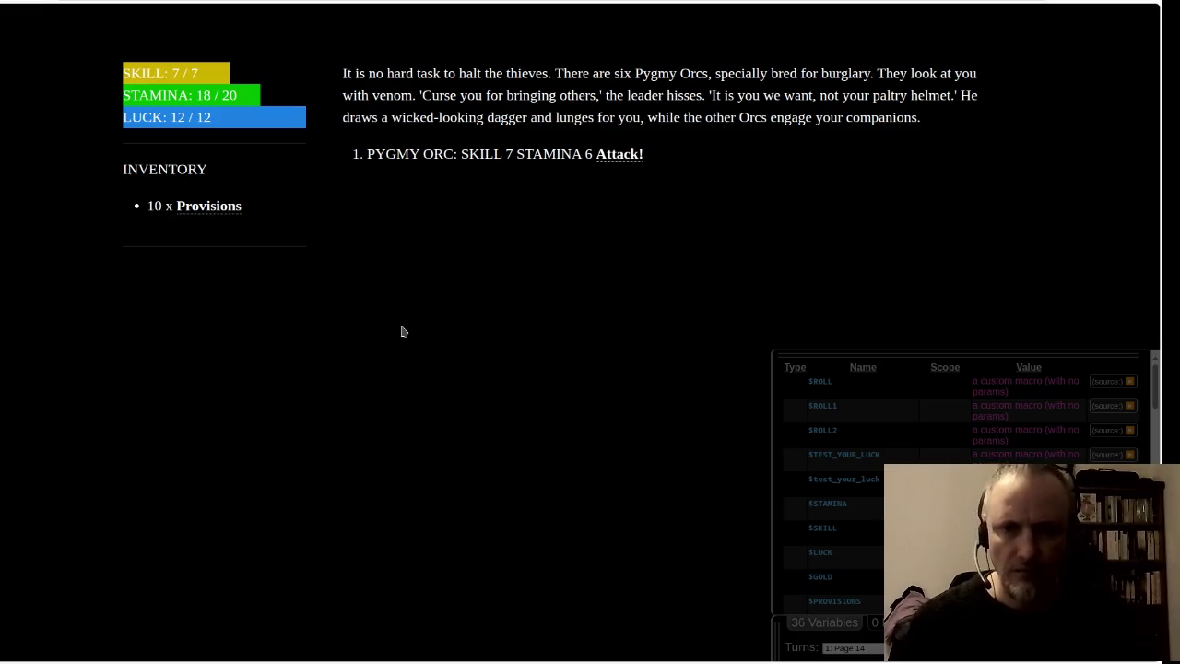
left_click(633, 158)
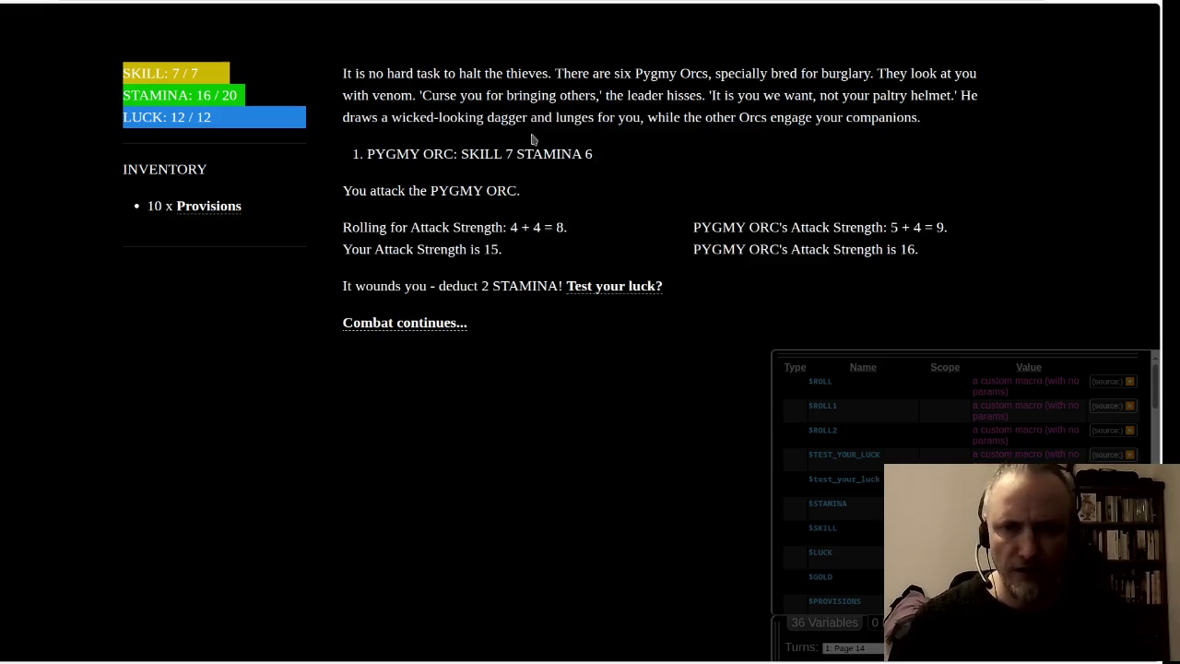
left_click(411, 328)
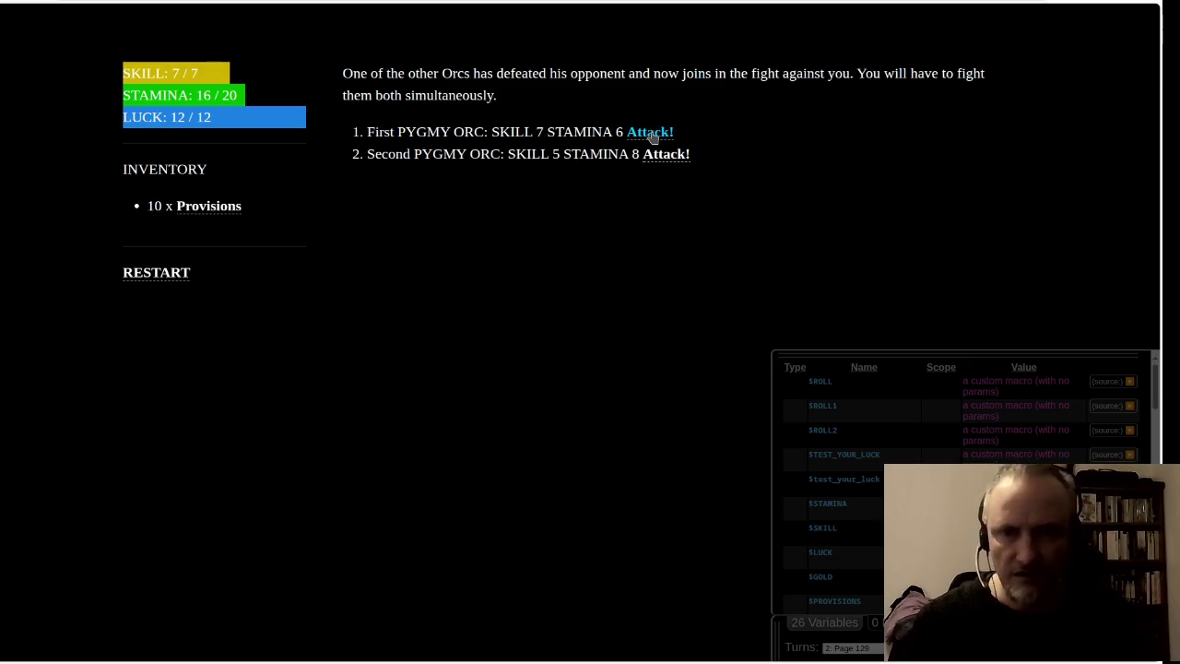
Step: Attack the First Pygmy Orc twice, dropping STAMINA to 14/20, then return to the Twine story map
left_click(651, 134)
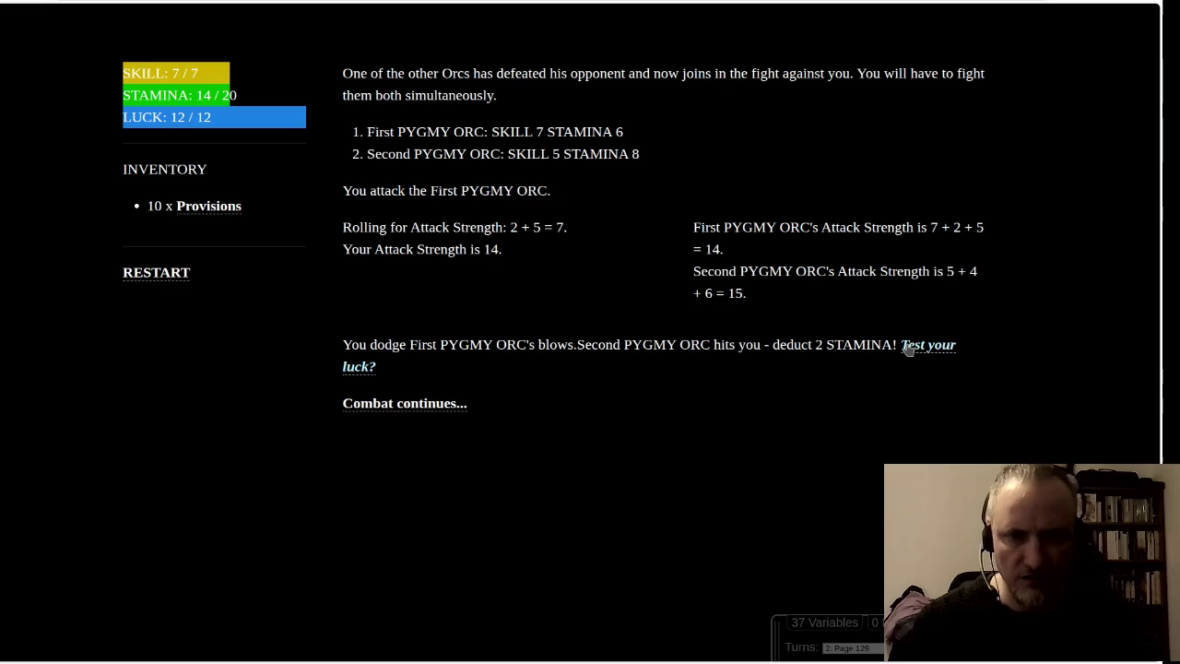
left_click(402, 406)
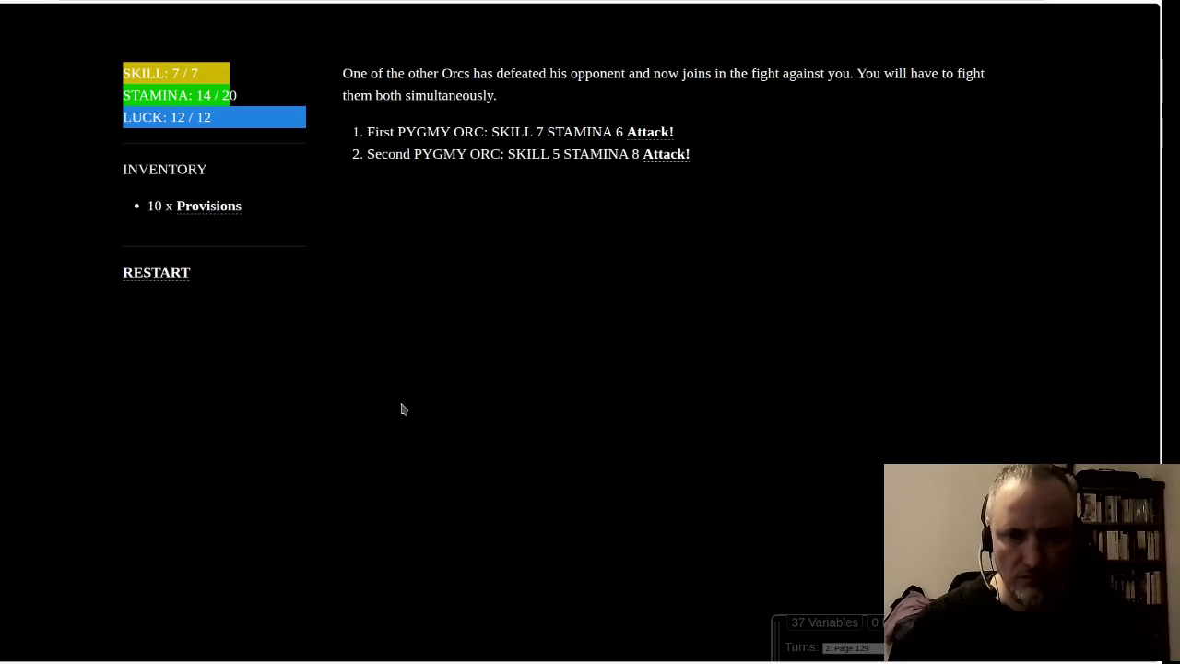
left_click(649, 133)
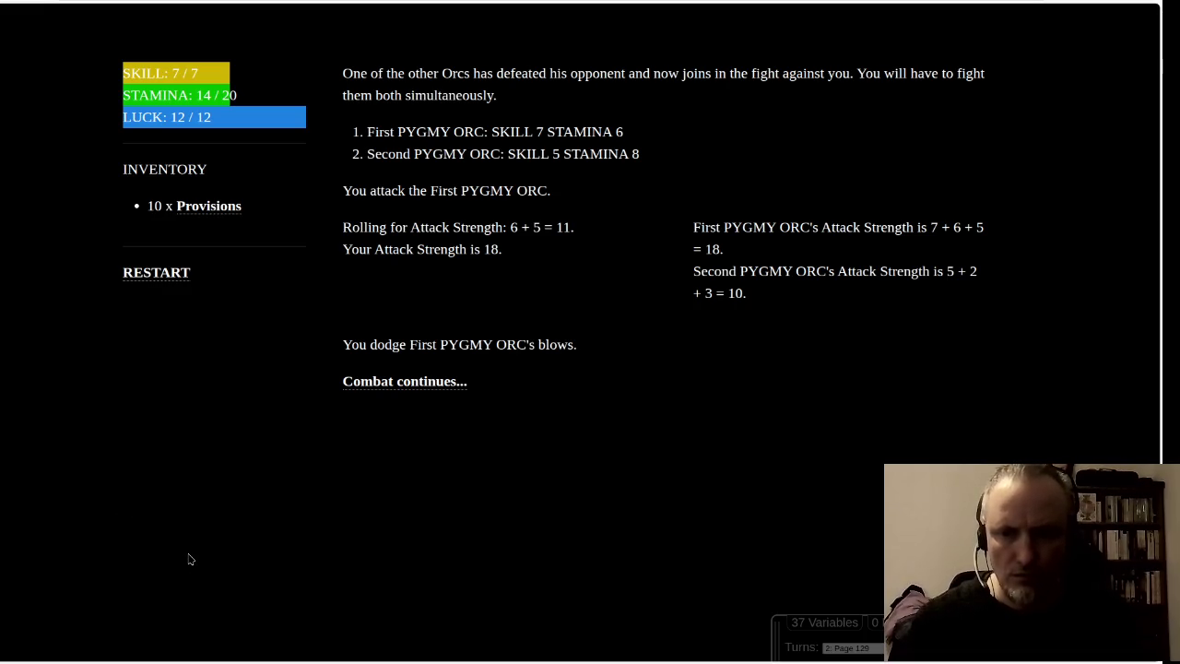
key("alt+Tab")
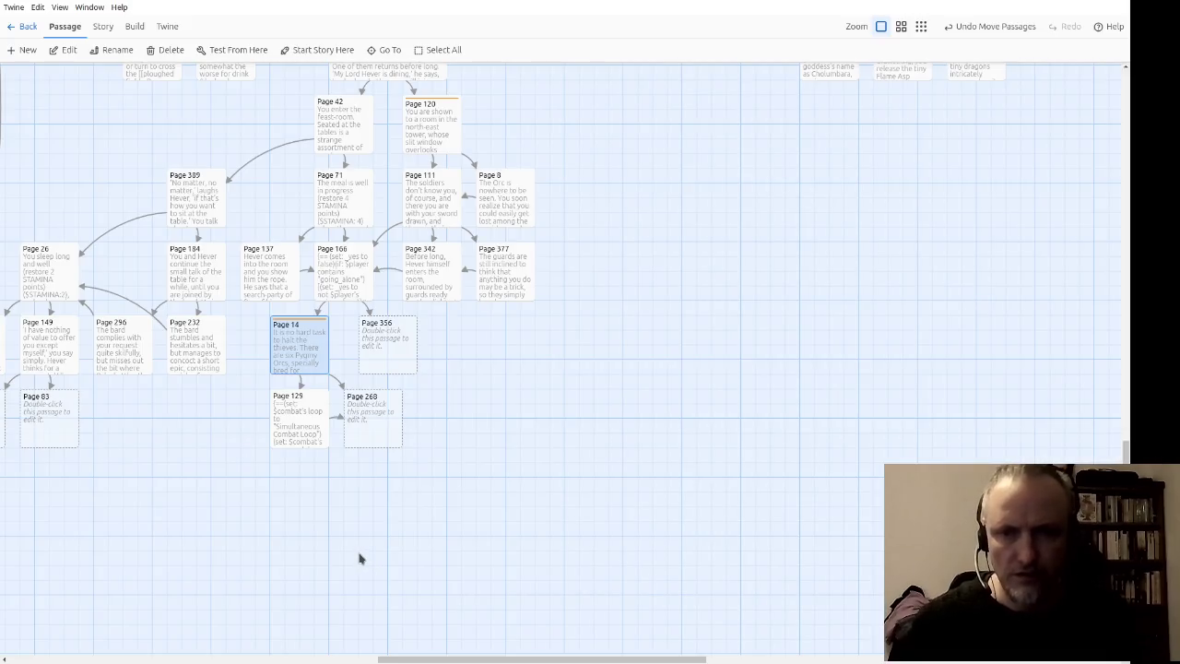
Step: In Simultaneous Combat Results, put a <br/> on its own line after the 'You dodge … blows.' text
left_click_drag(105, 413, 861, 576)
scroll(295, 543, "up", 5)
scroll(400, 429, "left", 10)
scroll(365, 398, "up", 15)
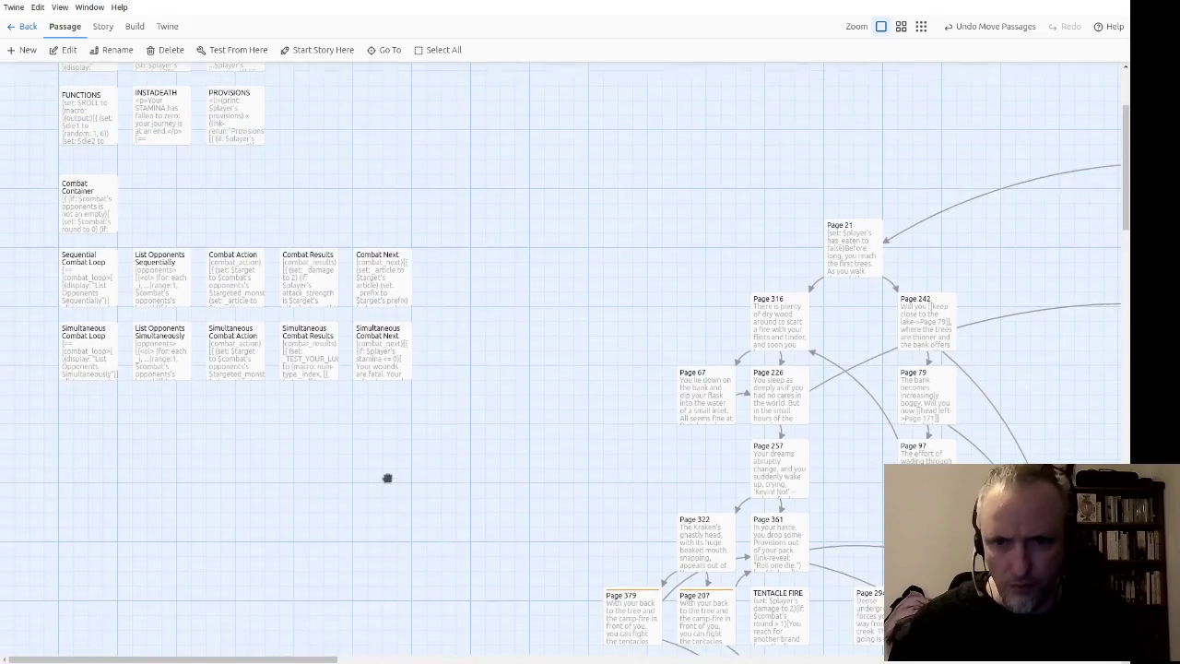
double_click(316, 341)
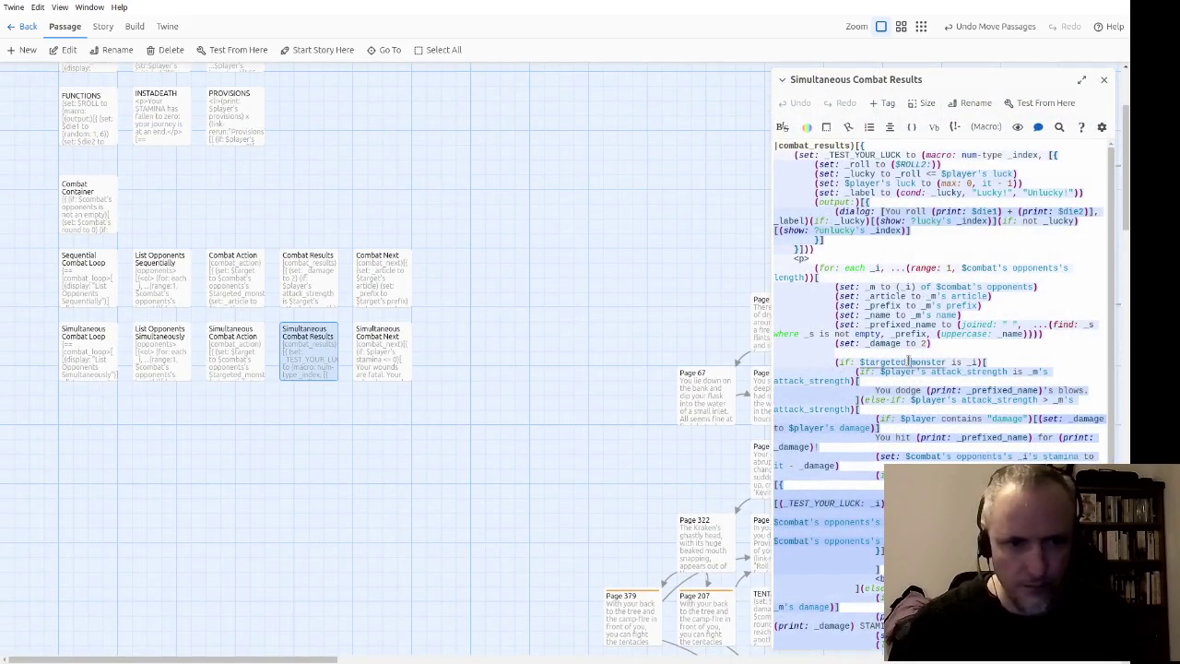
left_click(1081, 79)
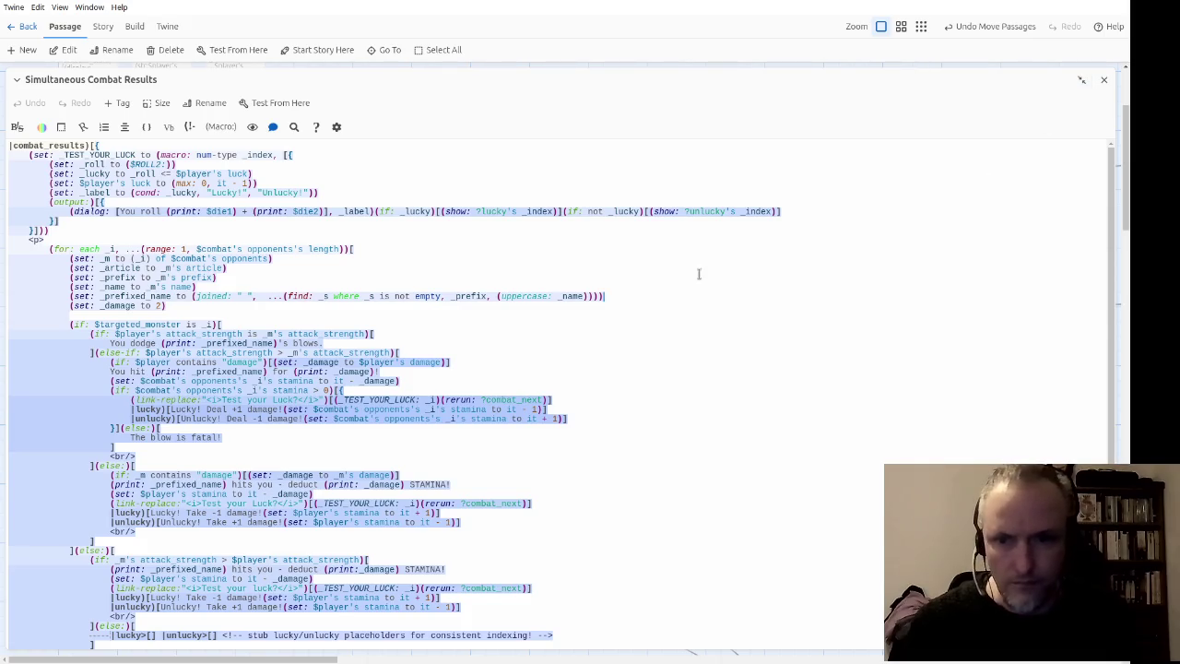
scroll(582, 322, "down", 2)
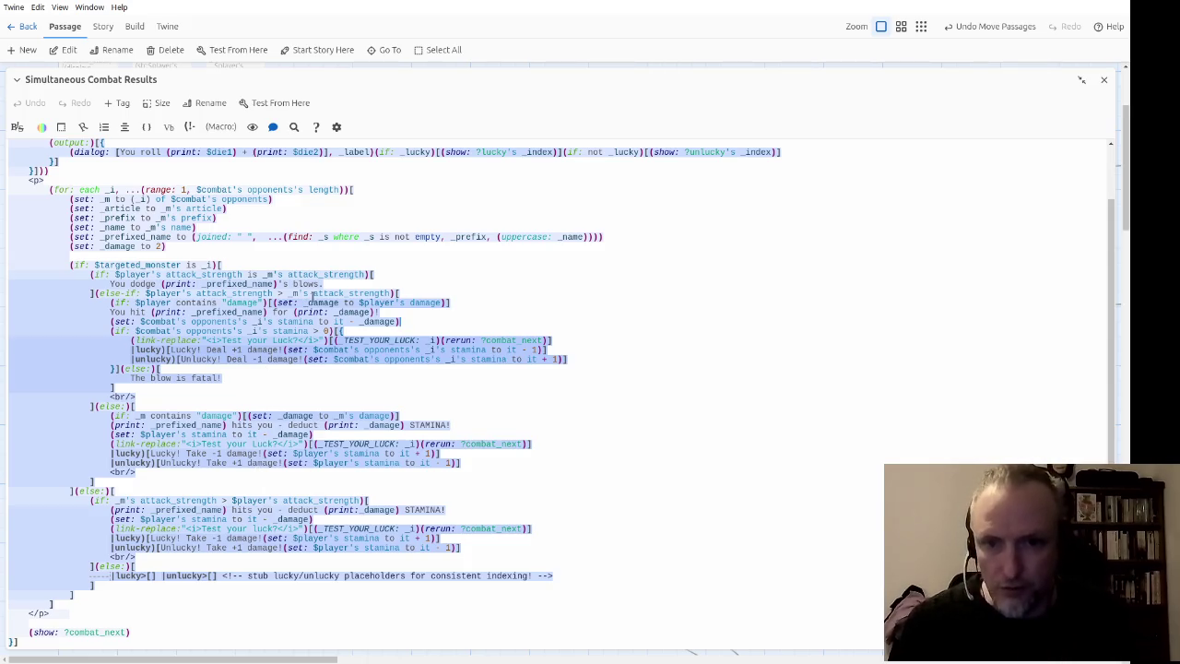
type("<br/>")
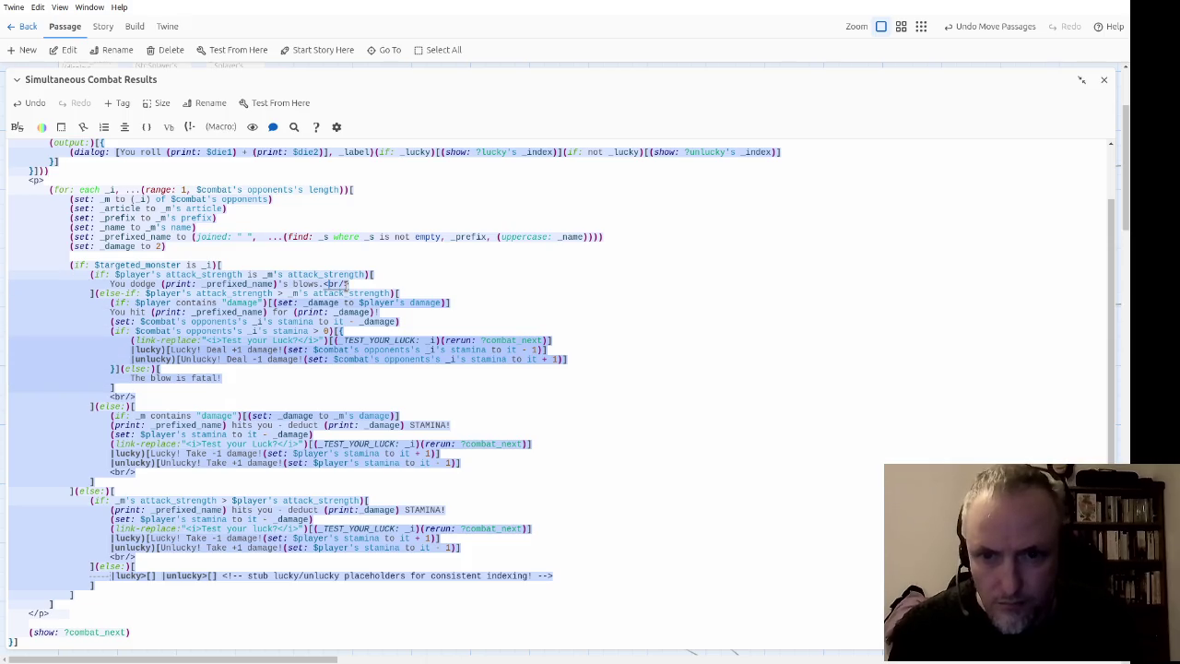
key("Return")
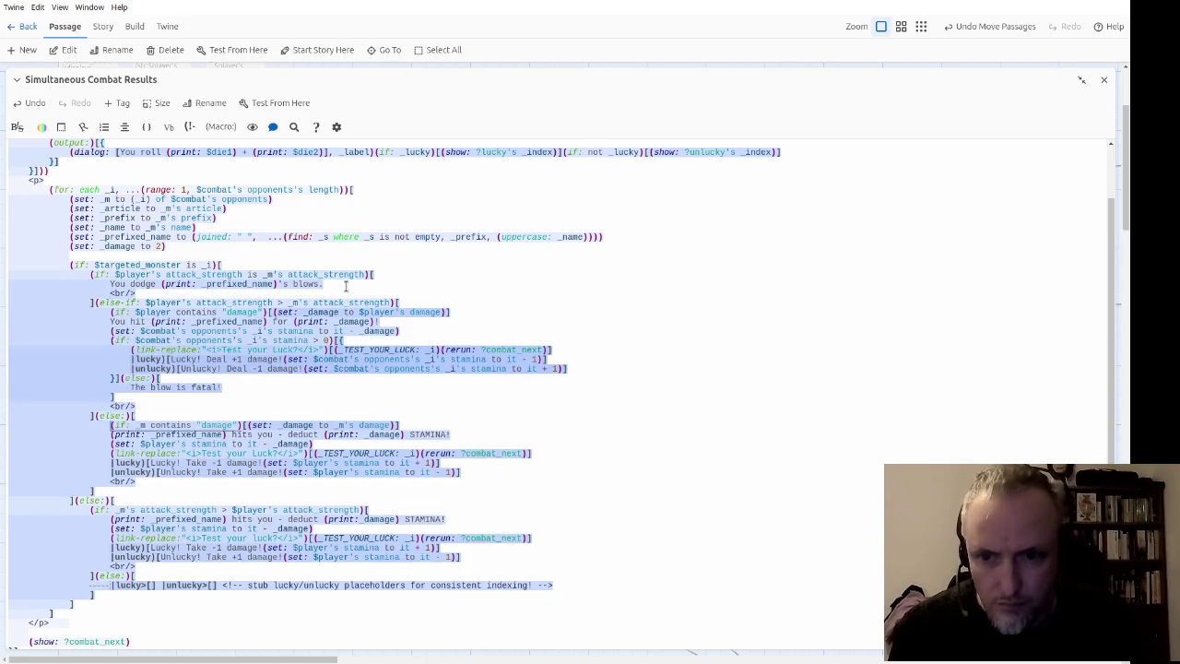
scroll(346, 287, "down", 1)
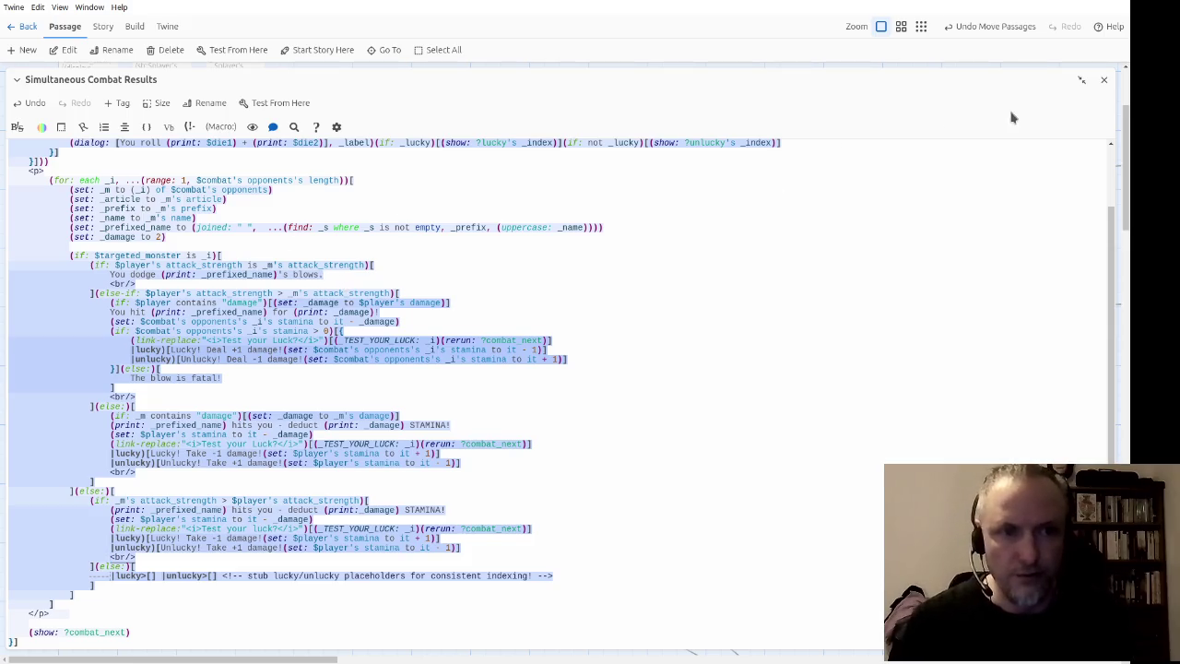
left_click(1080, 81)
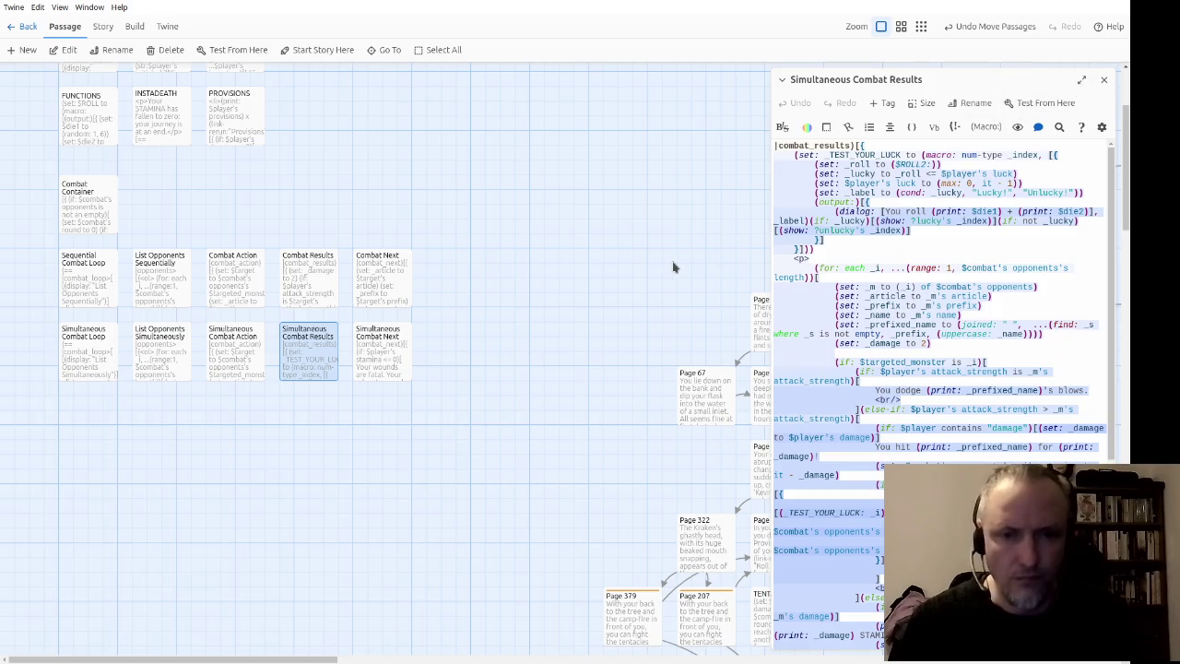
Step: Close the passage editor, return to the story test and defeat the First Pygmy Orc
left_click(1103, 79)
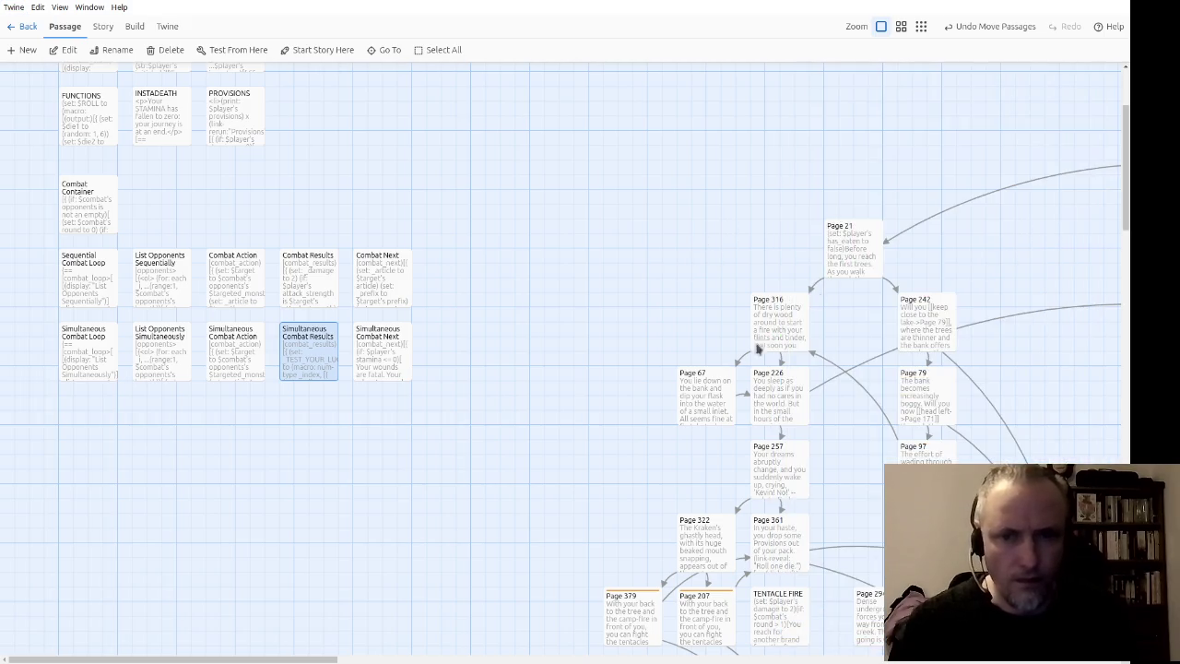
scroll(326, 108, "down", 10)
scroll(326, 107, "right", 10)
scroll(593, 185, "down", 10)
scroll(603, 487, "left", 5)
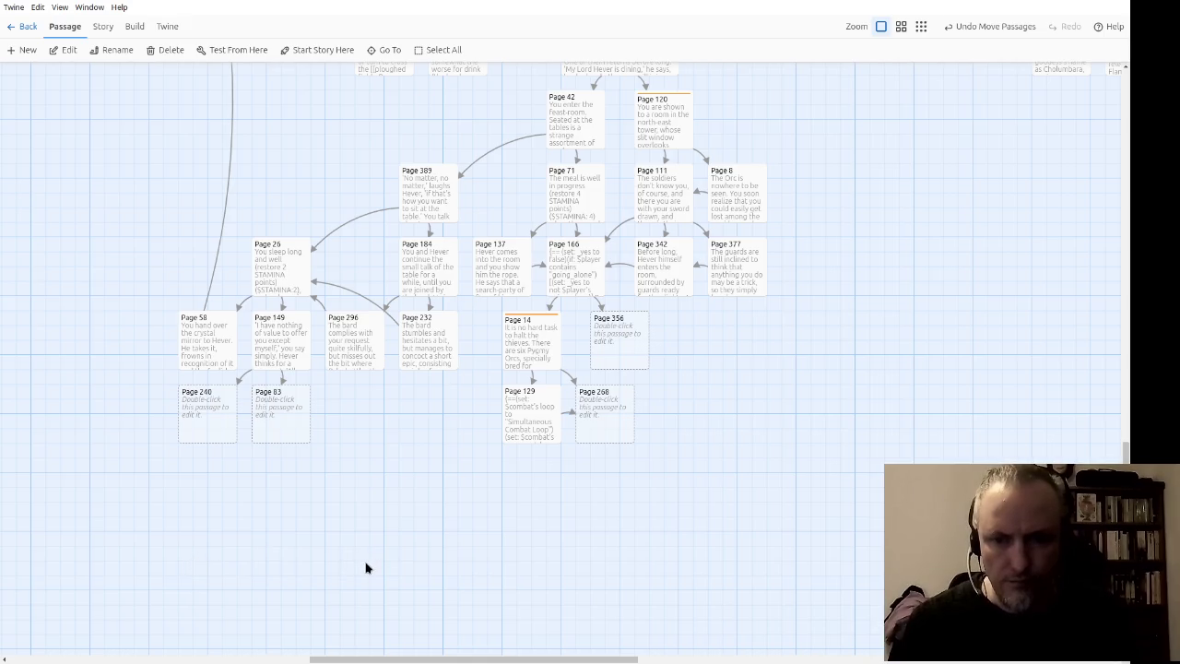
key("alt+Tab")
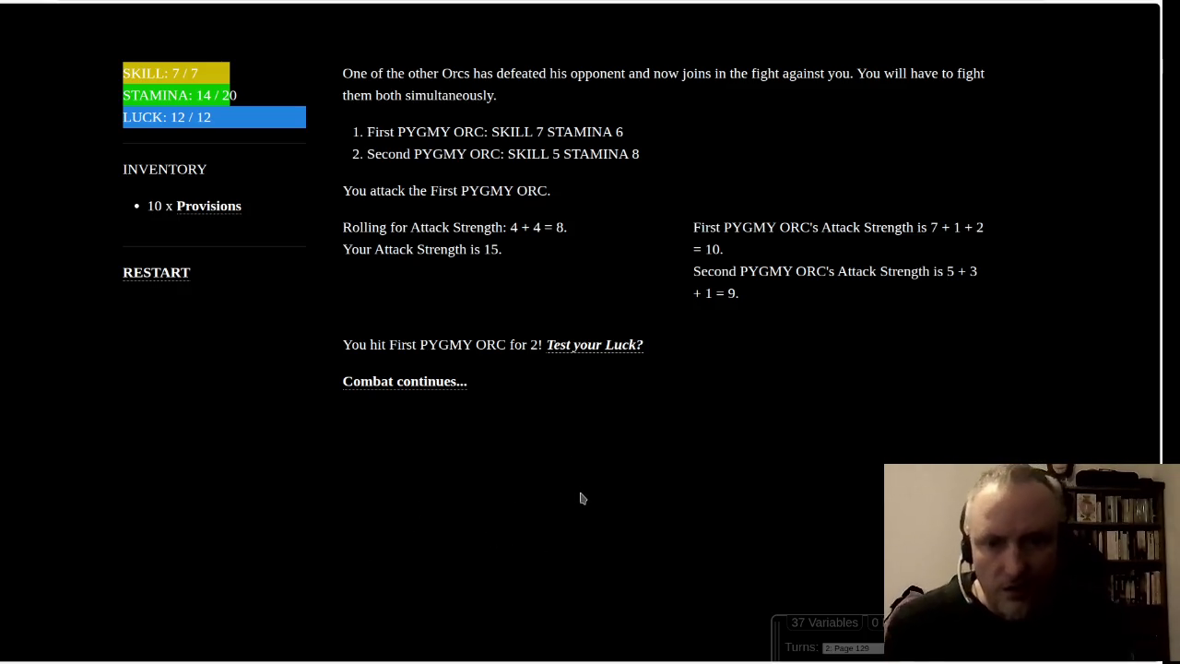
left_click(437, 384)
left_click(634, 135)
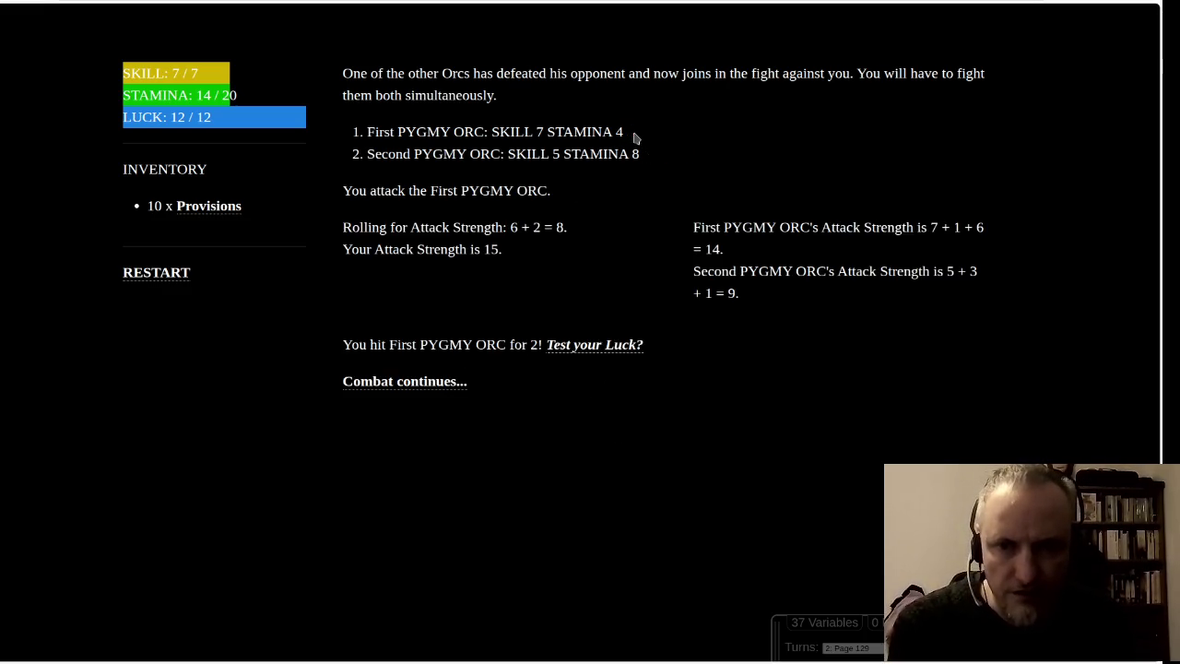
left_click(423, 389)
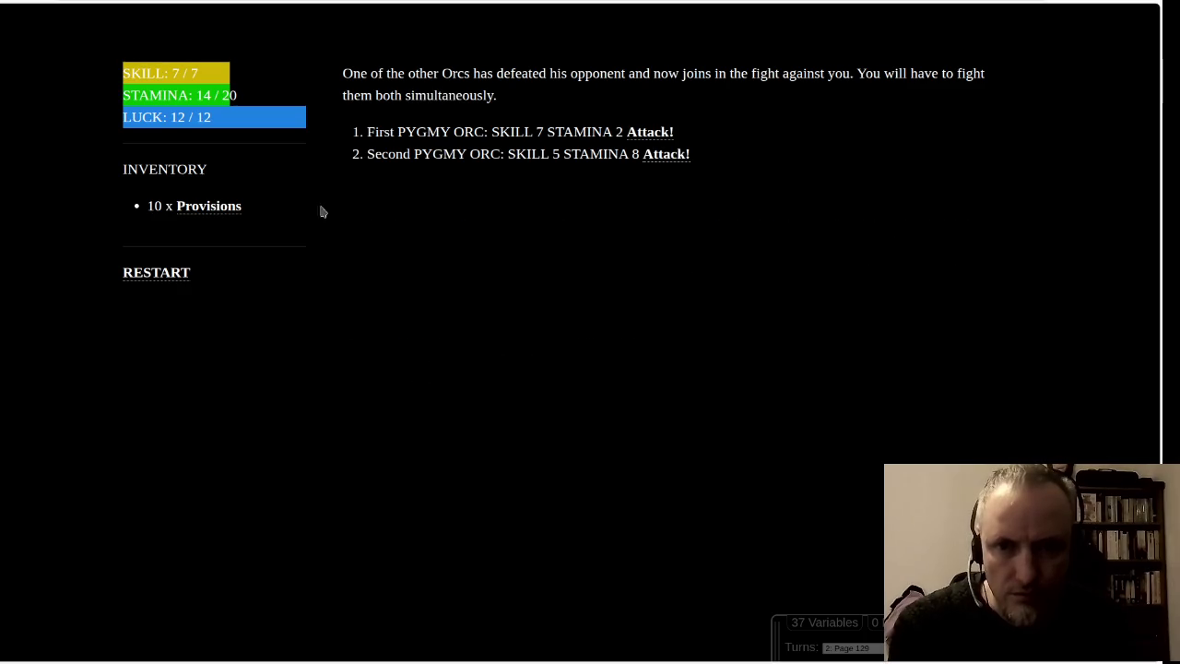
left_click(647, 134)
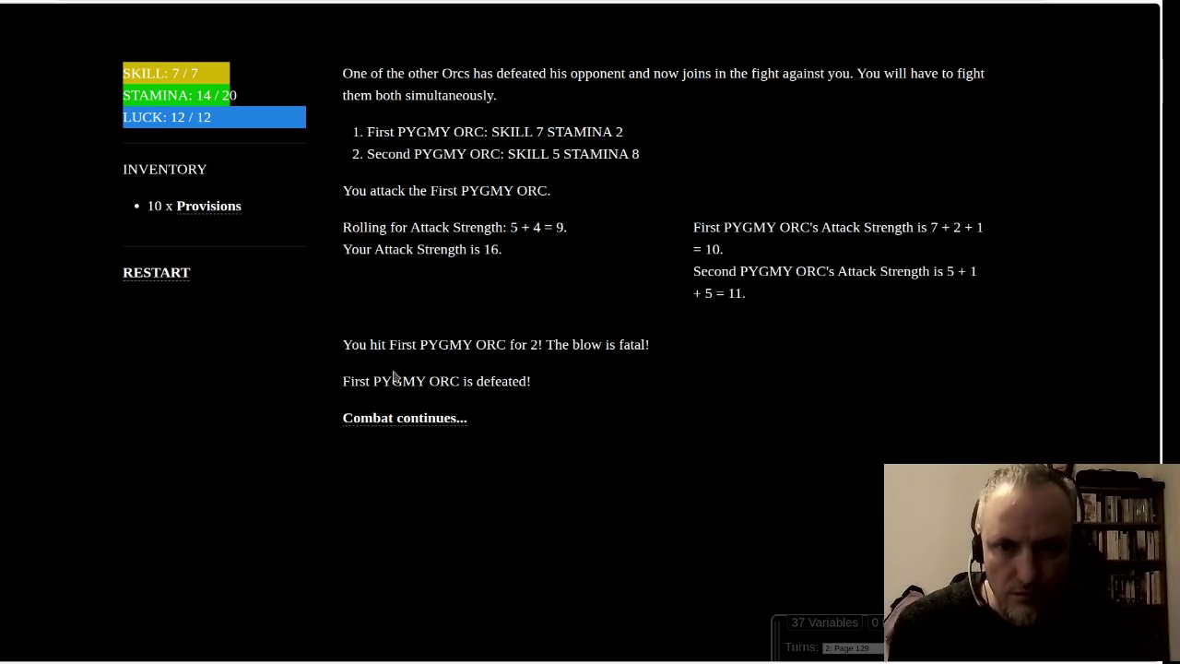
left_click(414, 420)
Step: Defeat the Second Pygmy Orc, eat a Provision to reach STAMINA 18/20, and leave the test
left_click(659, 139)
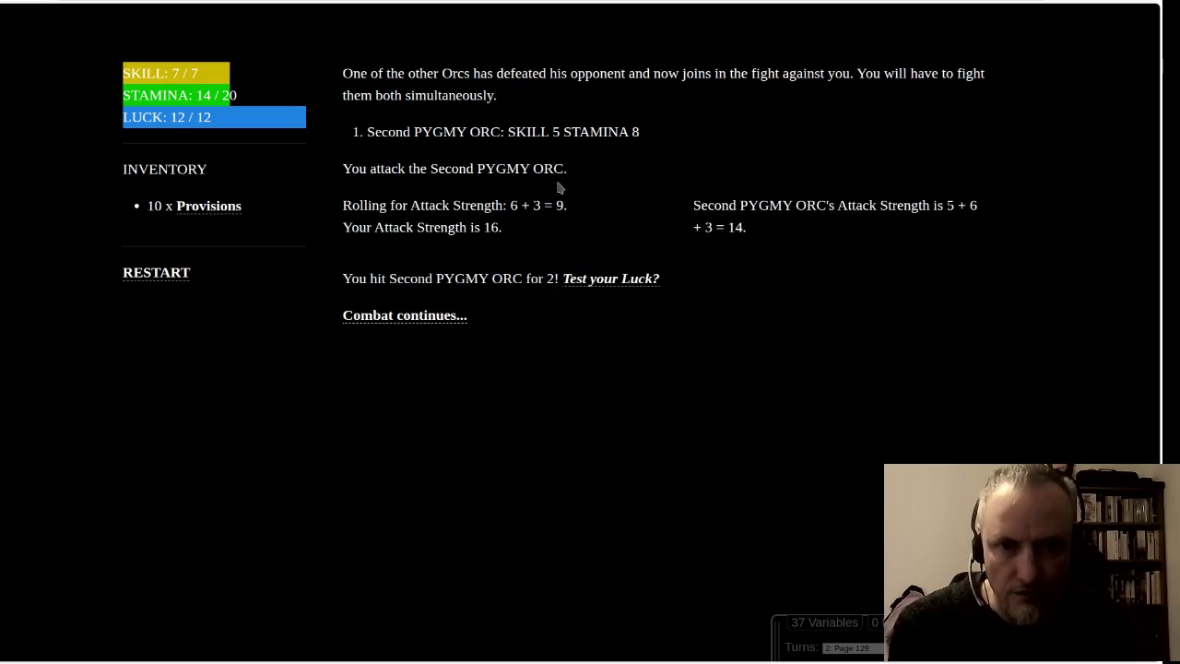
left_click(440, 316)
left_click(665, 135)
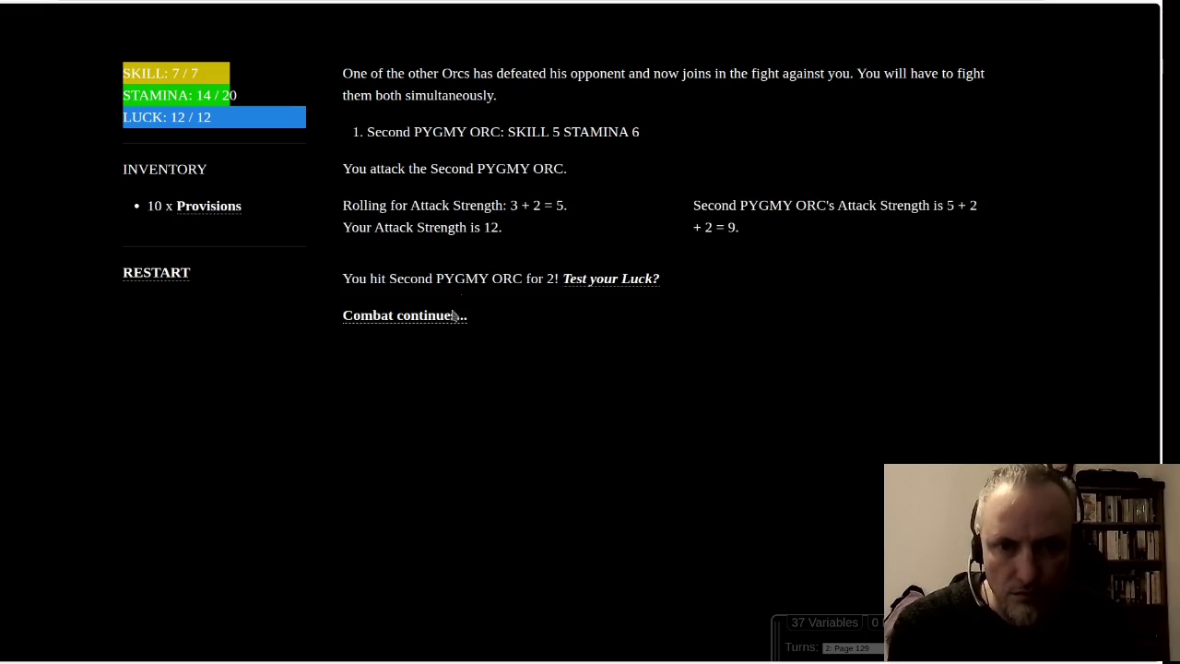
left_click(448, 315)
left_click(671, 135)
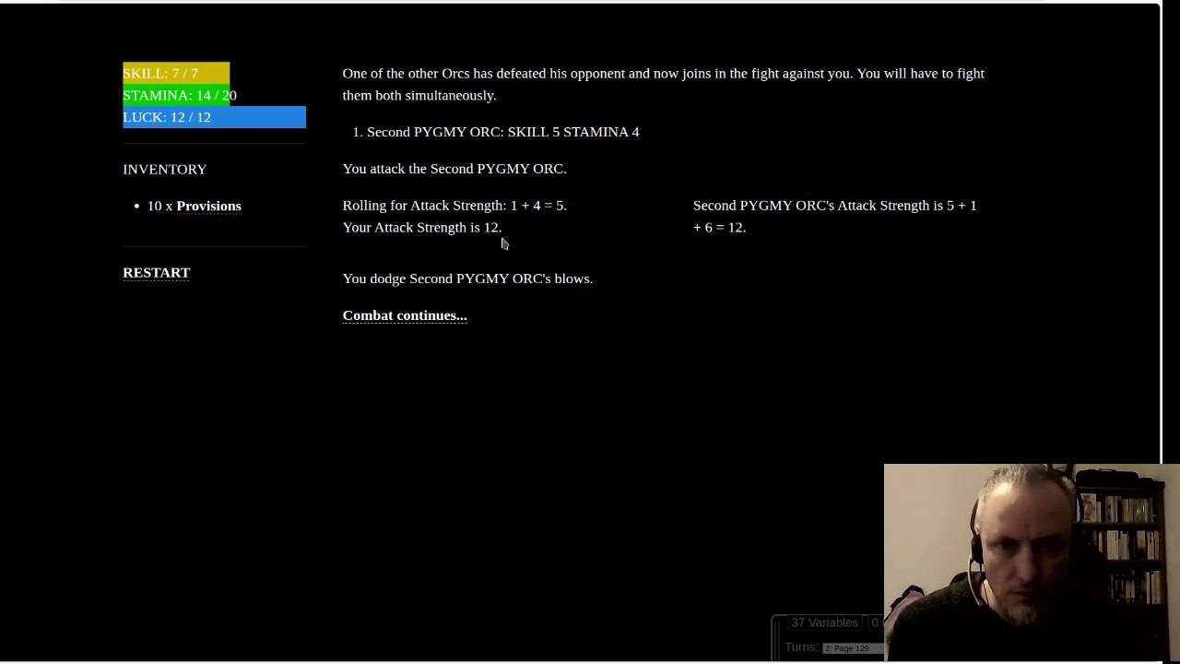
left_click(456, 316)
left_click(660, 139)
left_click(440, 316)
left_click(649, 134)
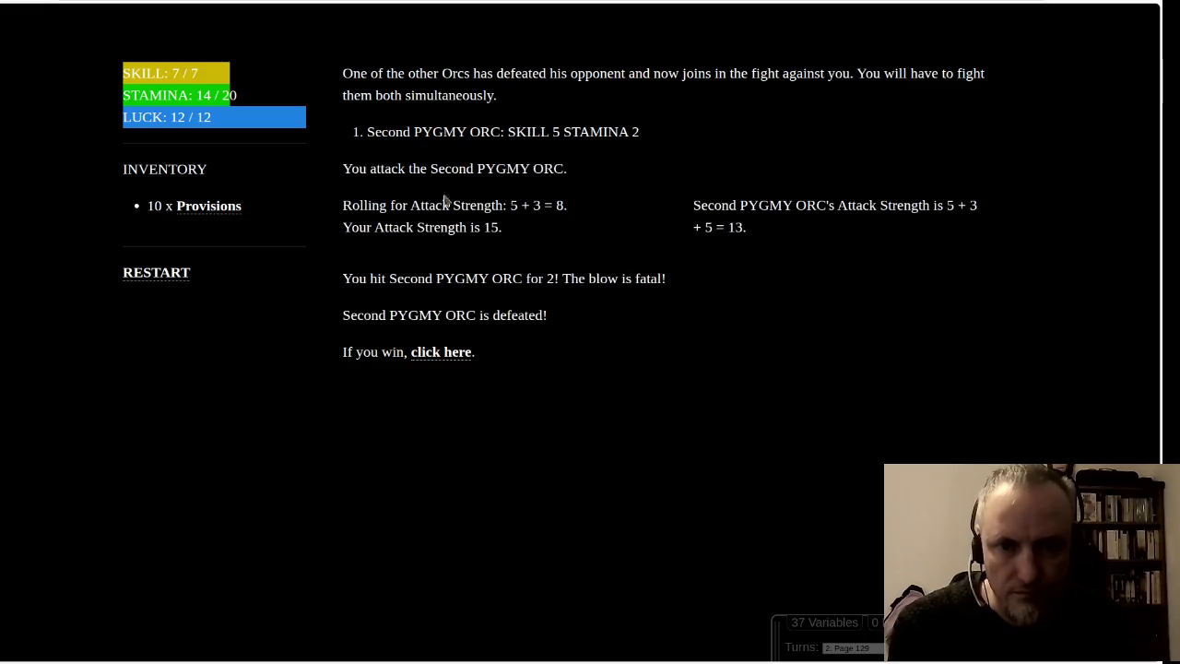
left_click(441, 356)
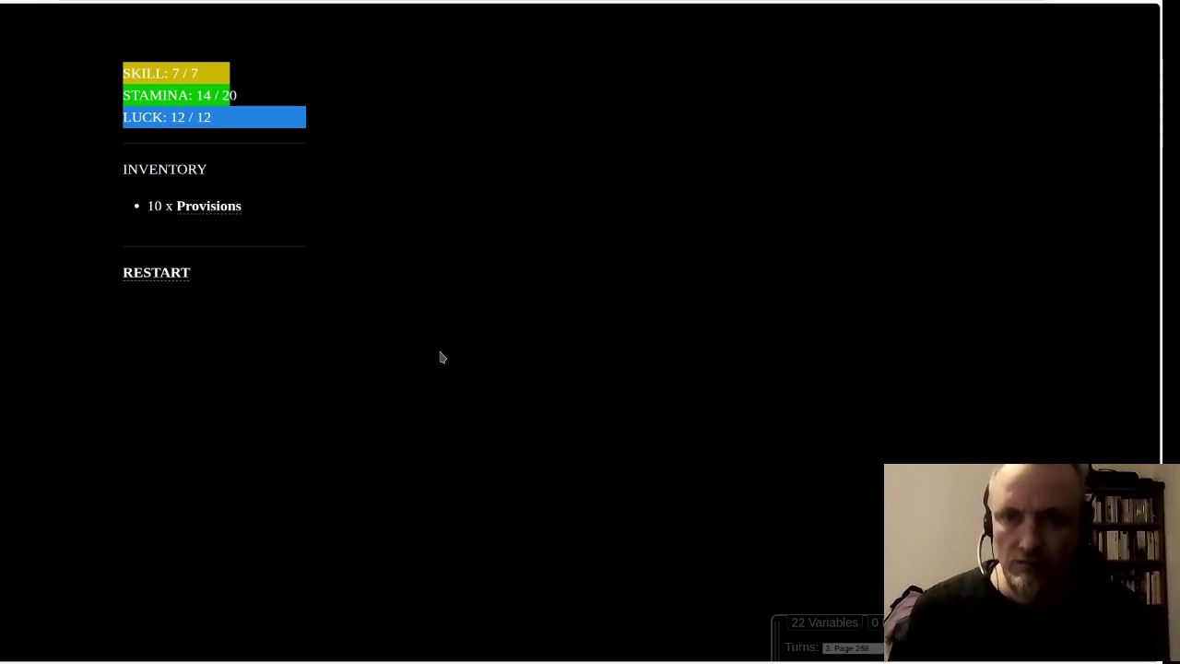
left_click(229, 207)
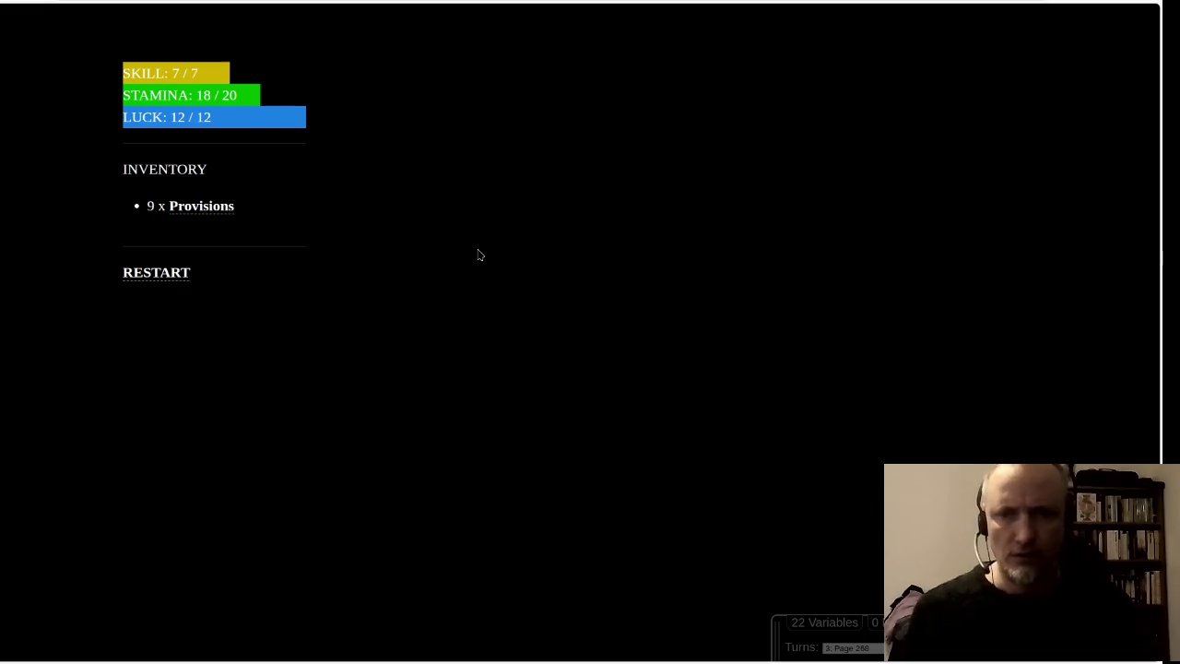
key("alt+Tab")
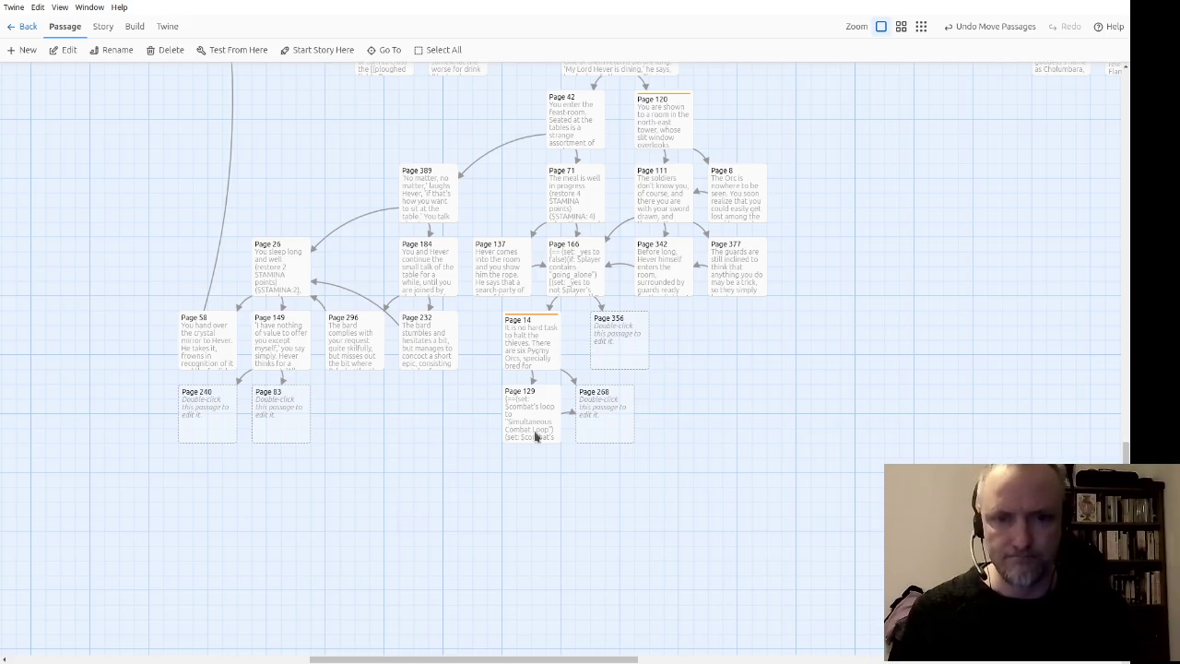
Step: Write Page 356's text from 'Why, you wonder, have the thieves…' through 'Do you have a bow and arrows?'
double_click(630, 346)
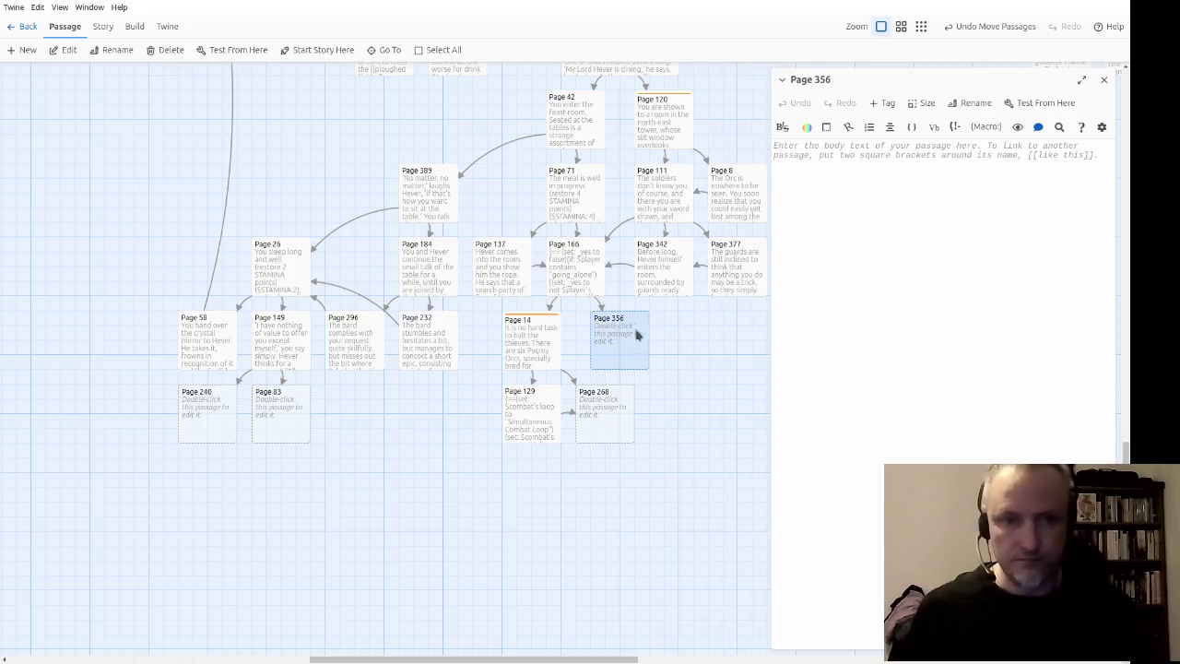
type("Why, you wonder, have the Orcs")
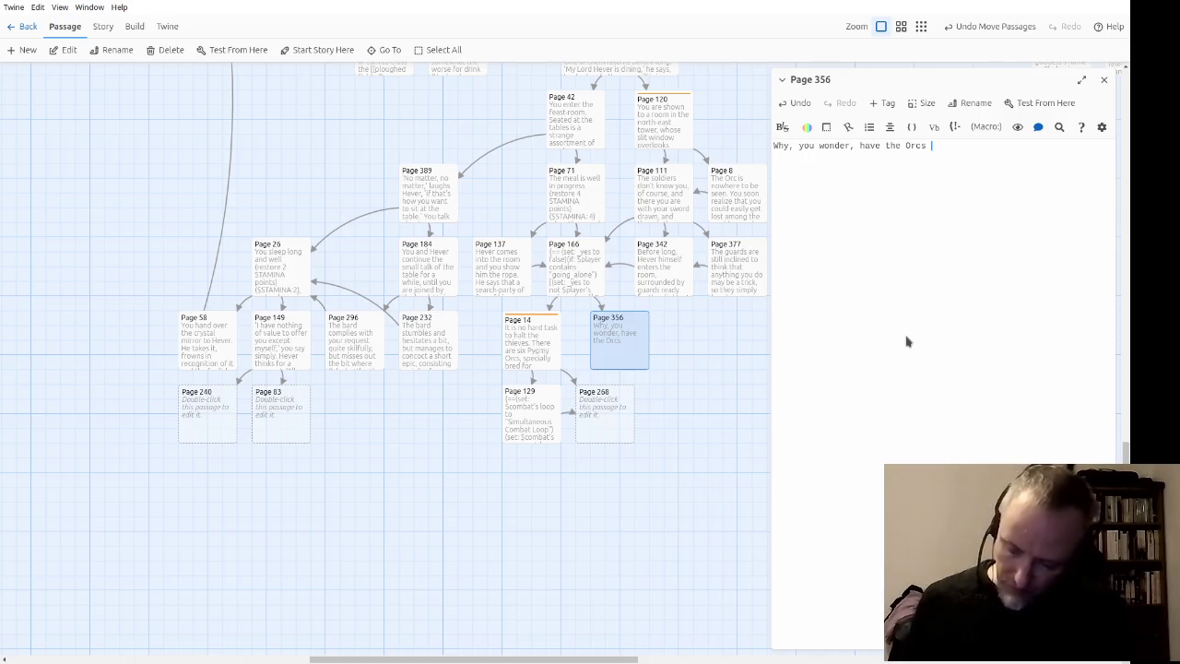
key("ctrl+shift+Left")
type("thieves made it so easy fo")
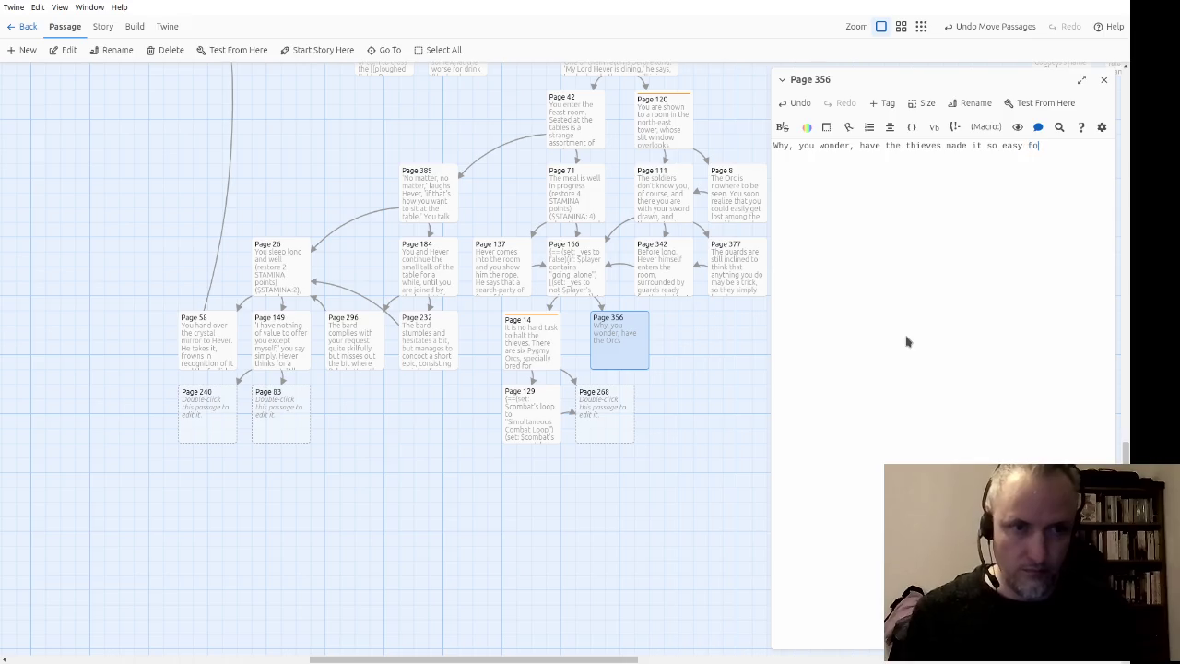
type("w them?  The rope,")
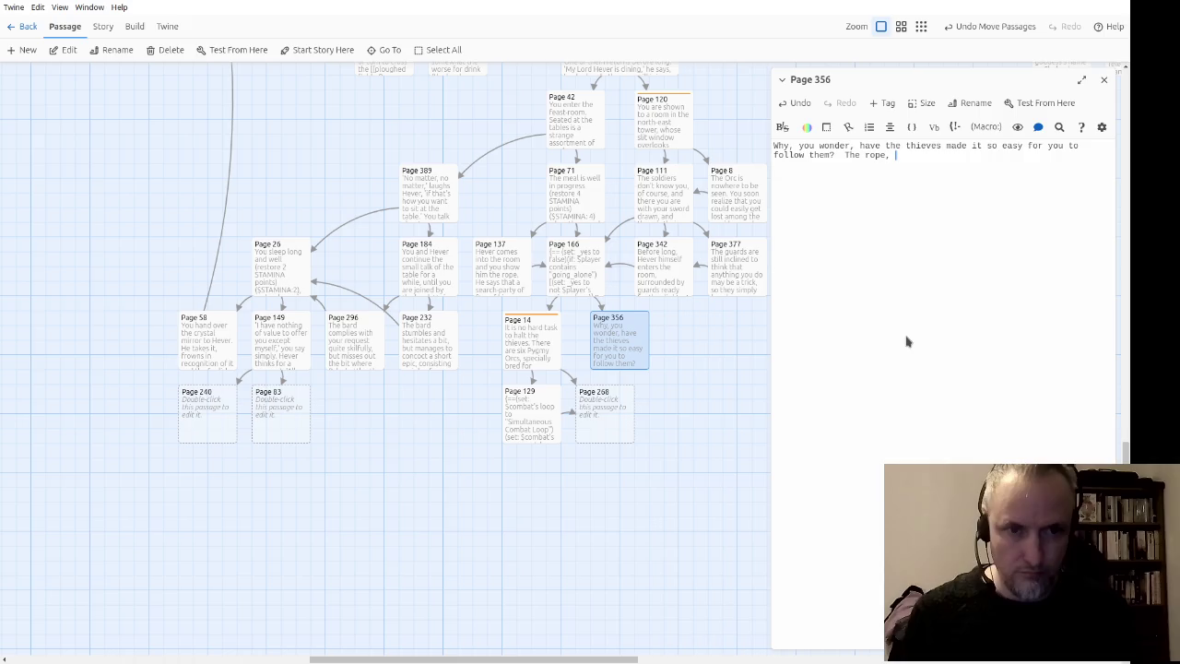
type("y")
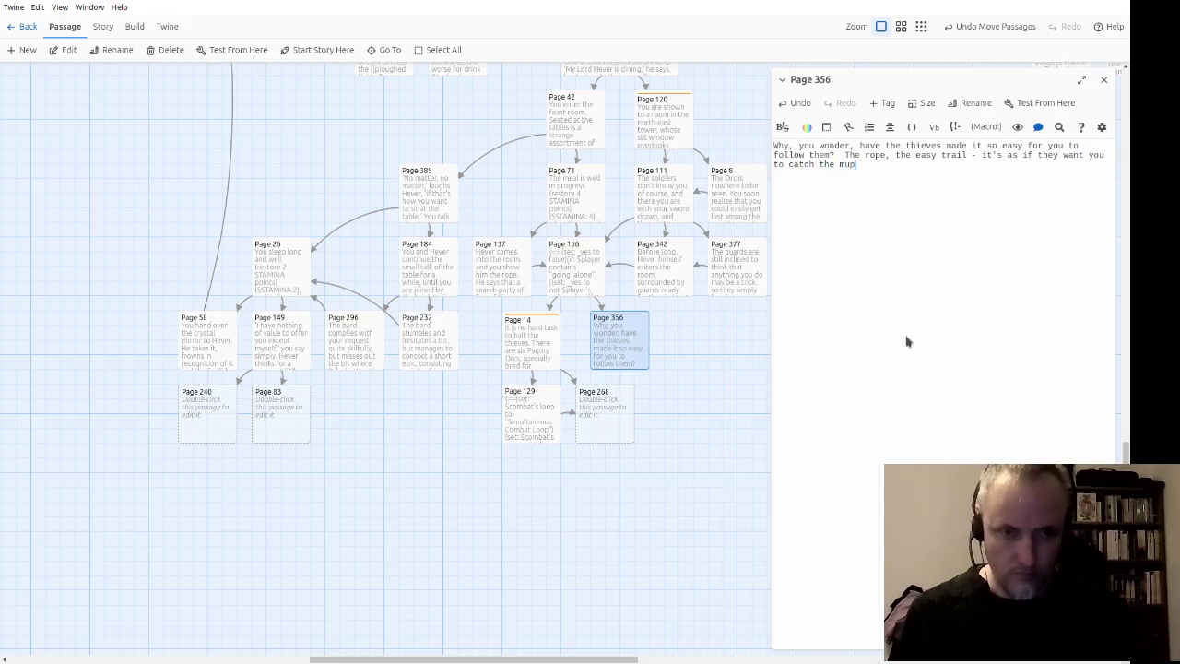
key("BackSpace")
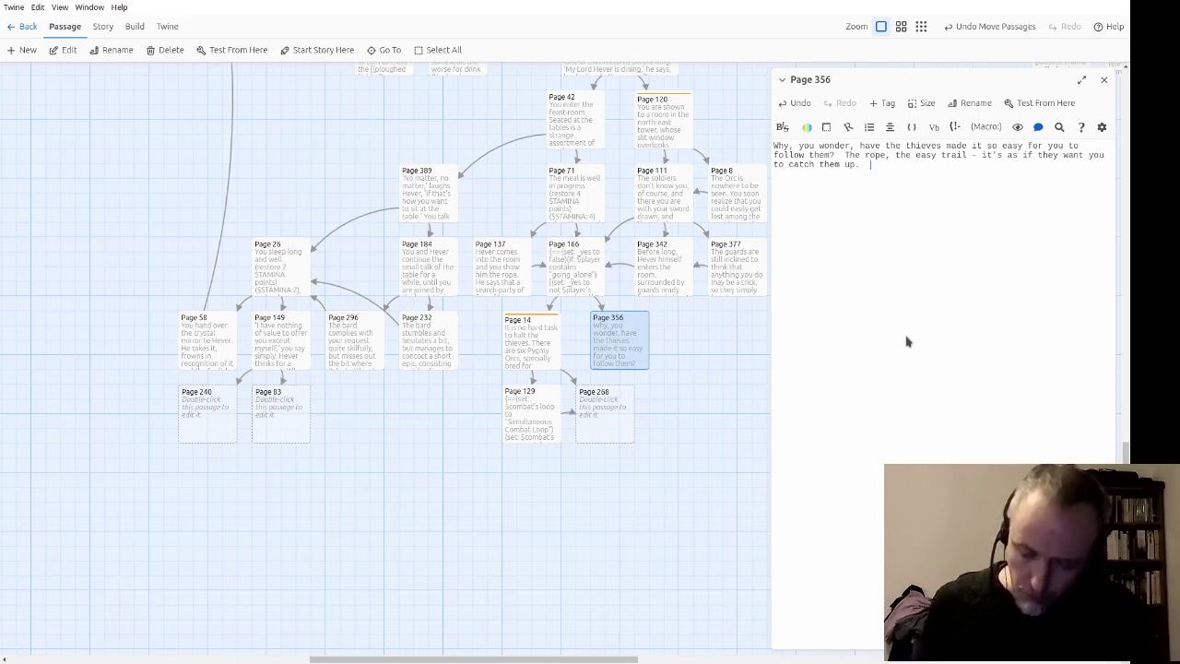
type("Do")
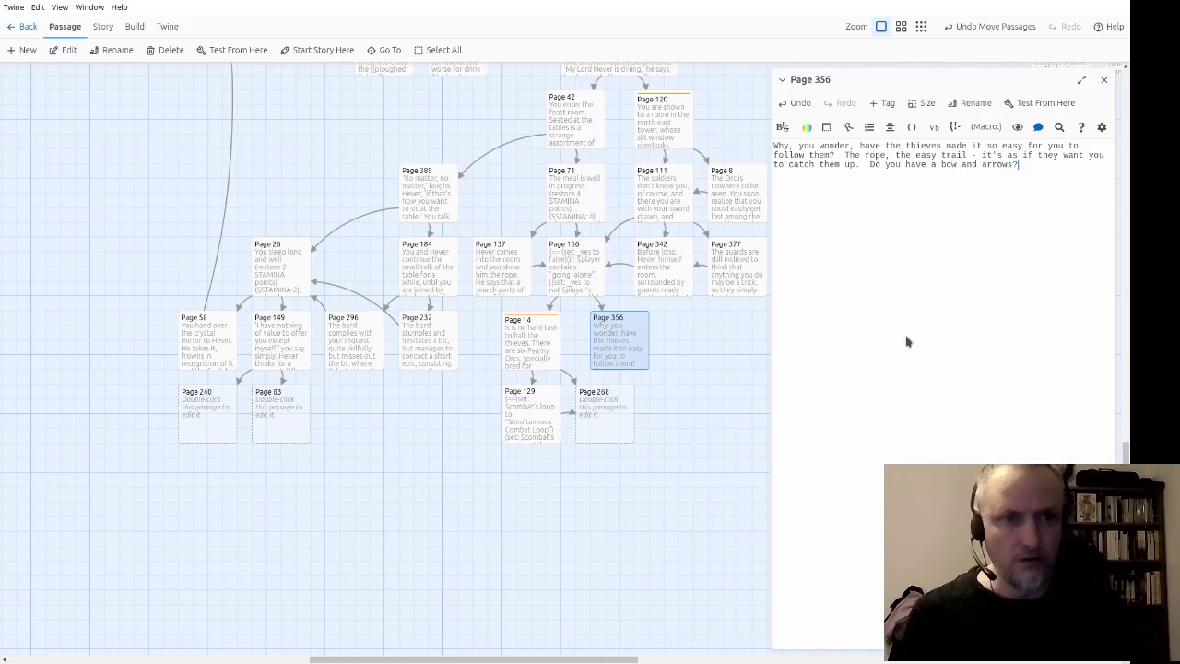
left_click_drag(366, 159, 350, 406)
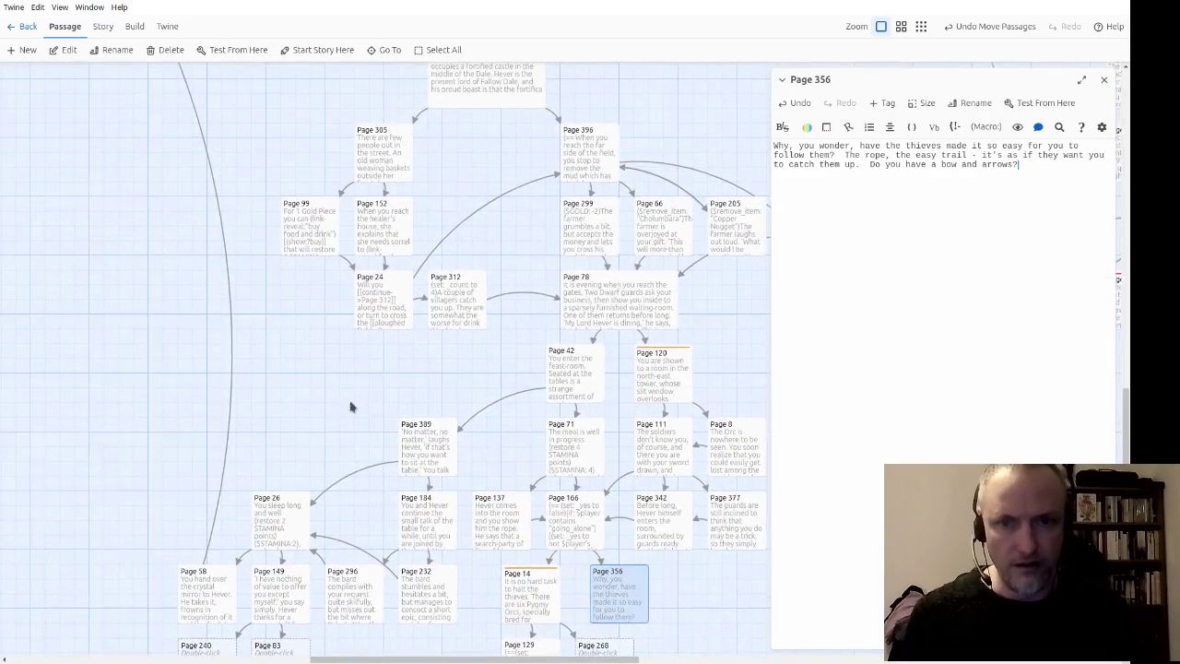
mouse_move(272, 134)
left_mouse_down()
mouse_move(303, 448)
mouse_move(658, 487)
left_mouse_up()
mouse_move(147, 426)
left_mouse_down()
mouse_move(692, 440)
mouse_move(690, 416)
mouse_move(171, 471)
left_mouse_up()
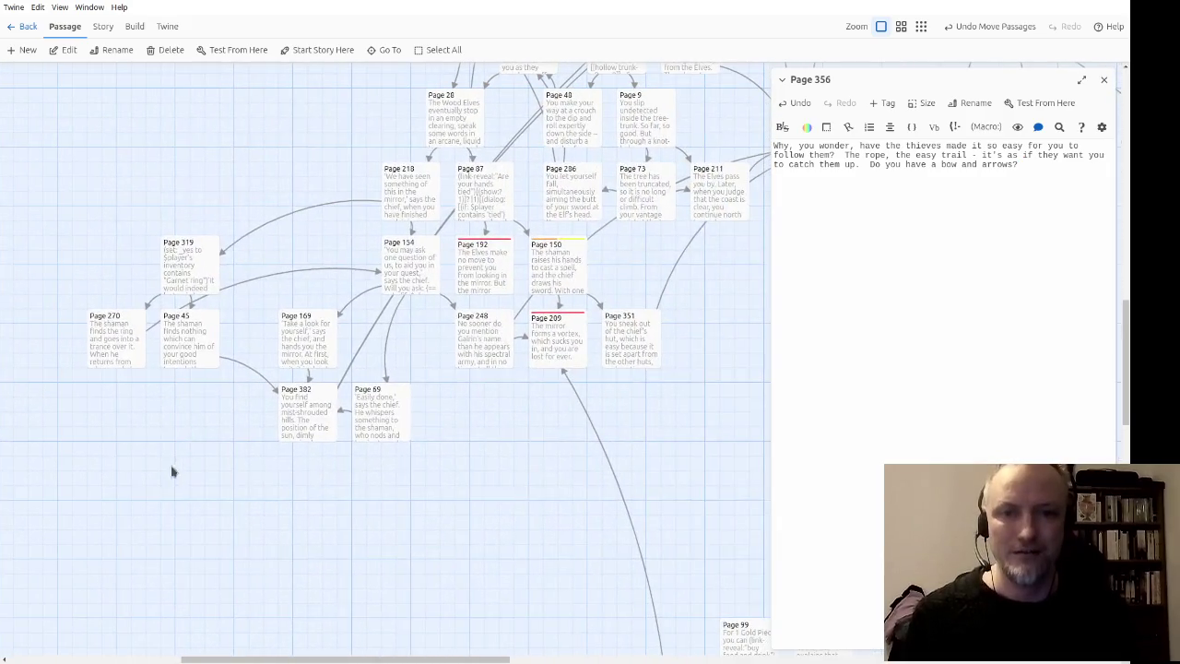
left_click_drag(502, 441, 299, 521)
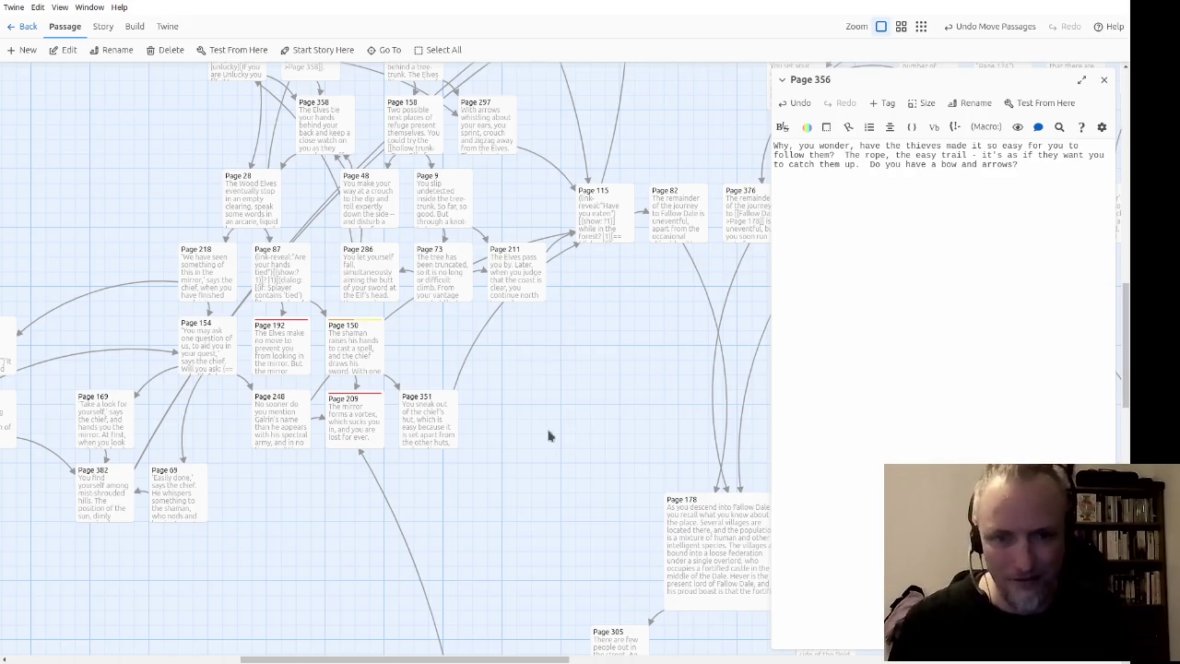
double_click(352, 364)
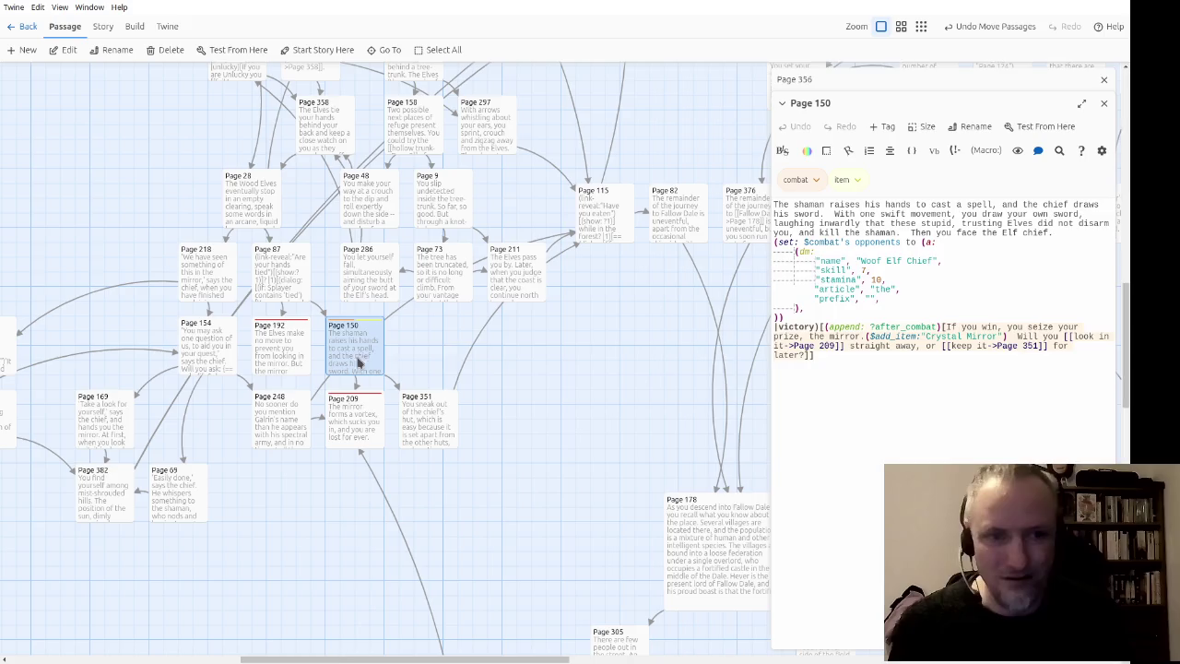
left_click(1103, 102)
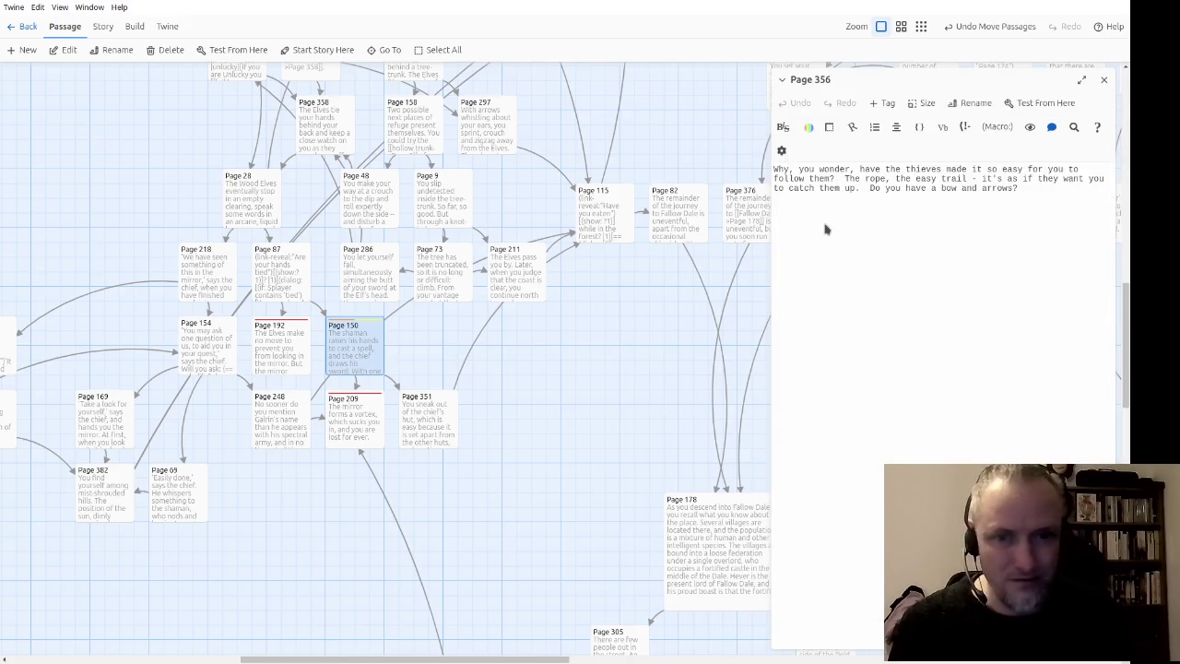
left_click_drag(583, 345, 546, 413)
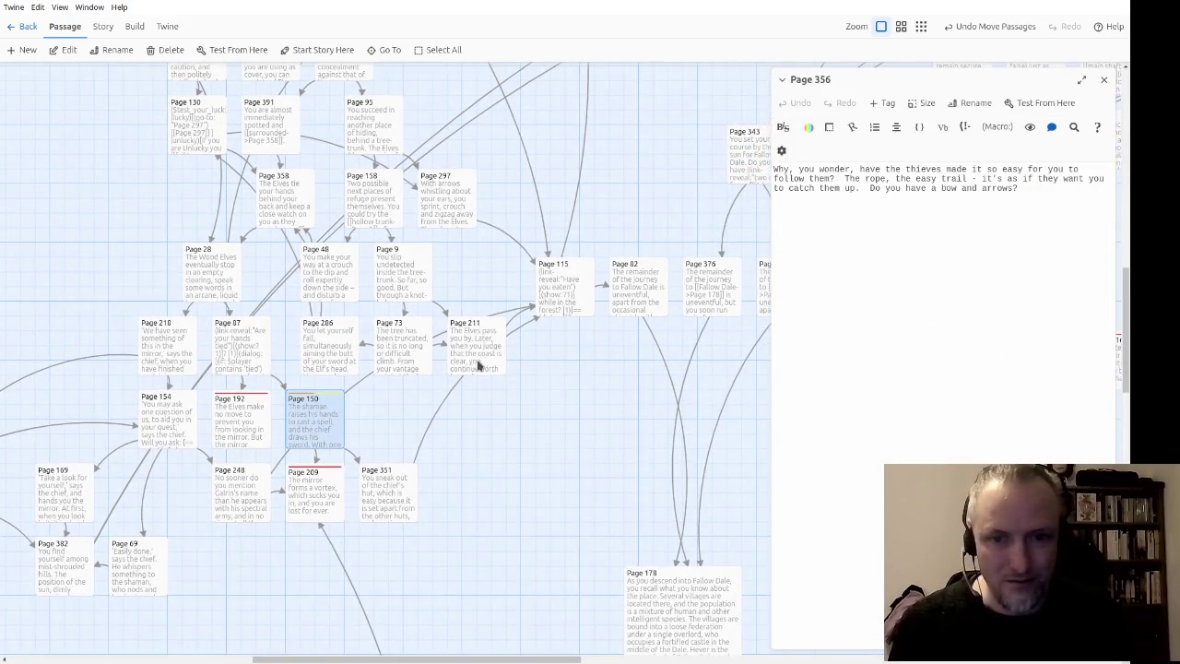
left_click_drag(474, 540, 666, 448)
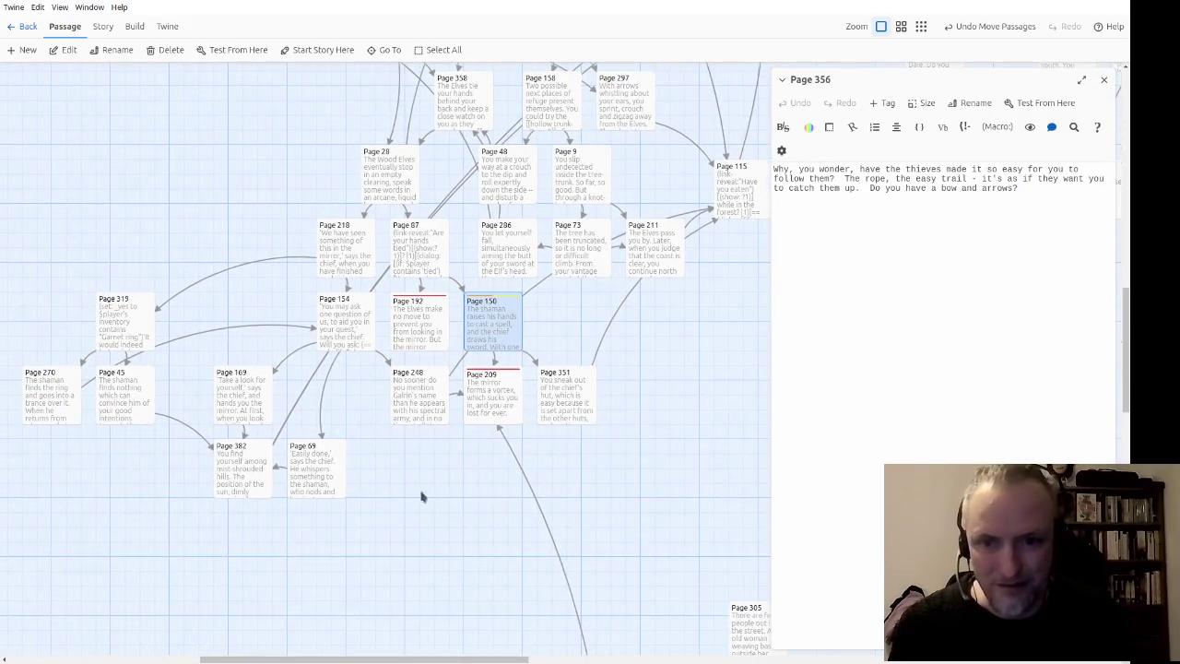
left_click_drag(408, 534, 532, 500)
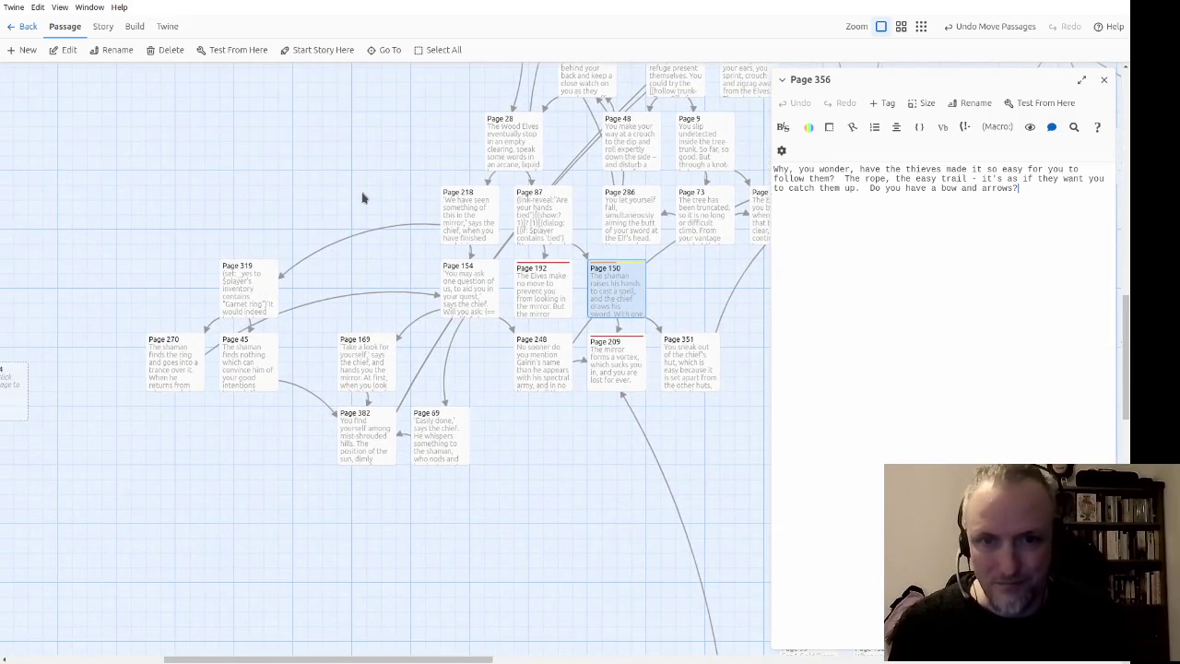
left_click_drag(362, 197, 178, 234)
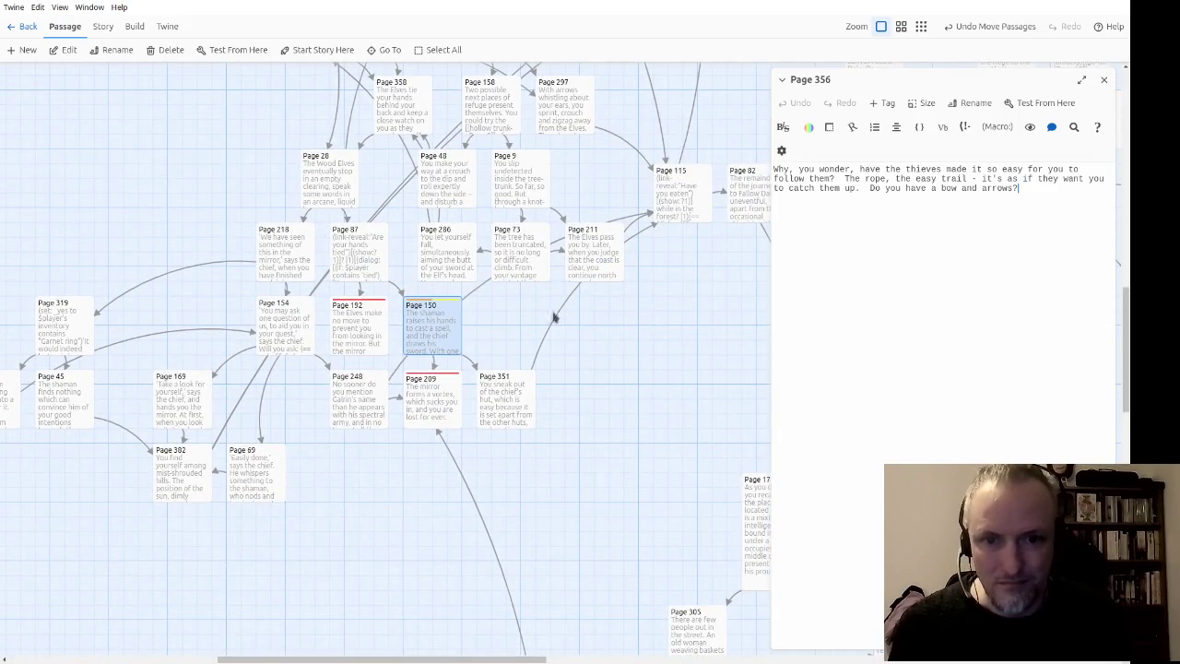
Step: On Page 248, close the $GOLD: 30 macro with ')' and add the tag 'item'
double_click(355, 417)
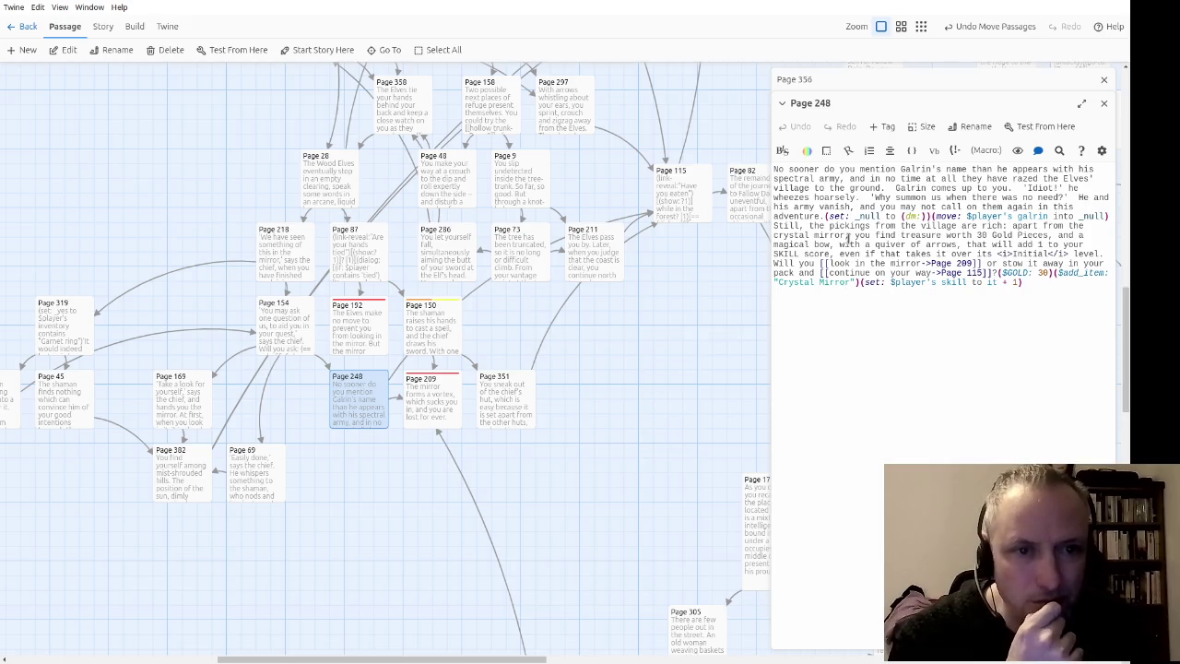
left_click(1050, 274)
type(")")
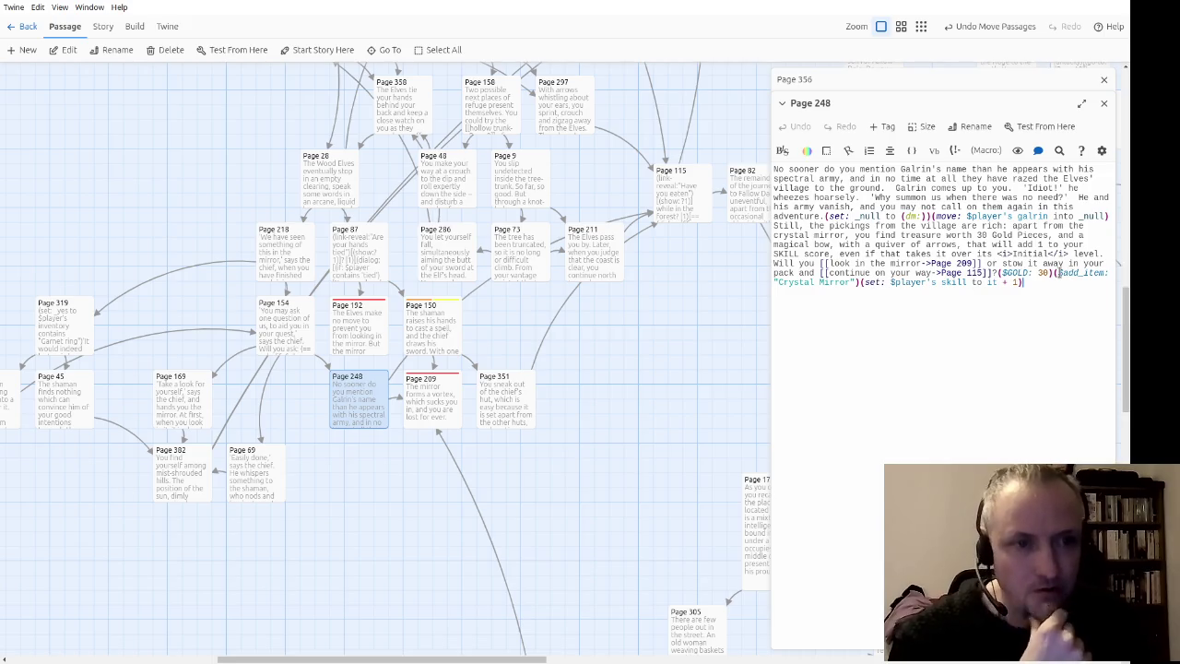
left_click(888, 126)
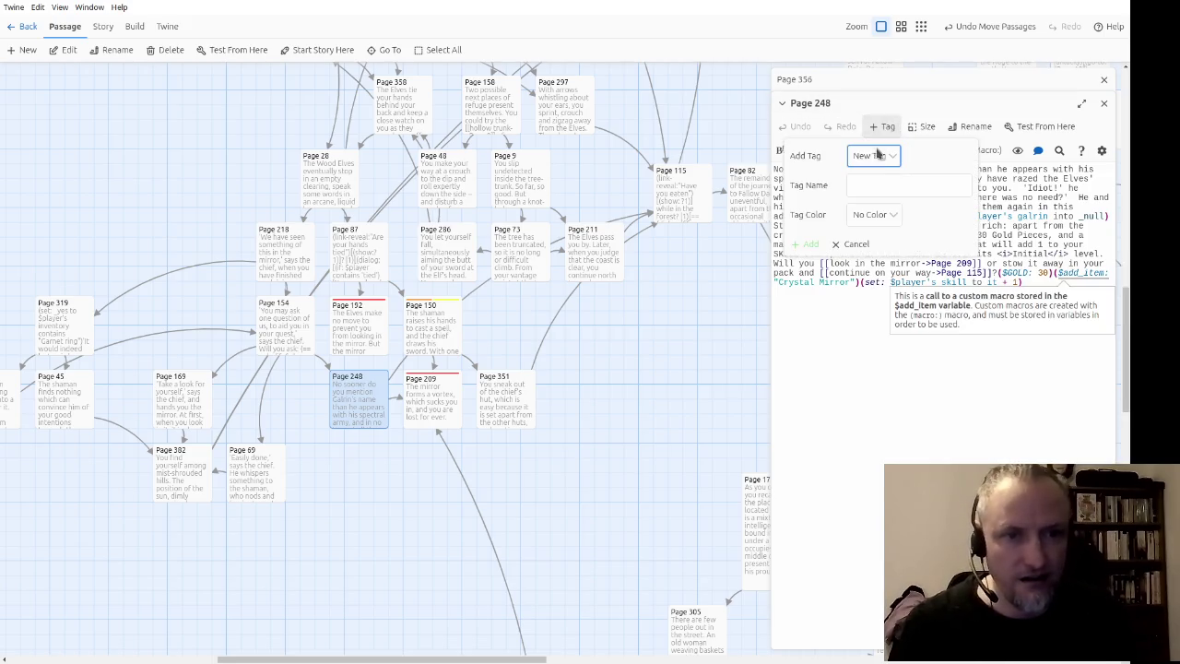
left_click(903, 185)
type("item")
key("Return")
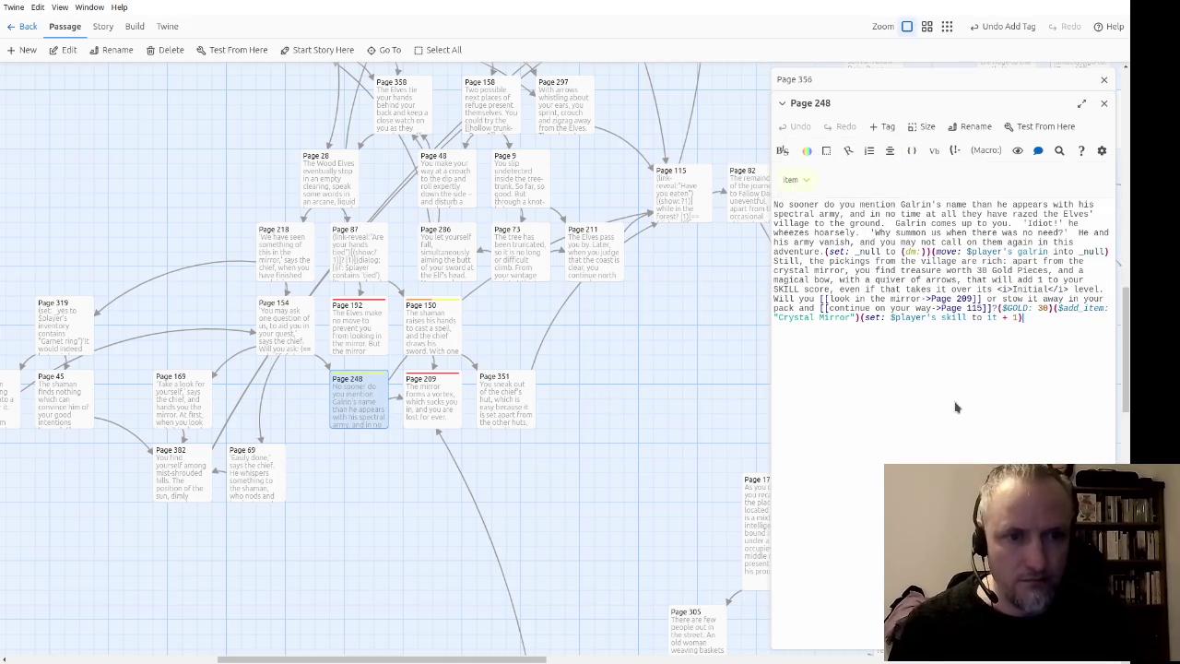
Step: Paste a second (\$add_item:) macro after the gold and change its item to "Magical Bow"
left_click(1054, 310)
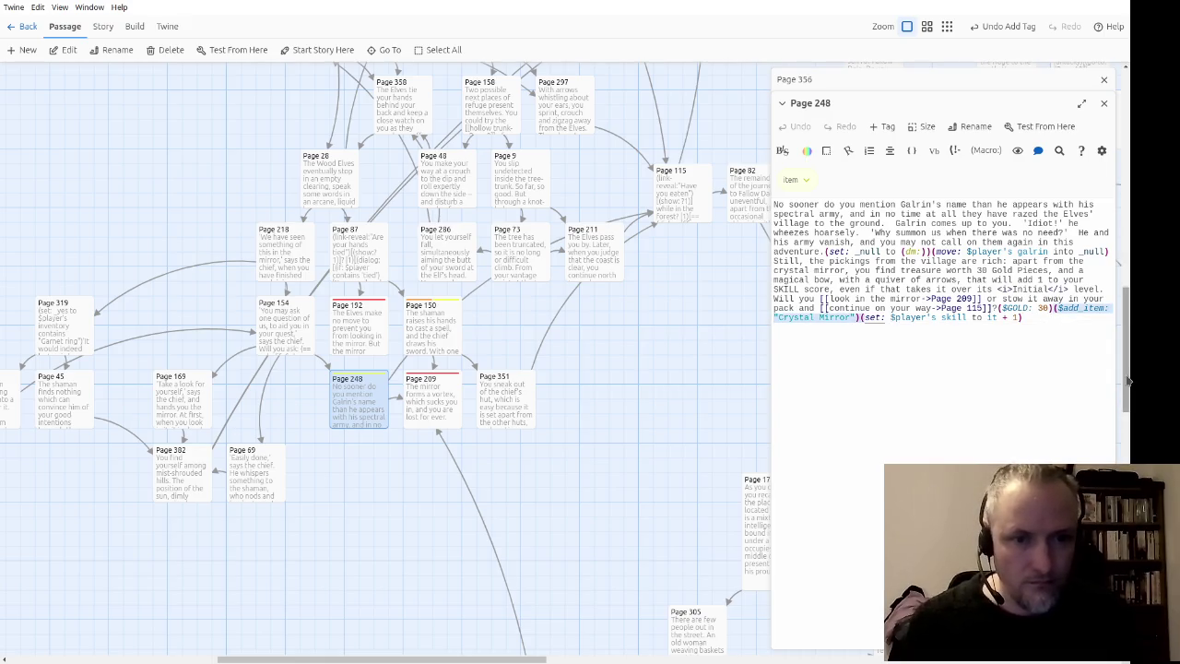
key("Right")
key("Right")
key("Right")
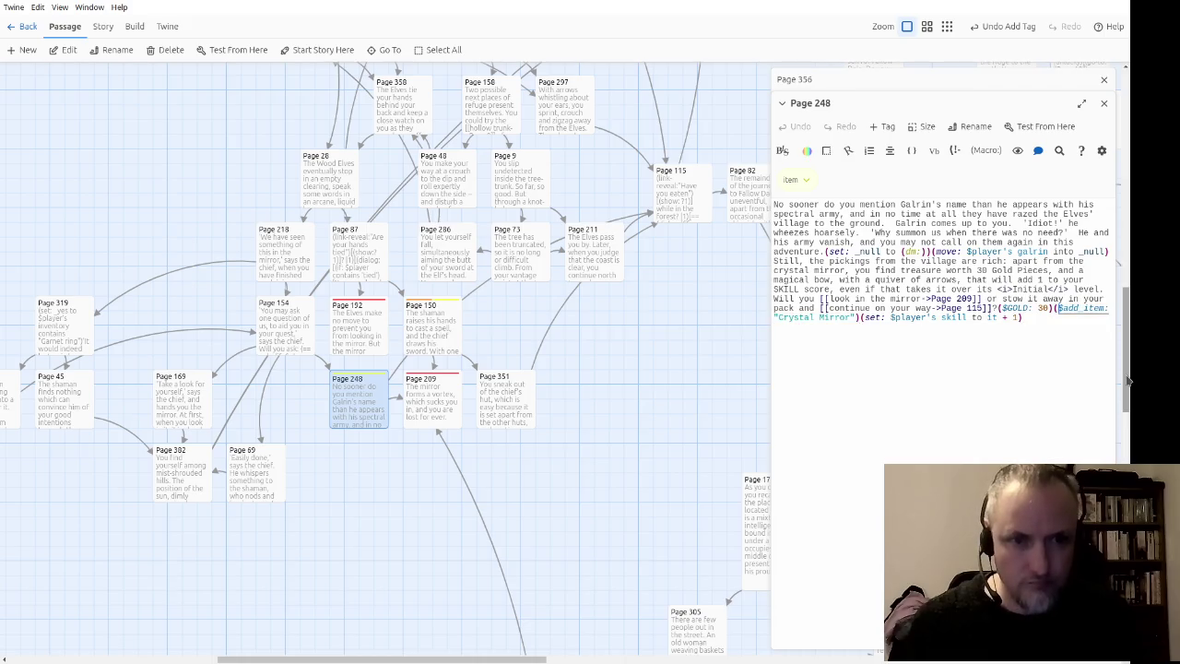
type("($add_item: \"Crystal Mirror\")")
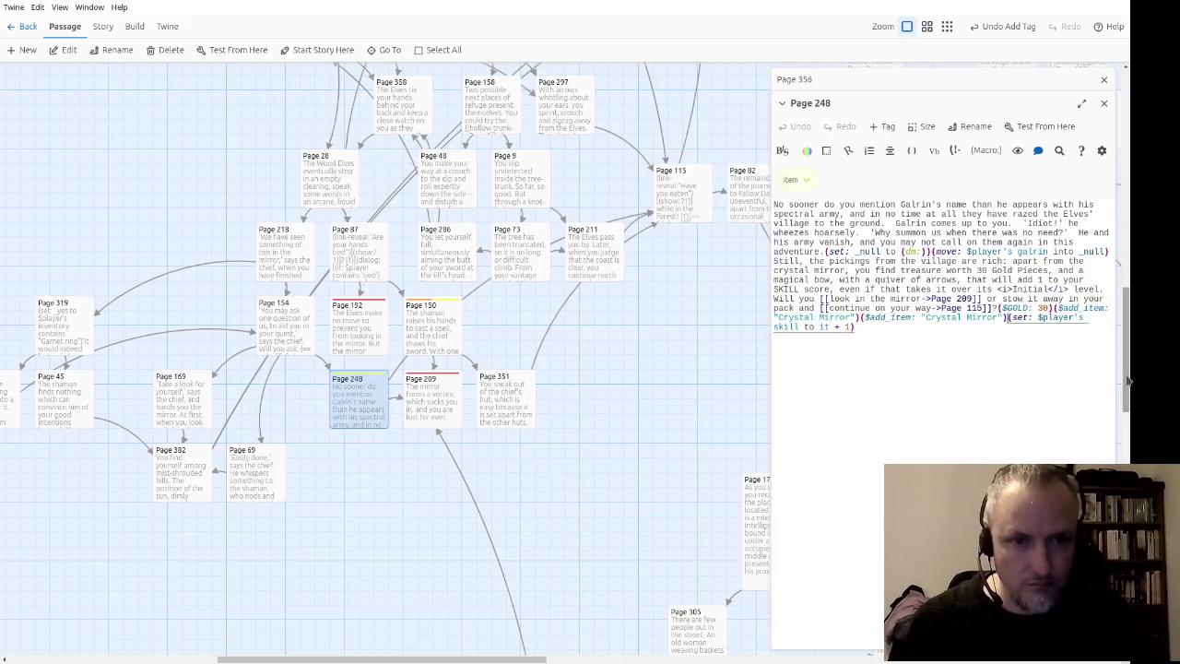
key("Left")
key("Left")
key("shift+Left")
key("shift+Left")
key("shift+Left")
type("MAgical Bow")
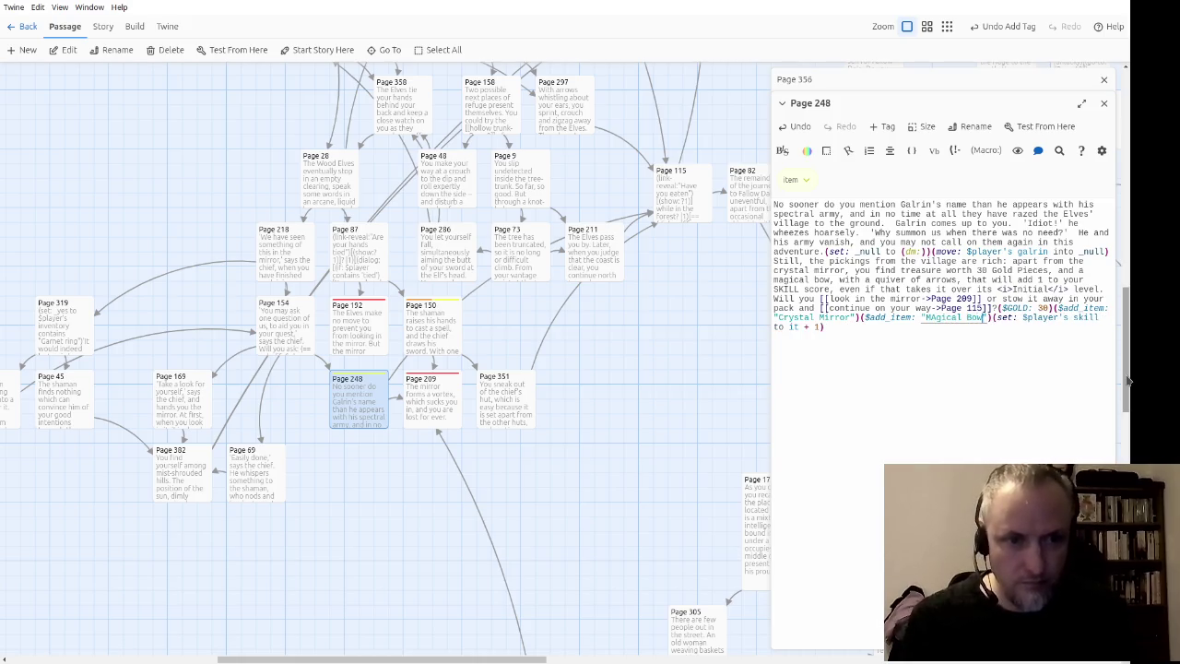
key("Right")
key("Delete")
type("a")
Step: Close the Page 248 editor
key("ctrl+End")
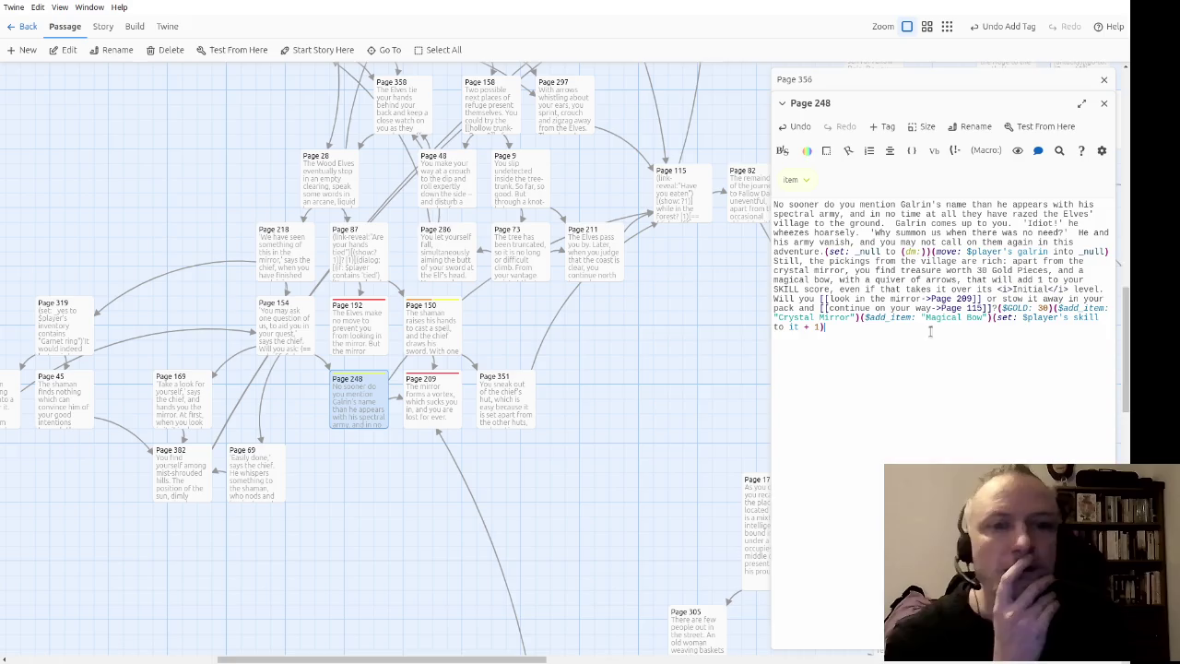
scroll(616, 465, "right", 1)
scroll(616, 465, "down", 1)
mouse_move(616, 466)
left_mouse_down()
mouse_move(559, 421)
mouse_move(397, 487)
mouse_move(532, 443)
mouse_move(368, 545)
mouse_move(298, 522)
mouse_move(443, 496)
mouse_move(427, 471)
mouse_move(433, 447)
left_mouse_up()
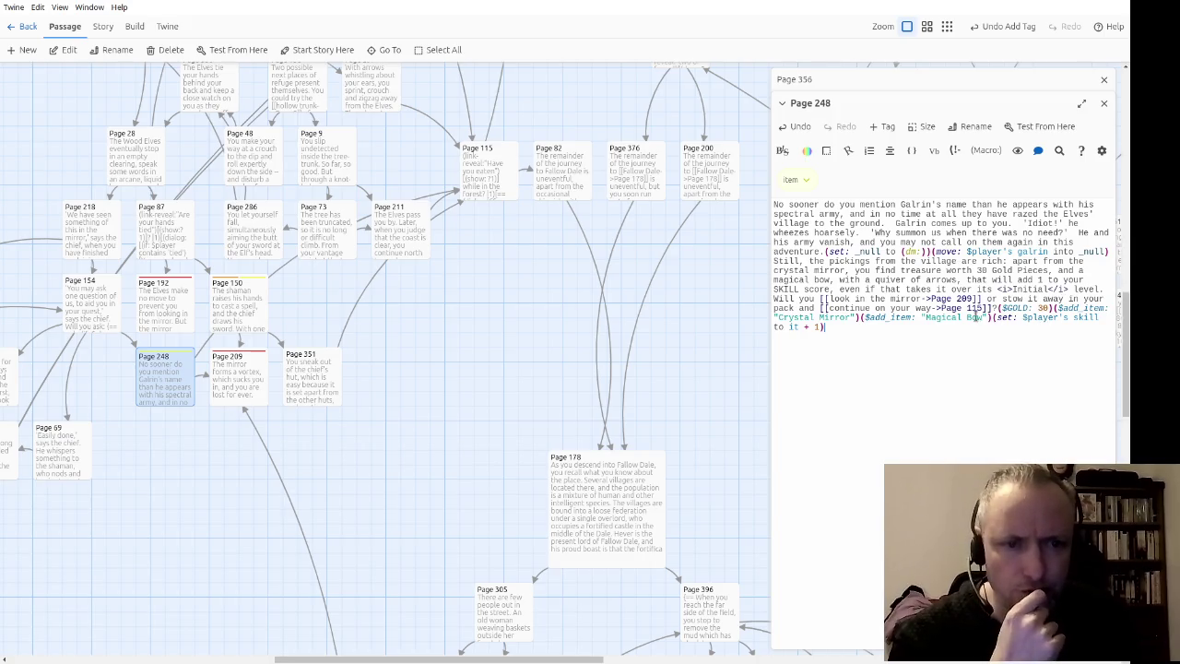
left_click(1101, 108)
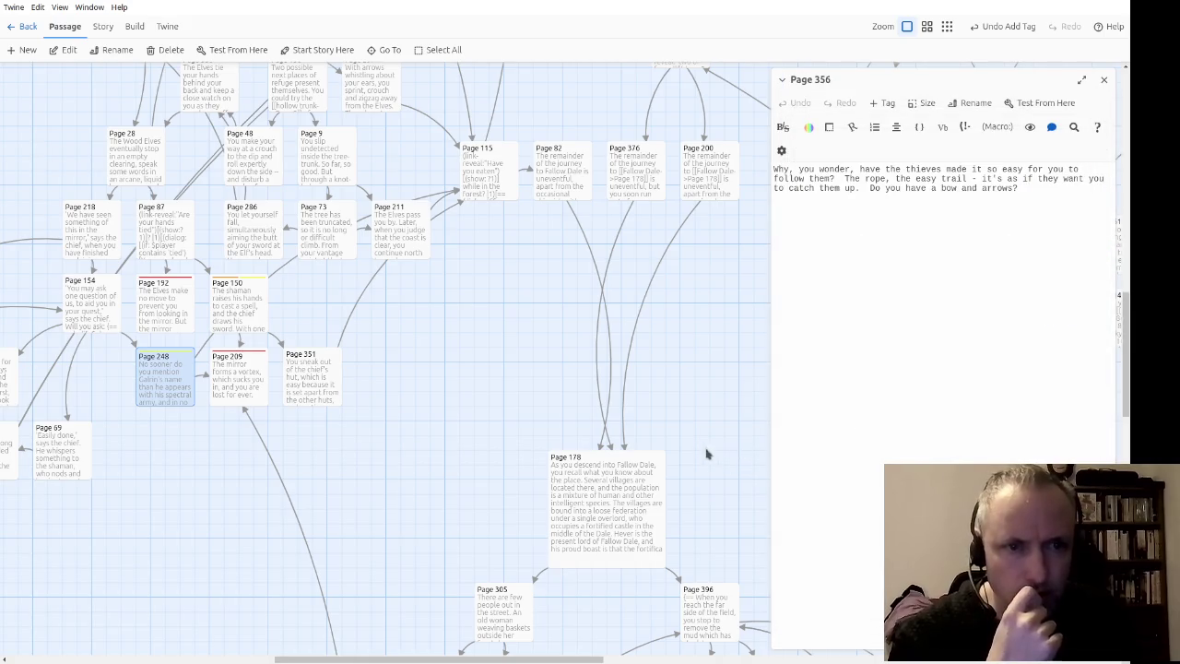
Step: Start Page 356 with '(set: _yes to $player's inventory contains', fixing the 'inventory' typo
mouse_move(729, 426)
left_mouse_down()
mouse_move(669, 318)
mouse_move(571, 221)
mouse_move(566, 241)
left_mouse_up()
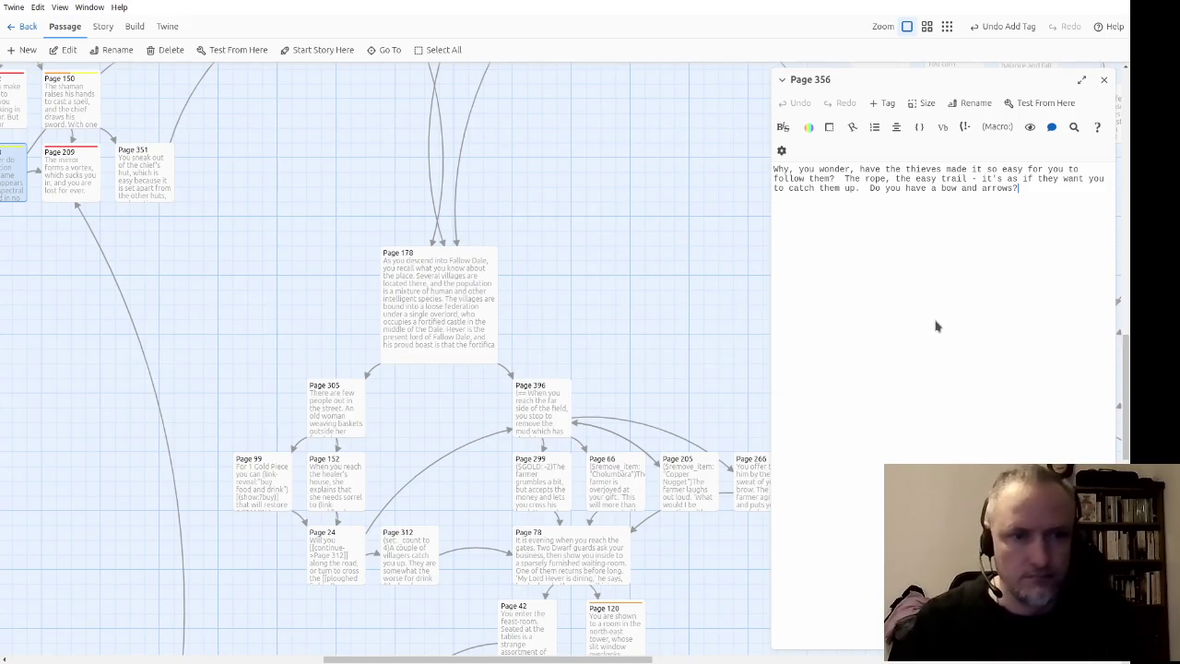
type("(set: _y")
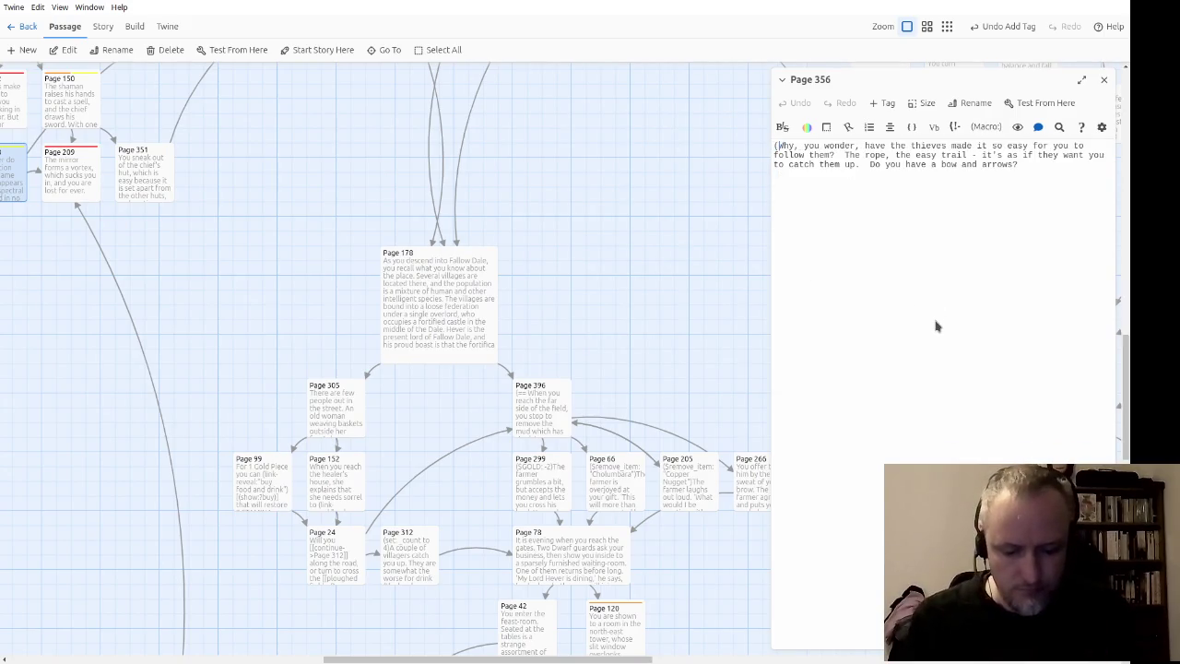
type("es to")
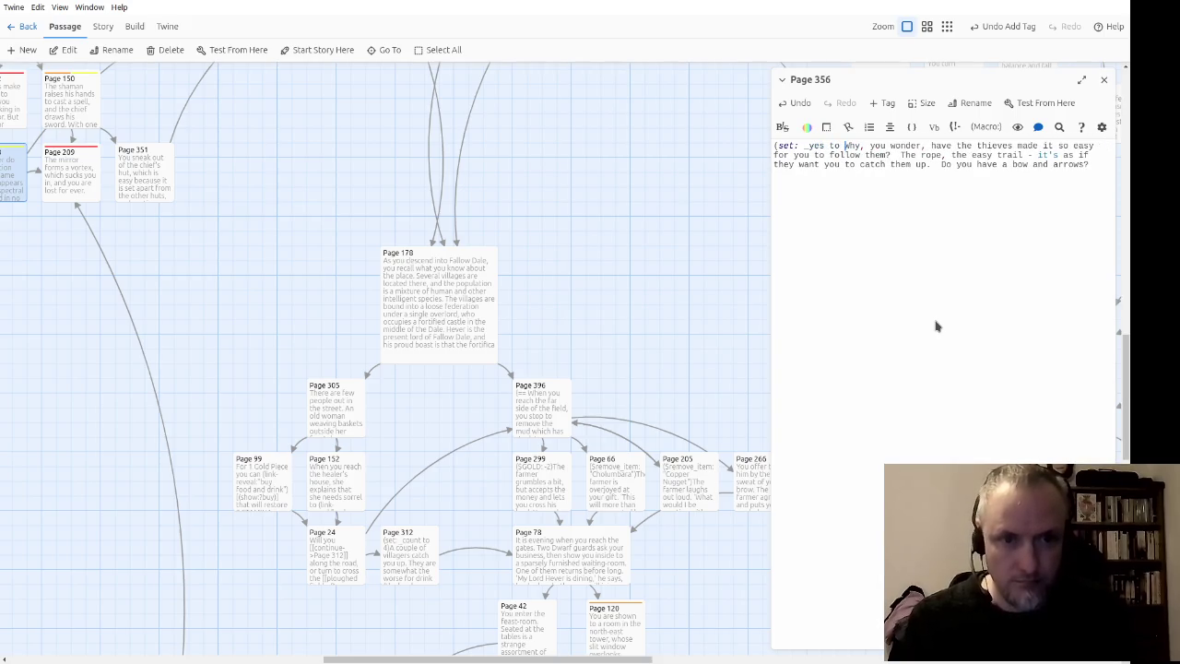
type(" $pla)")
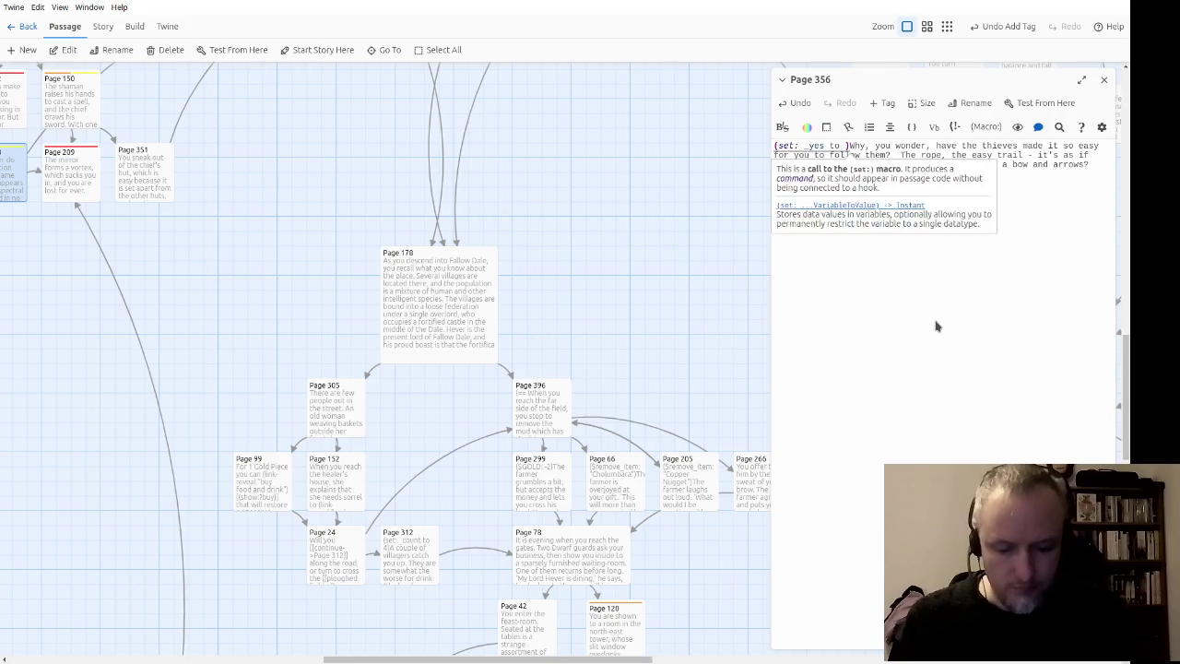
type("yer's invetnory")
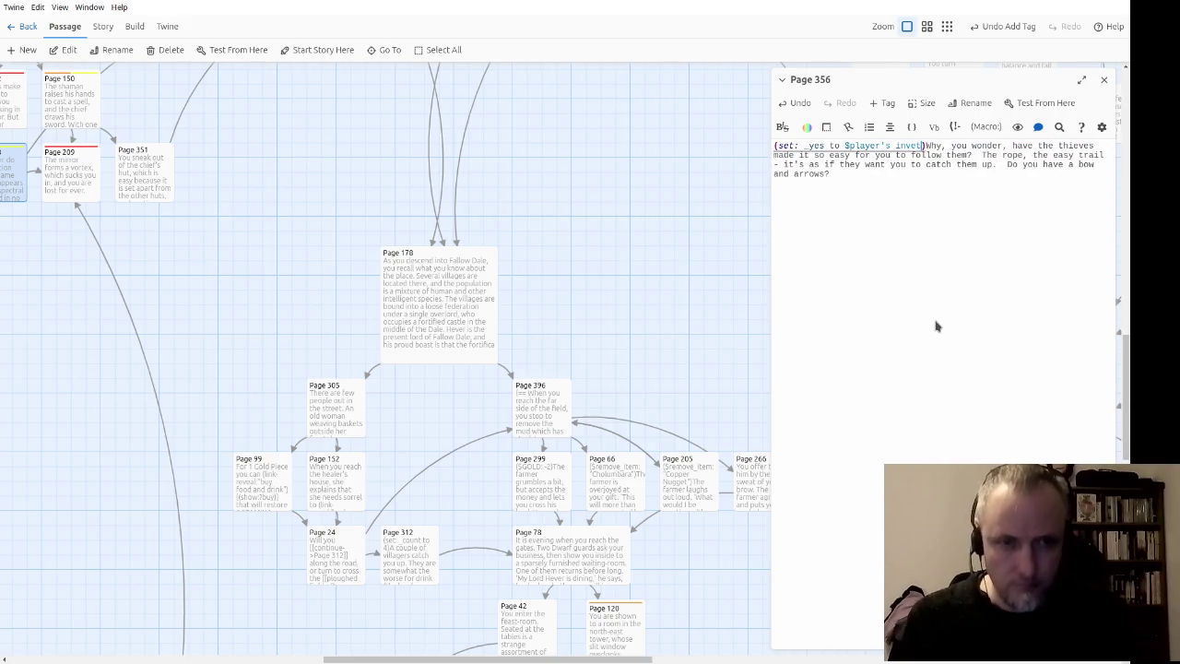
key("BackSpace")
key("BackSpace")
key("BackSpace")
type("nt")
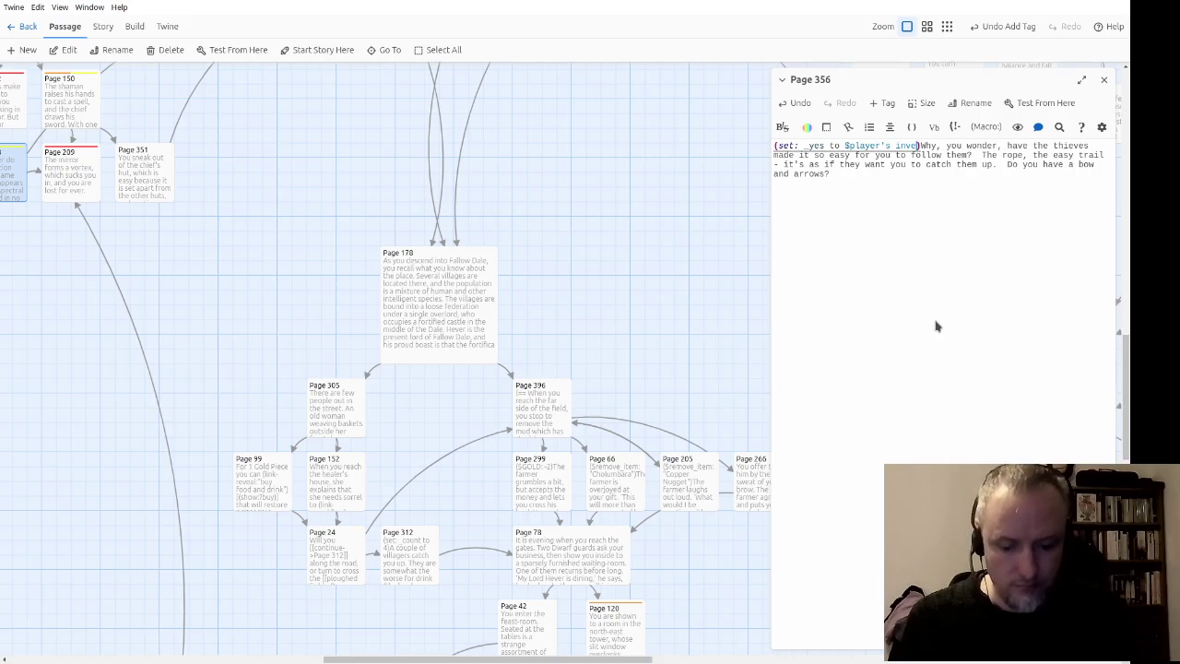
type("ory contains")
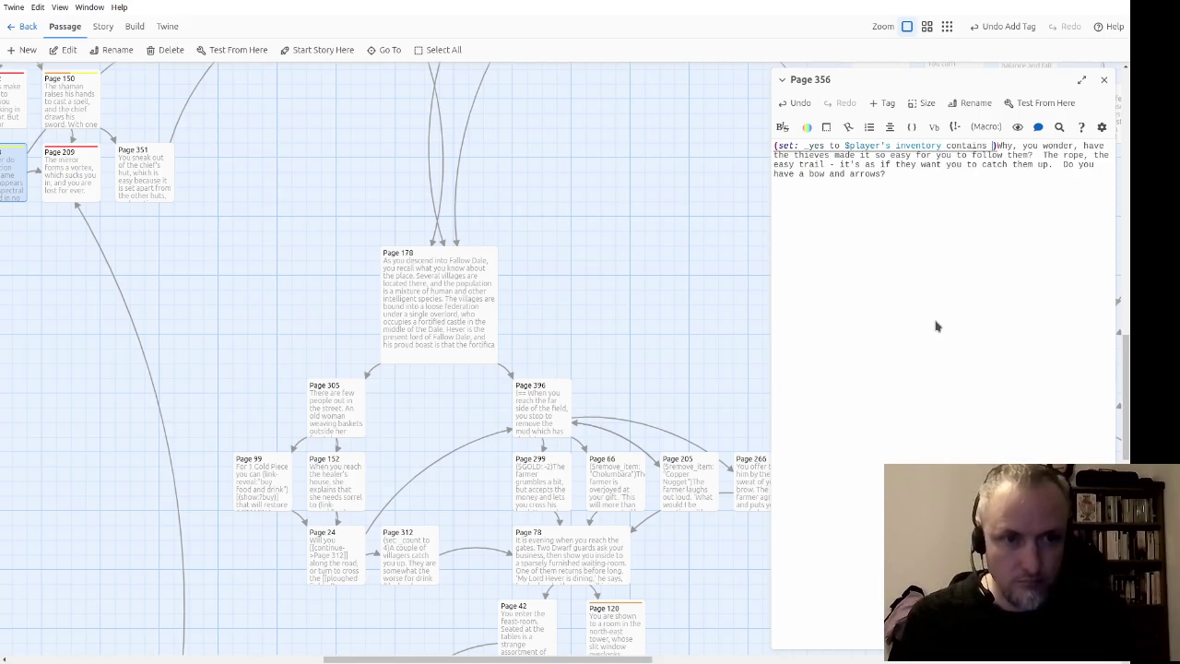
Step: Finish the condition with "Magical Bow", reusing a pasted macro line and then removing it
key("Return")
key("Return")
type("($add_item: \"Crystal Mirror\")")
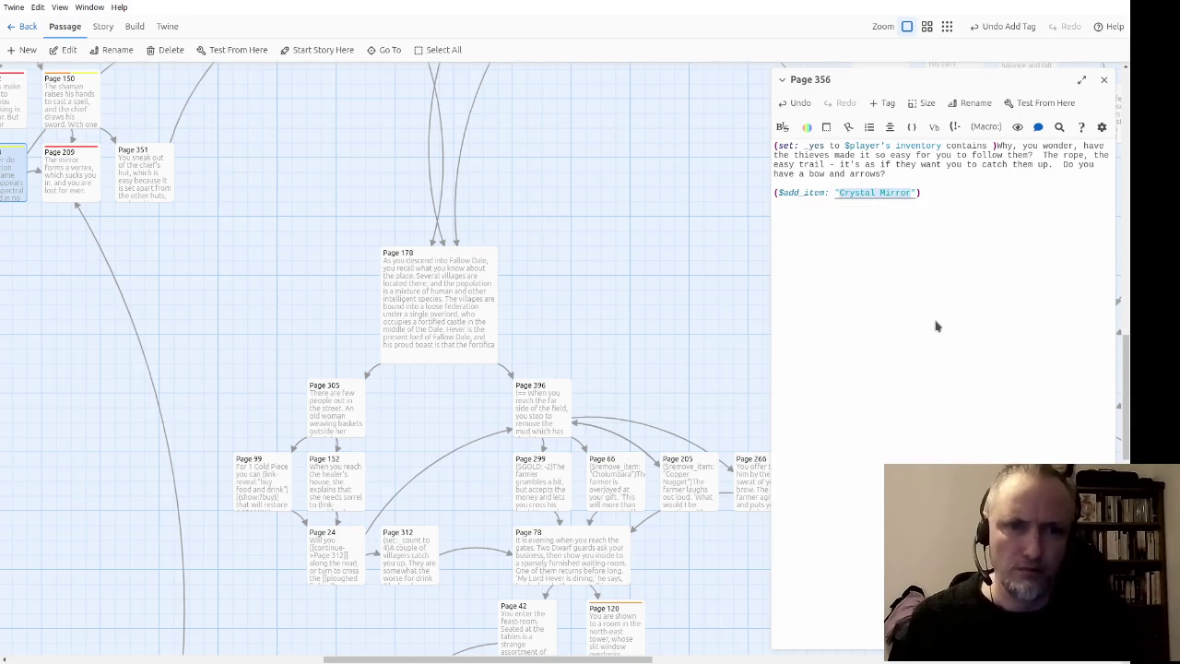
type("MAgical")
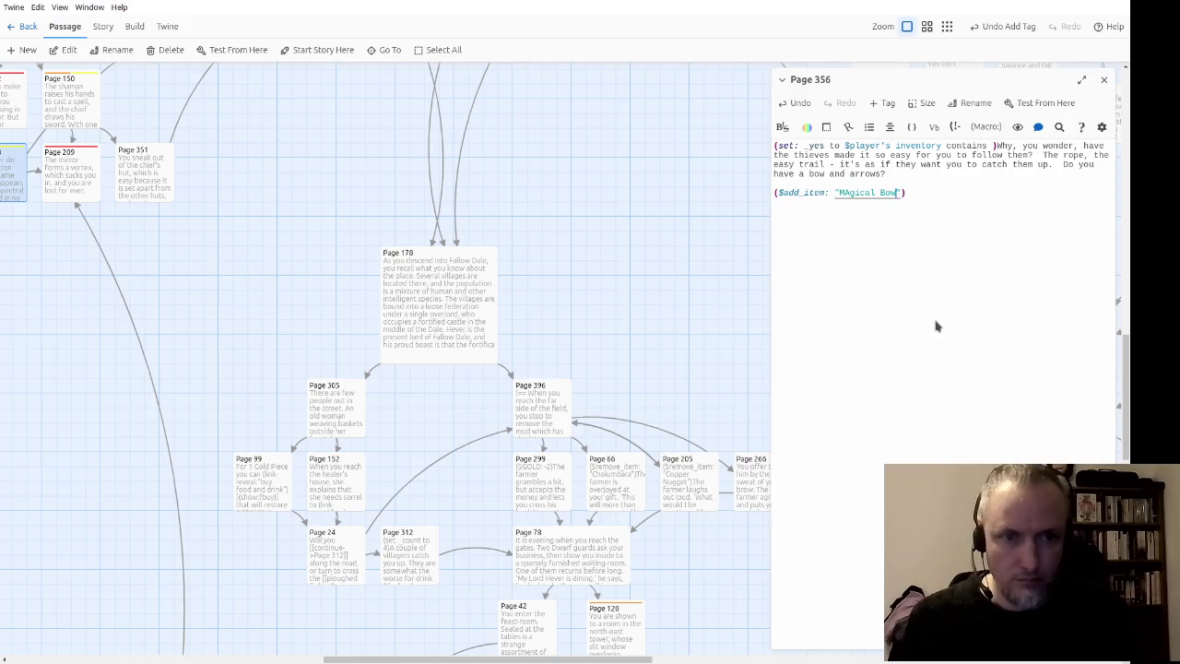
key("Delete")
type("a")
key("ctrl+Right")
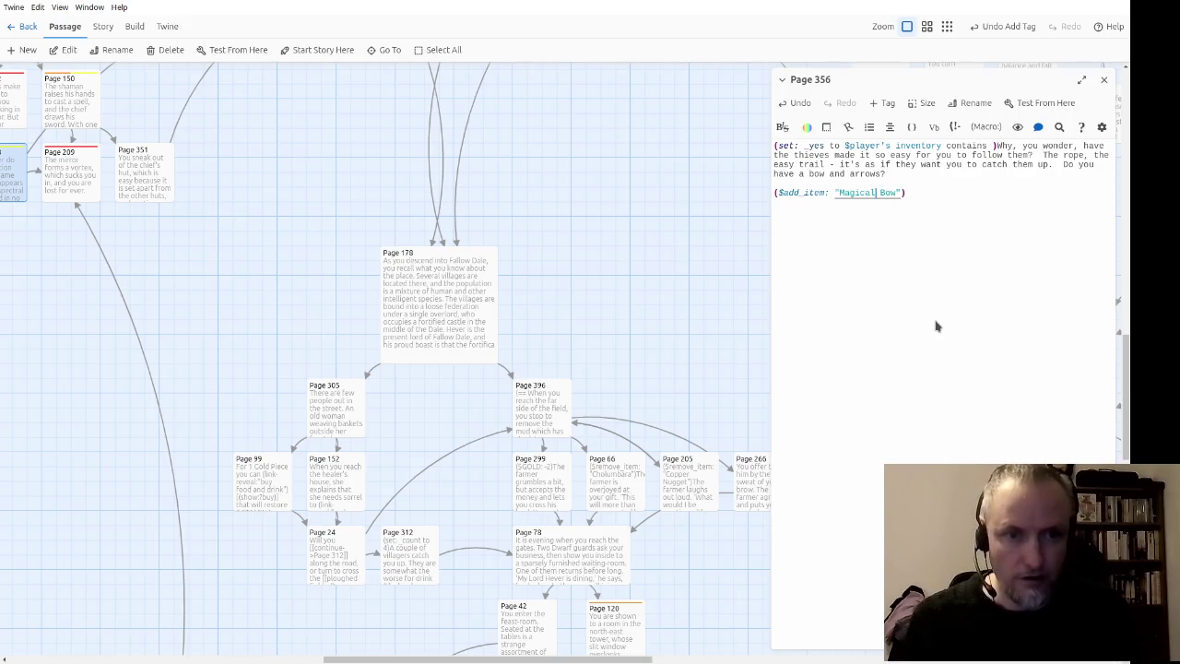
key("BackSpace")
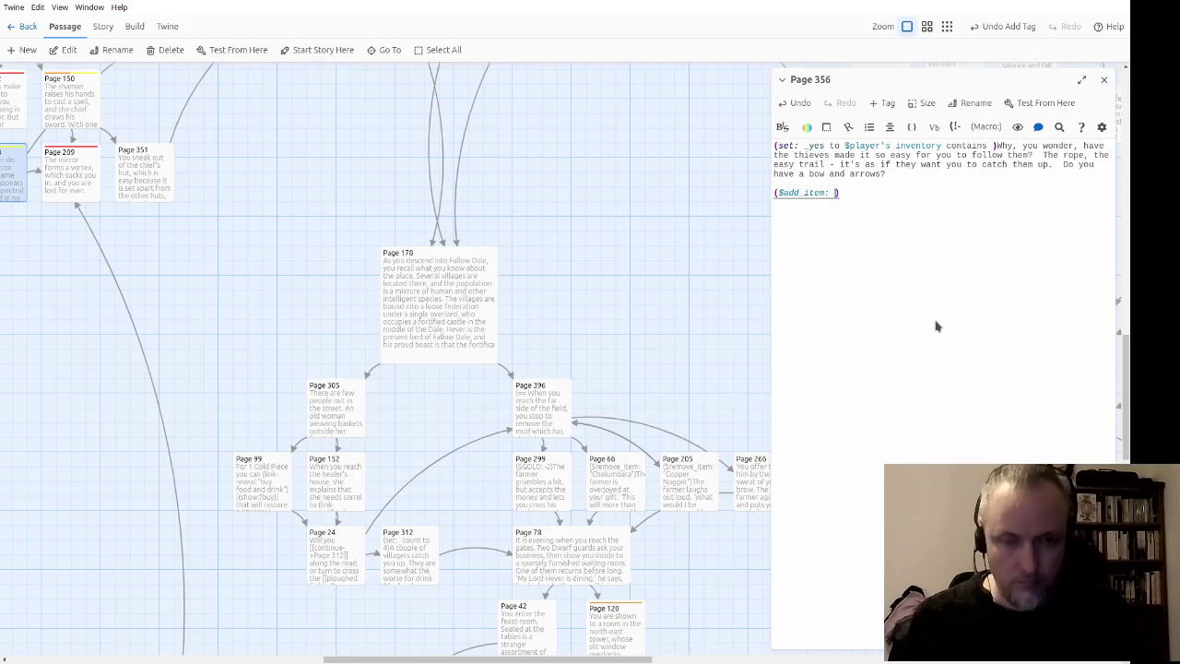
key("BackSpace")
key("BackSpace")
key("BackSpace")
key("Up")
key("ctrl+Right")
type("\"Magical Bow\"")
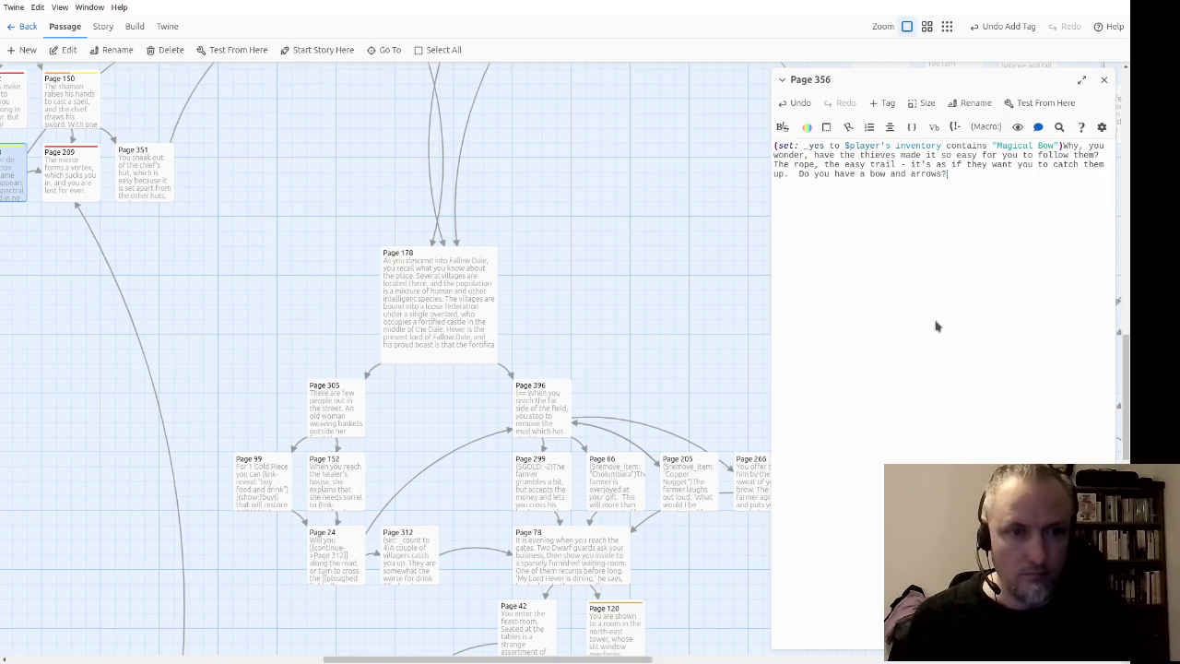
scroll(648, 377, "down", 4)
scroll(648, 377, "right", 3)
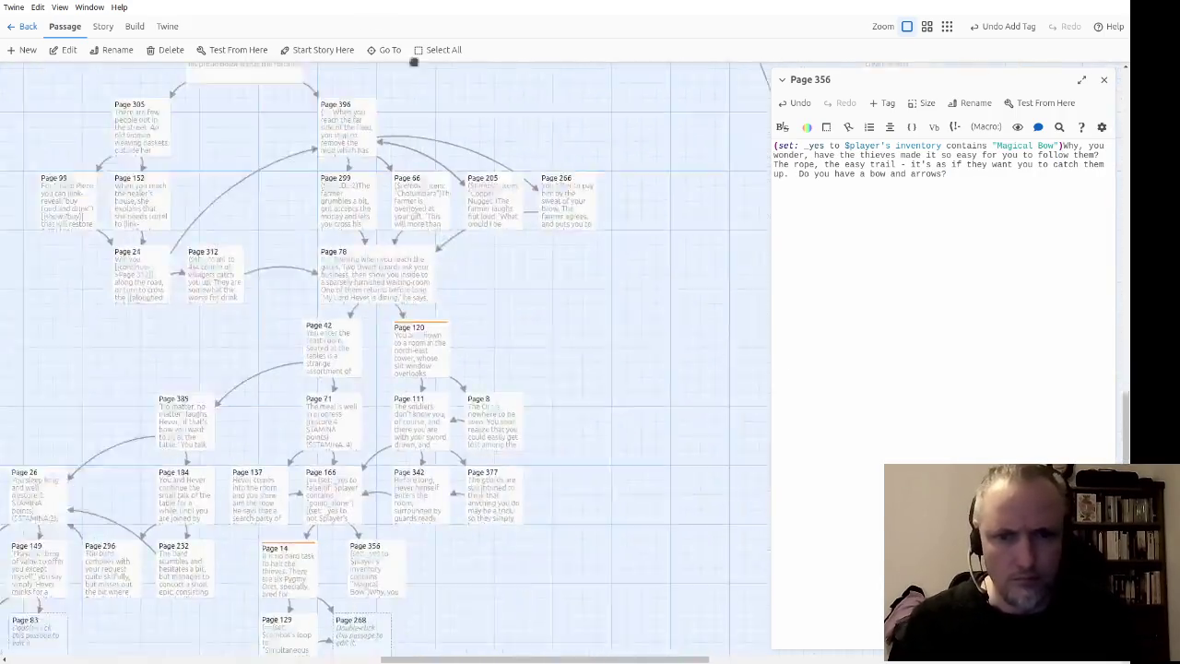
scroll(430, 512, "down", 3)
scroll(429, 512, "left", 2)
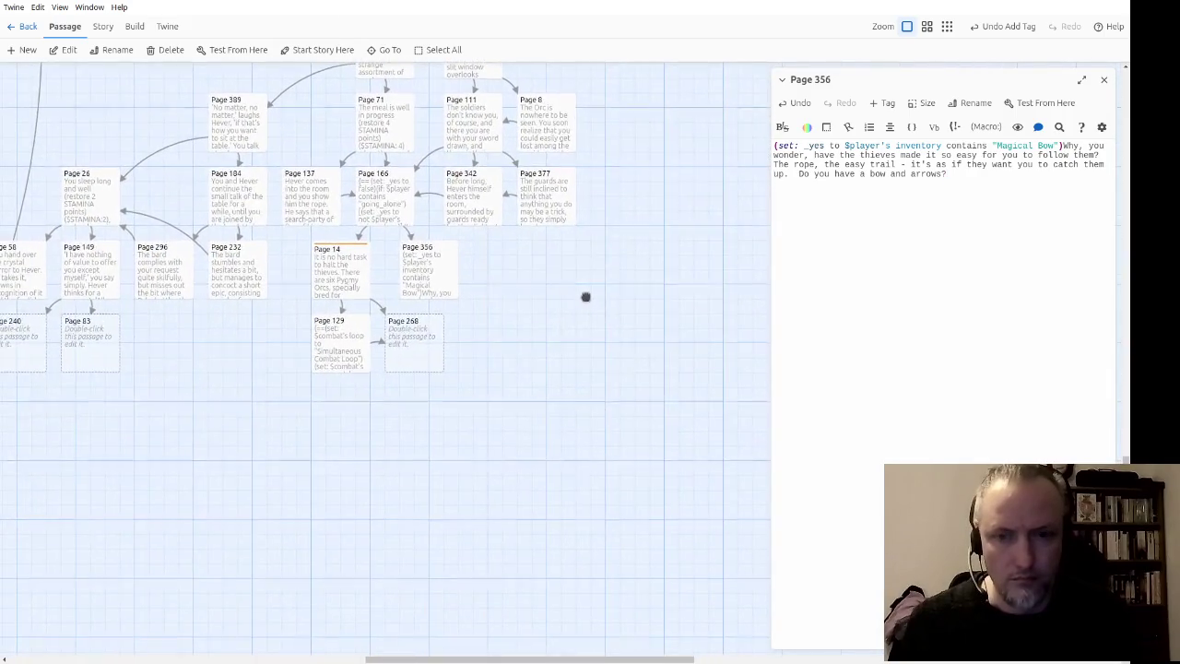
left_click_drag(363, 440, 587, 430)
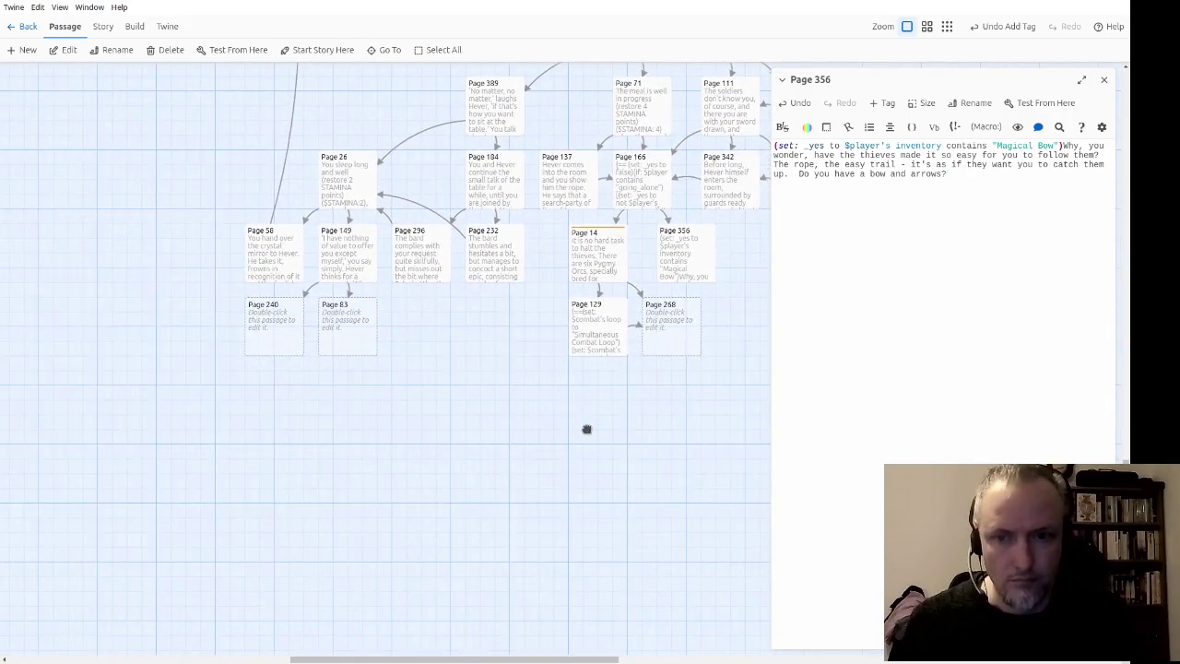
left_click_drag(532, 316, 182, 411)
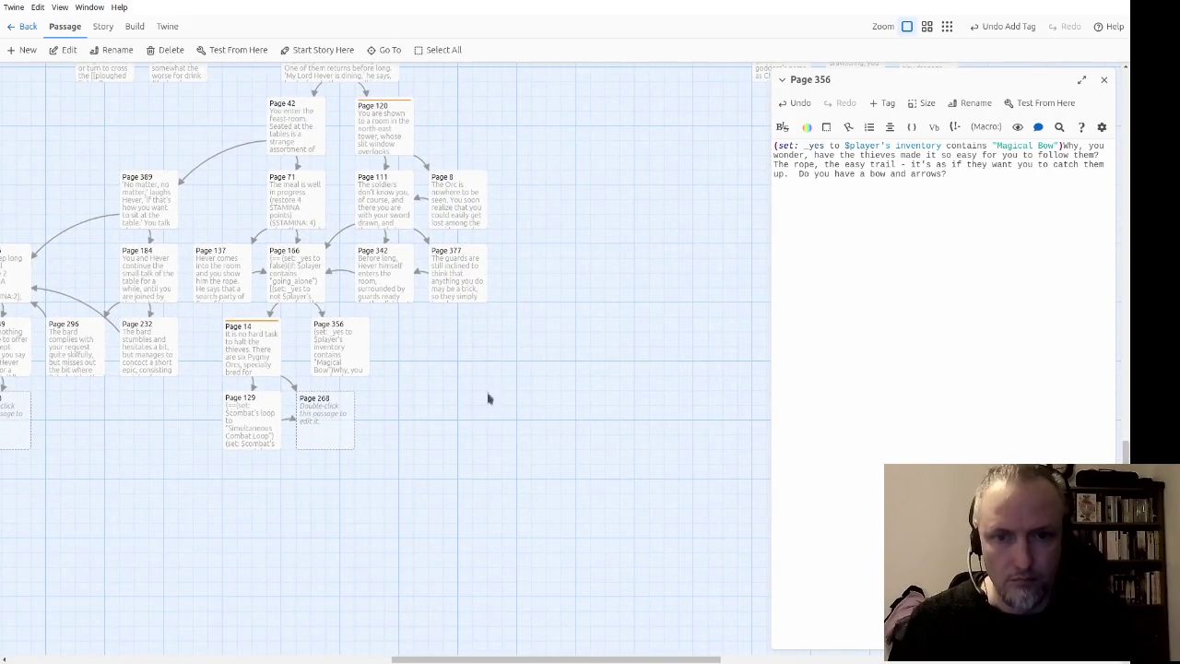
left_click_drag(435, 437, 585, 367)
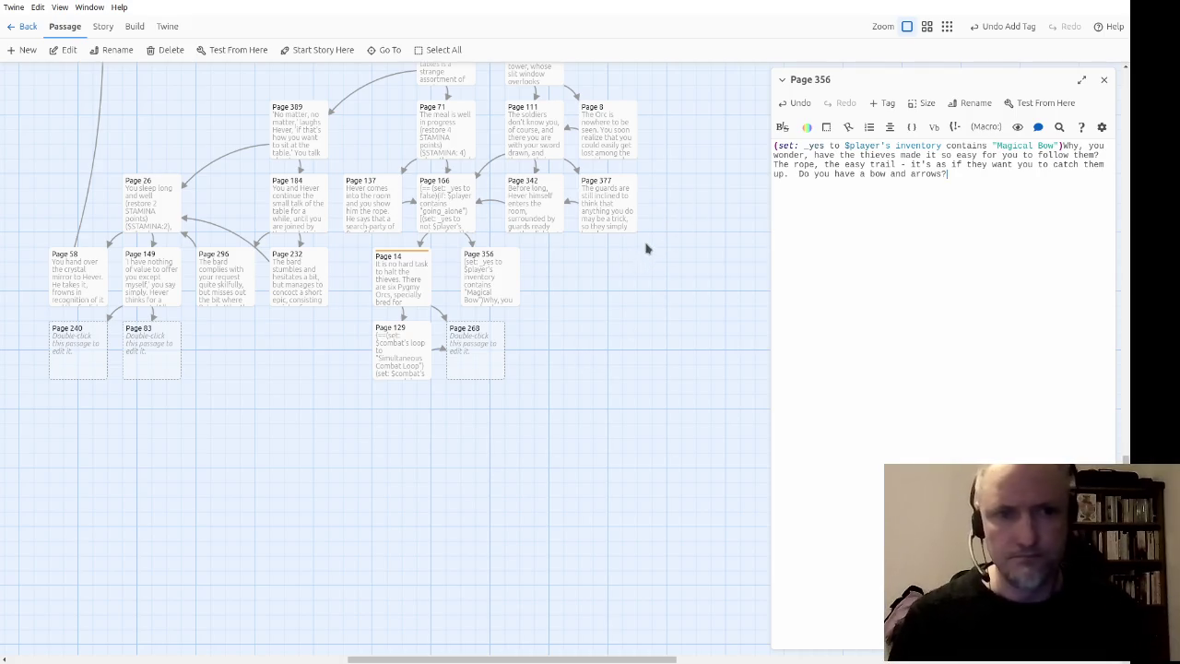
left_click_drag(645, 247, 621, 394)
mouse_move(653, 182)
left_mouse_down()
mouse_move(640, 322)
mouse_move(644, 301)
left_mouse_up()
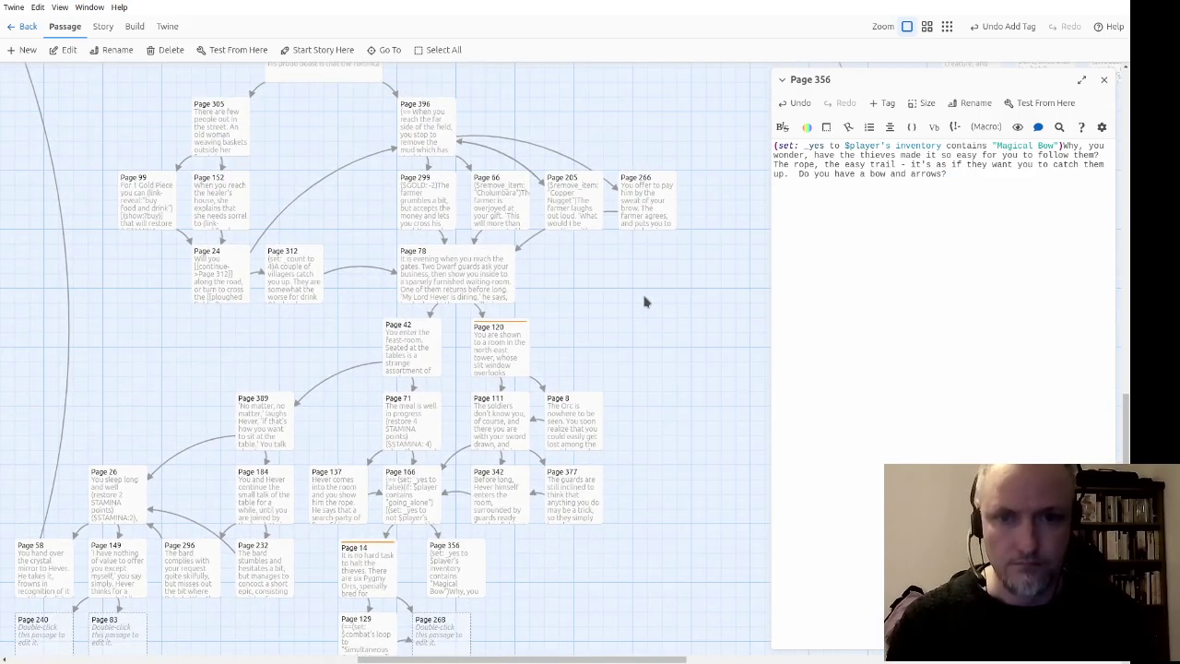
mouse_move(684, 177)
left_mouse_down()
mouse_move(683, 236)
mouse_move(621, 506)
left_mouse_up()
left_click_drag(632, 332, 268, 451)
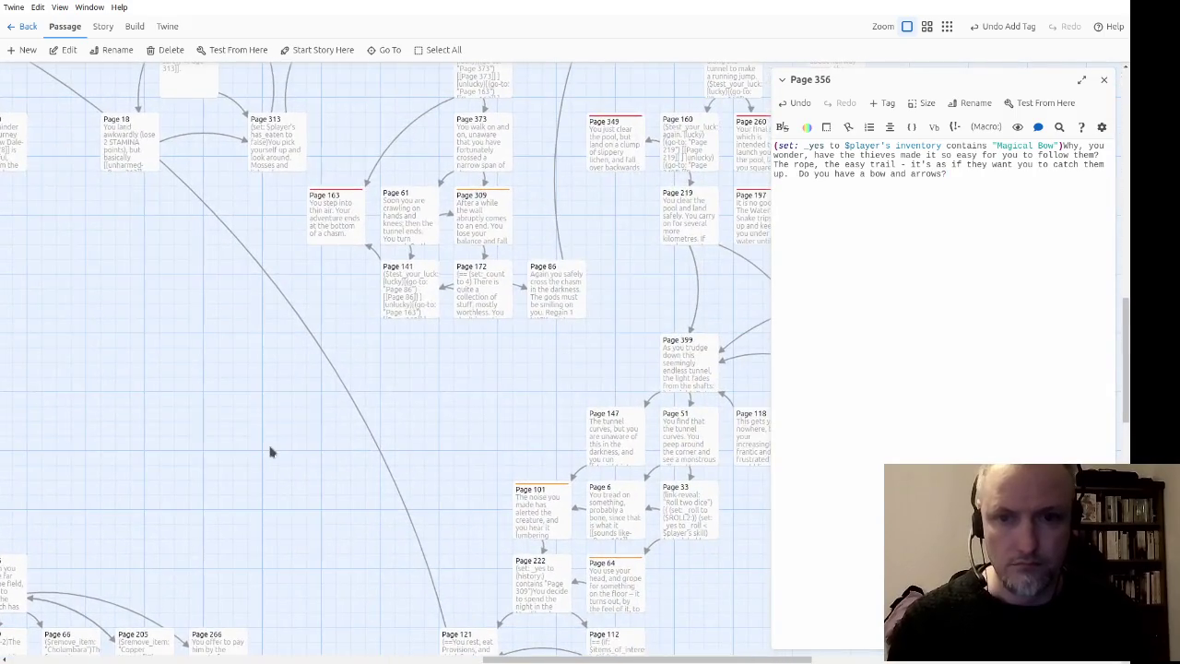
mouse_move(197, 426)
left_mouse_down()
mouse_move(395, 369)
mouse_move(390, 542)
mouse_move(550, 416)
left_mouse_up()
left_click_drag(225, 554, 453, 282)
mouse_move(104, 468)
left_mouse_down()
mouse_move(263, 203)
mouse_move(248, 100)
left_mouse_up()
mouse_move(522, 539)
left_mouse_down()
mouse_move(366, 489)
mouse_move(150, 476)
left_mouse_up()
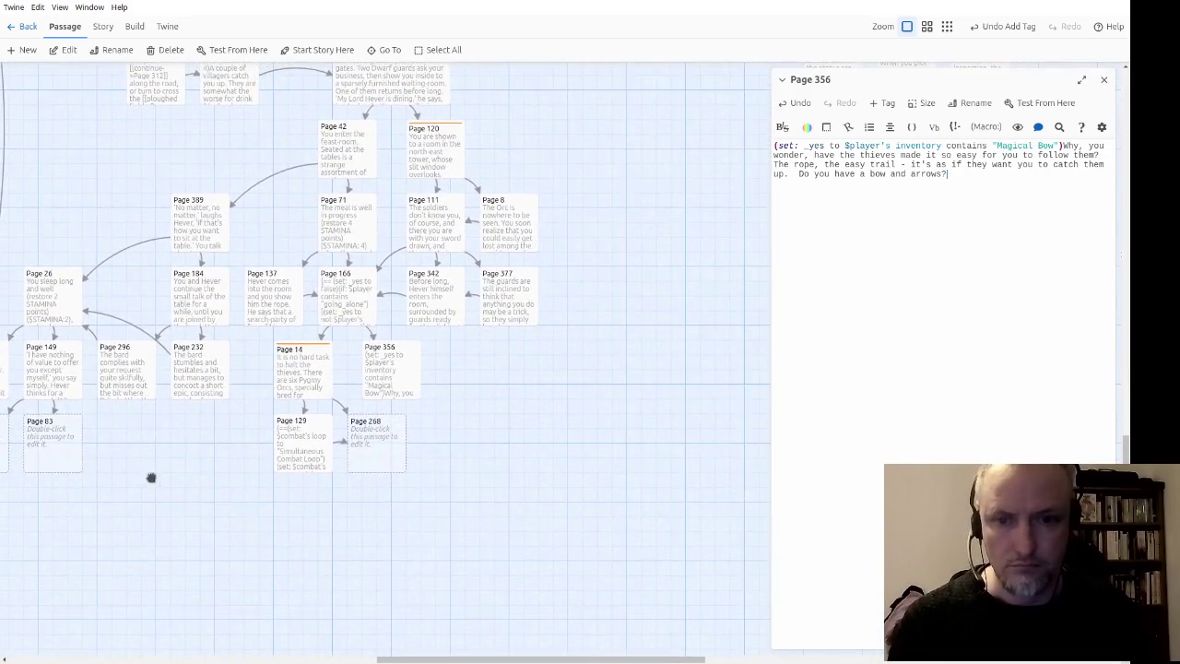
left_click(842, 337)
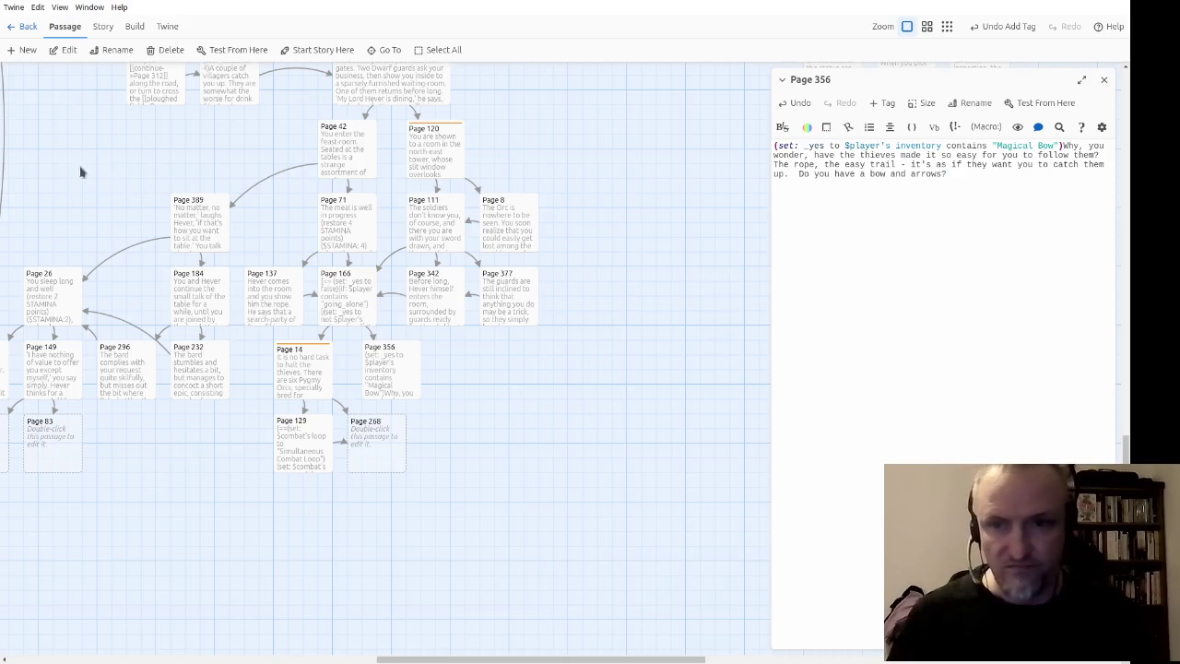
left_click_drag(90, 172, 609, 388)
scroll(246, 335, "down", 3)
scroll(245, 335, "right", 2)
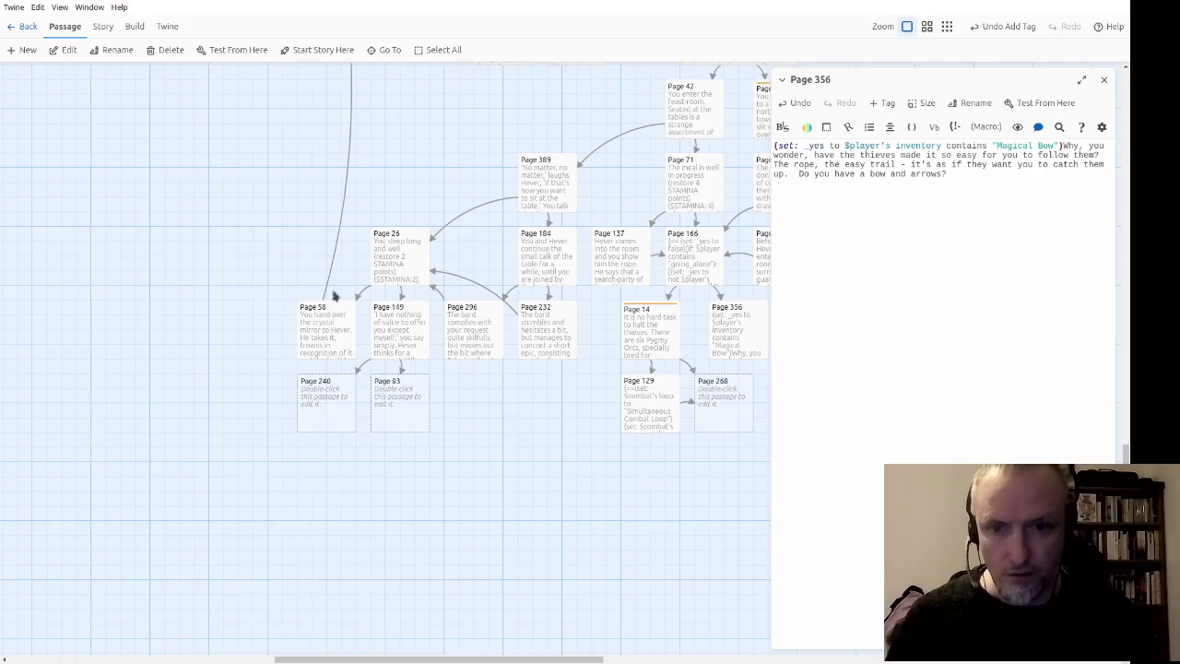
double_click(405, 270)
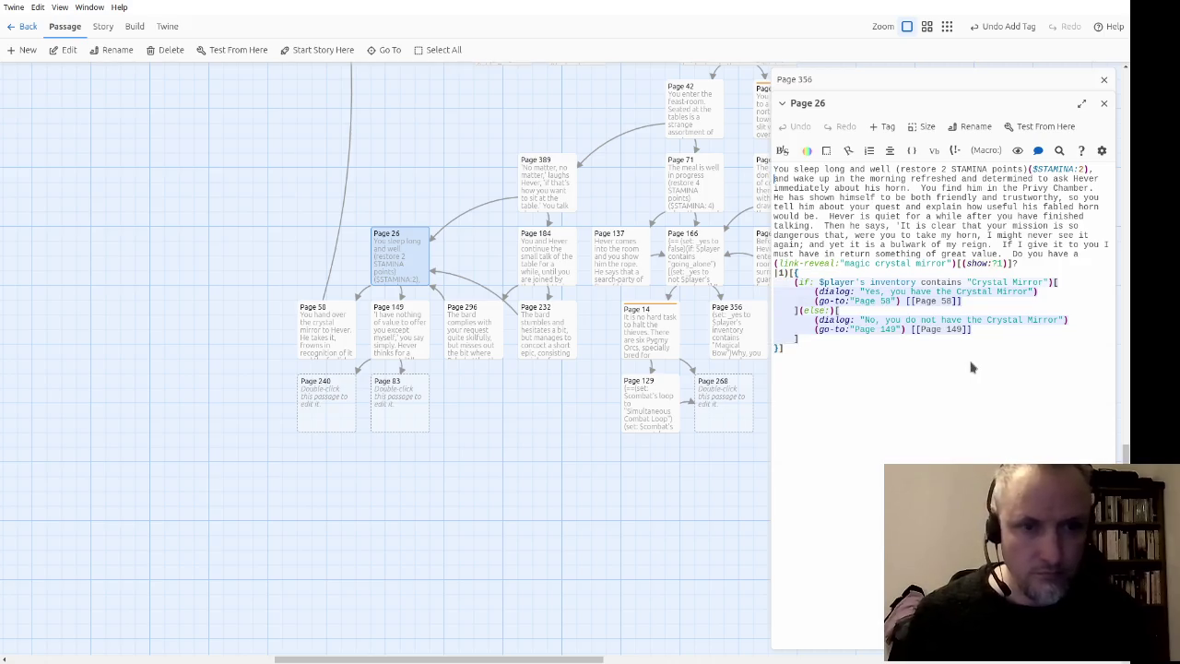
Step: Copy Page 26's Crystal Mirror (if:)/(else:) block to Page 58 or 149 and paste it below Page 356's text
key("shift+Down")
key("shift+Down")
key("shift+Down")
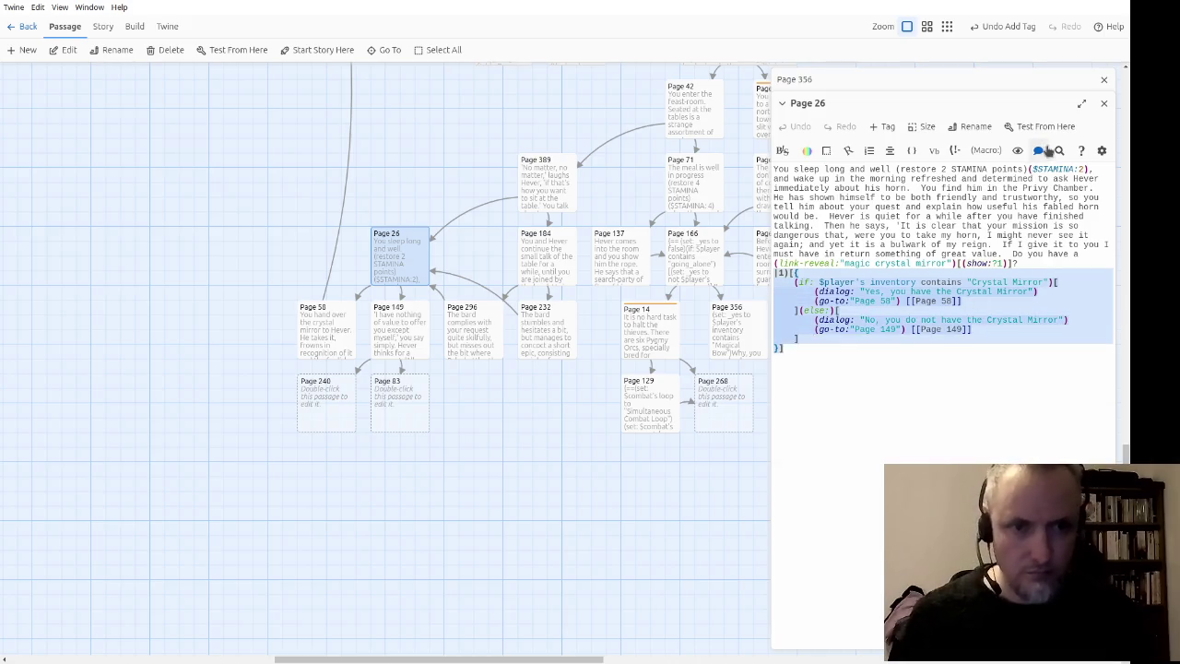
left_click(1103, 102)
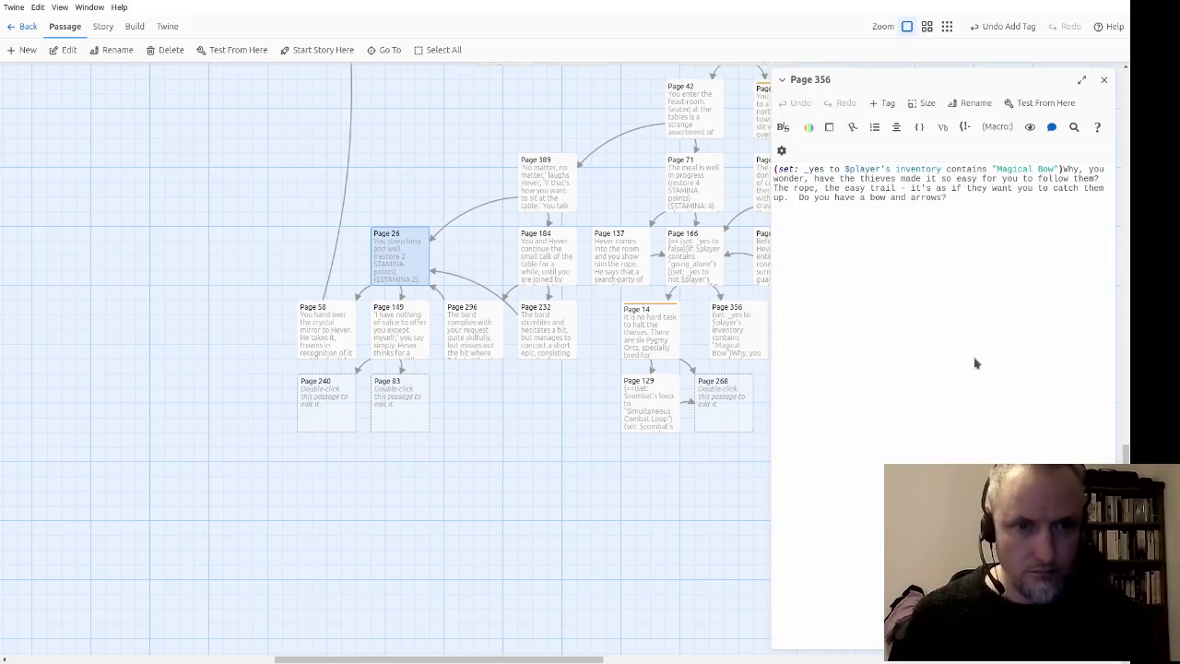
key("Return")
type("|1)[{     (if: $player's inventory contains \"Crystal Mirror\")[         (dialog: \"Yes, you have the Crystal Mirror\")         (go-to:\"Page 58\") [[Page 58]]     ](else:)[         (dialog: \"No, you do not have the Crystal Mirror\")         (go-to:\"Page 149\") [[Page 149]]     ] }]")
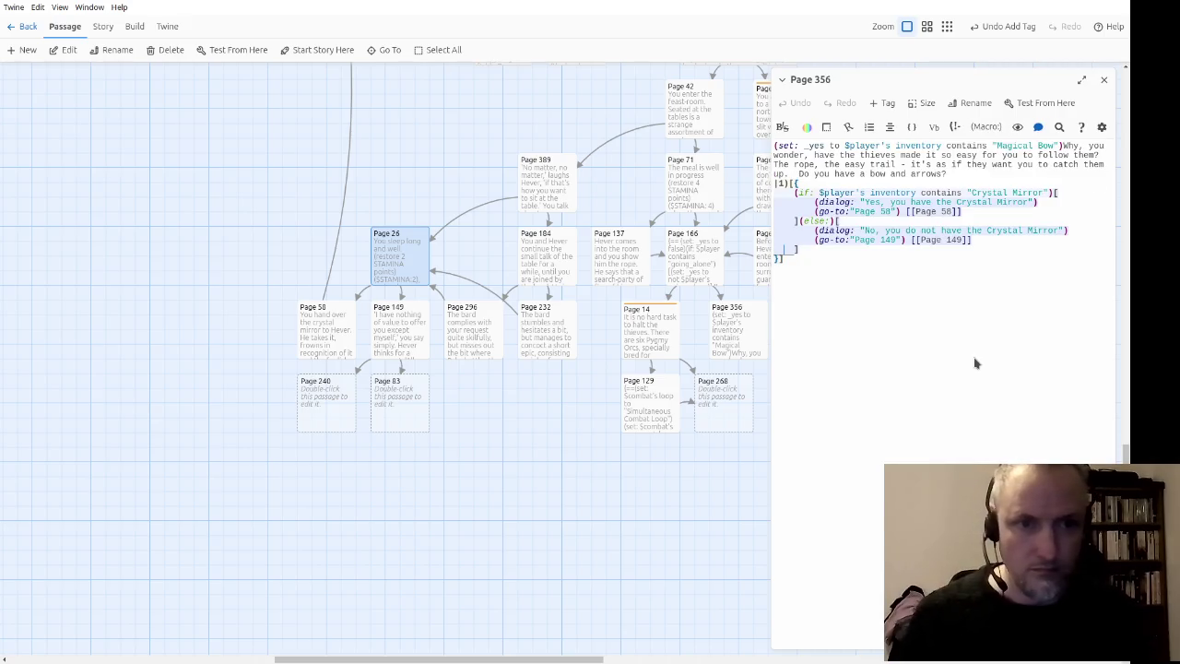
key("Up")
key("Up")
key("Up")
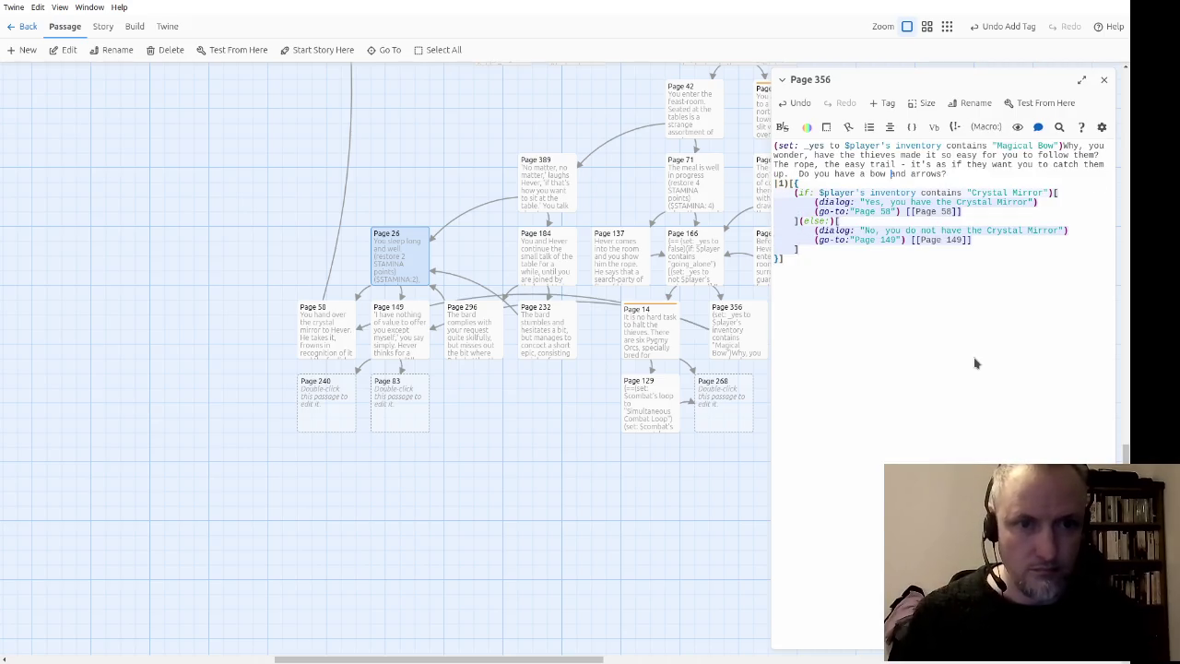
Step: Turn 'bow and arrows' into a (link-reveal:) and move the (set: _yes …) macro above the (if:) line
type("(link-revea")
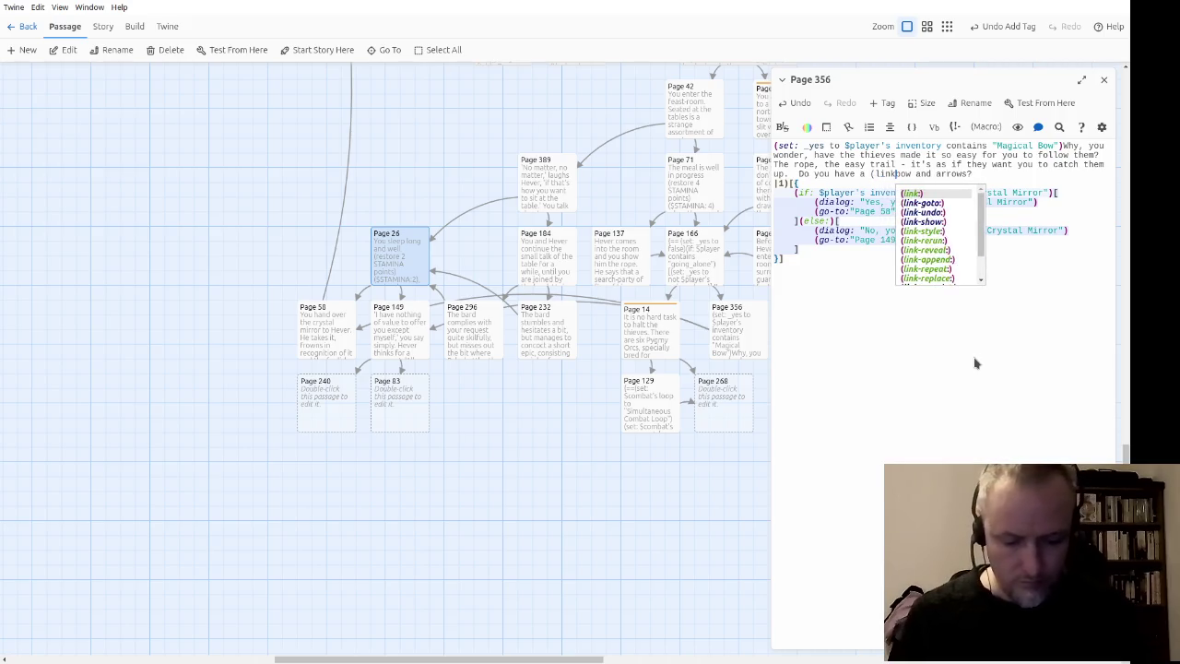
key("Return")
type("\"")
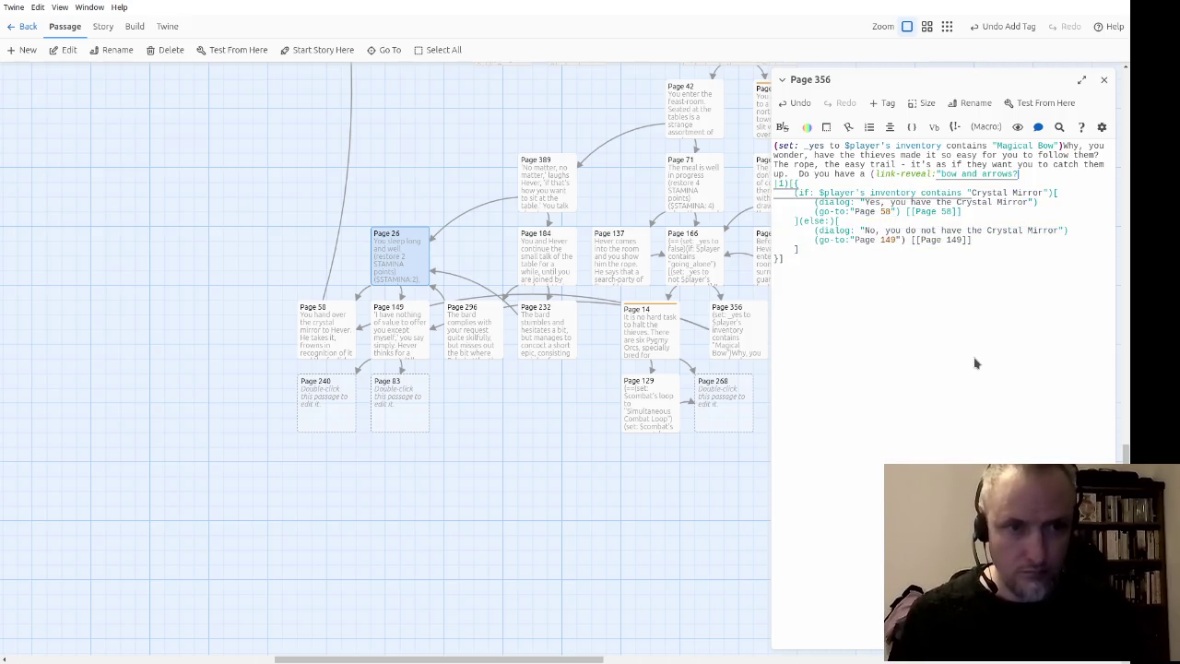
type("\")")
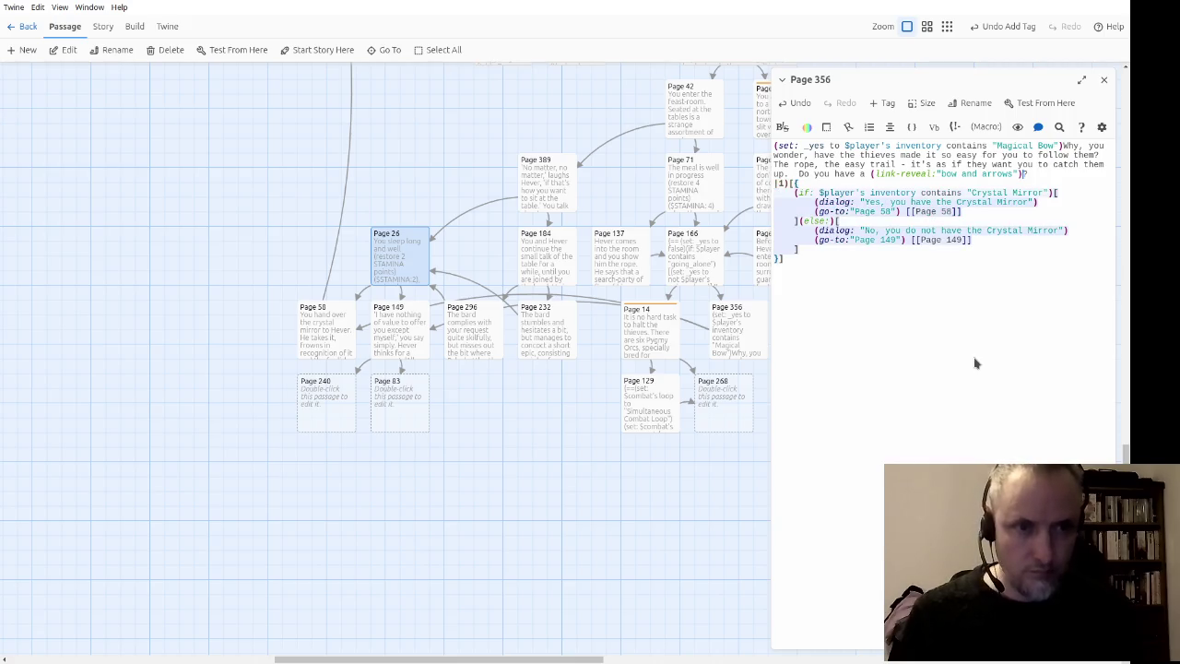
type("show: ?")
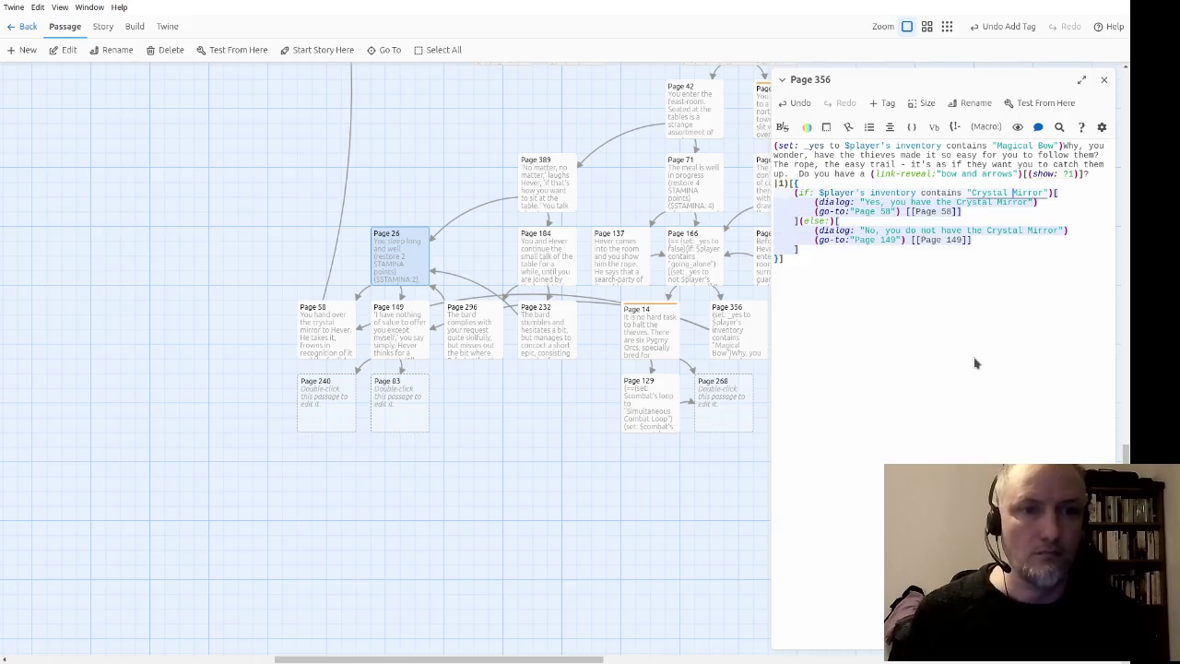
key("Up")
key("Up")
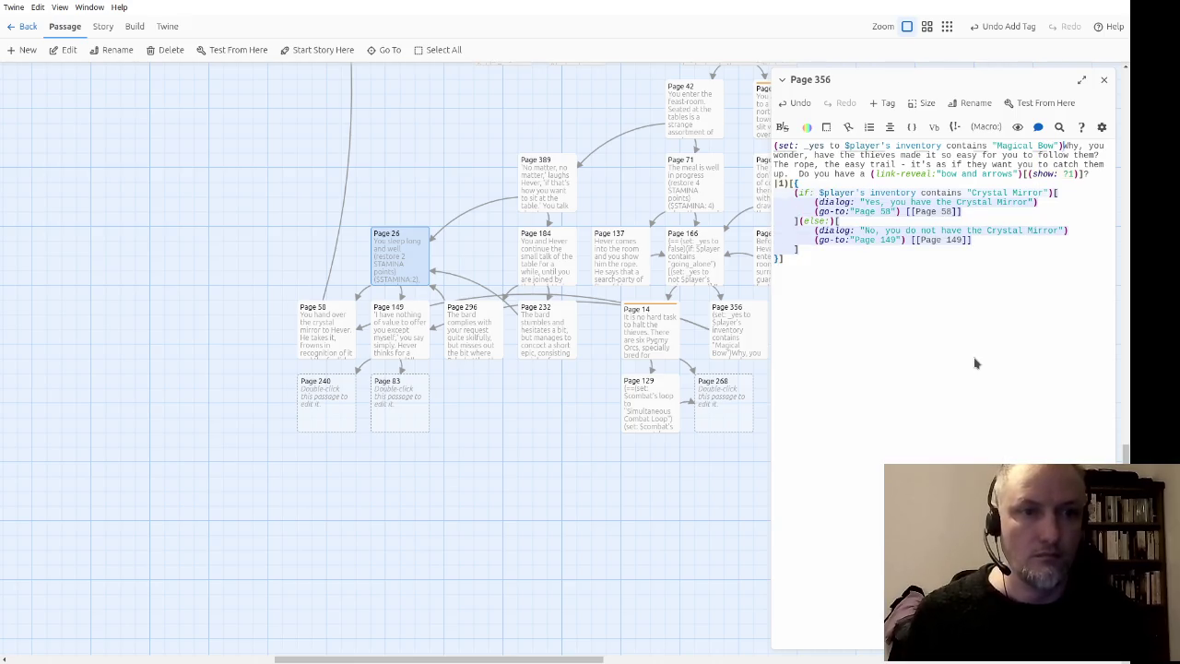
key("Right")
key("Right")
key("Right")
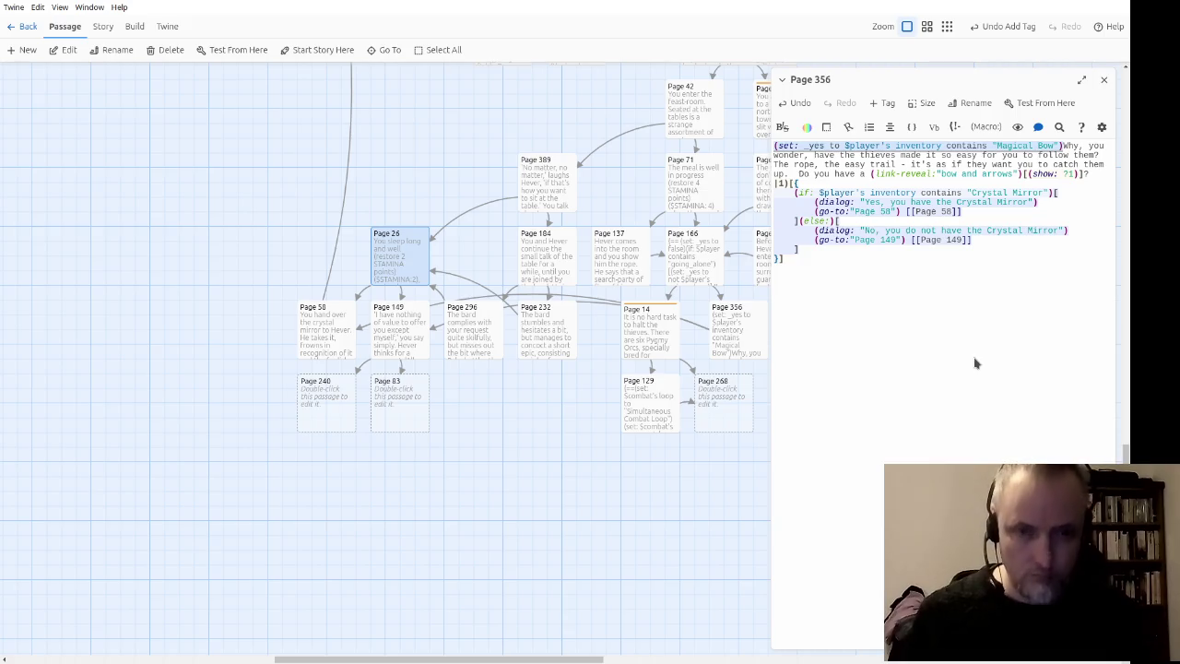
key("shift+Home")
key("BackSpace")
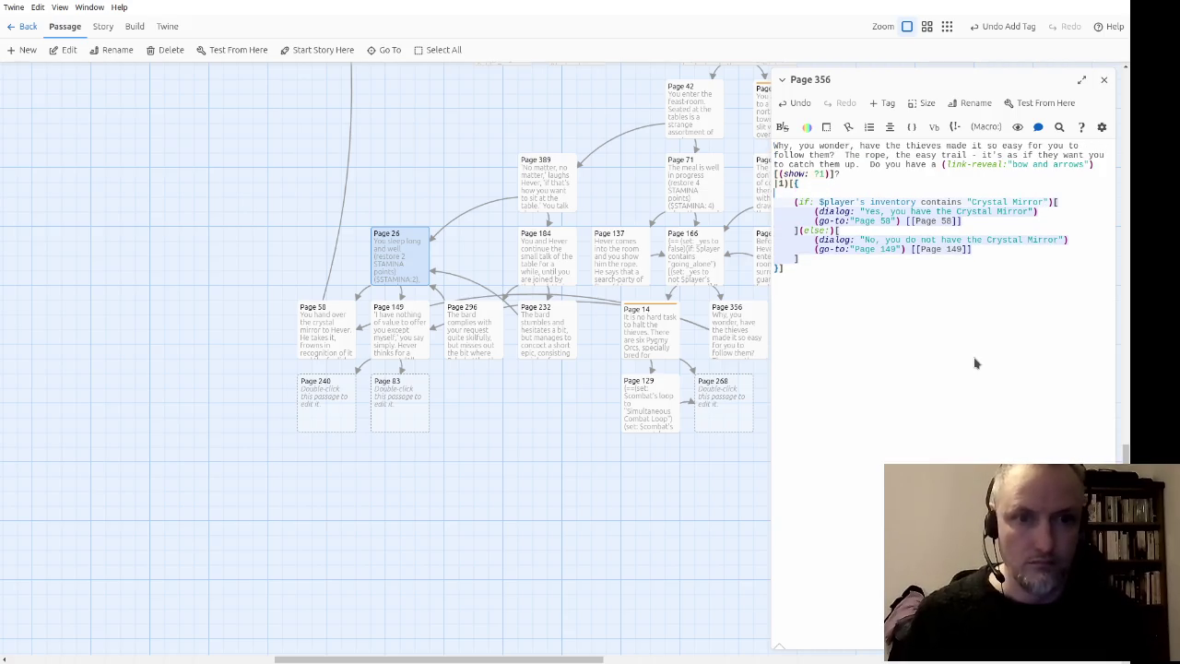
type("(set: _yes to $player's inventory contains \"Magical Bow\")")
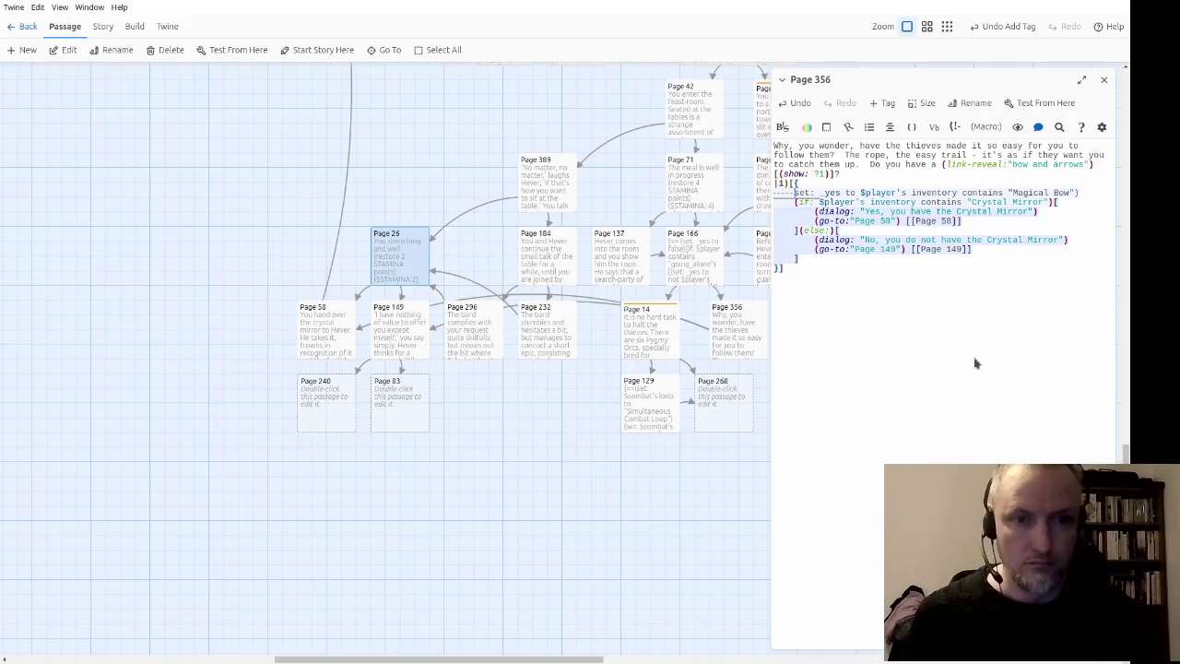
key("Tab")
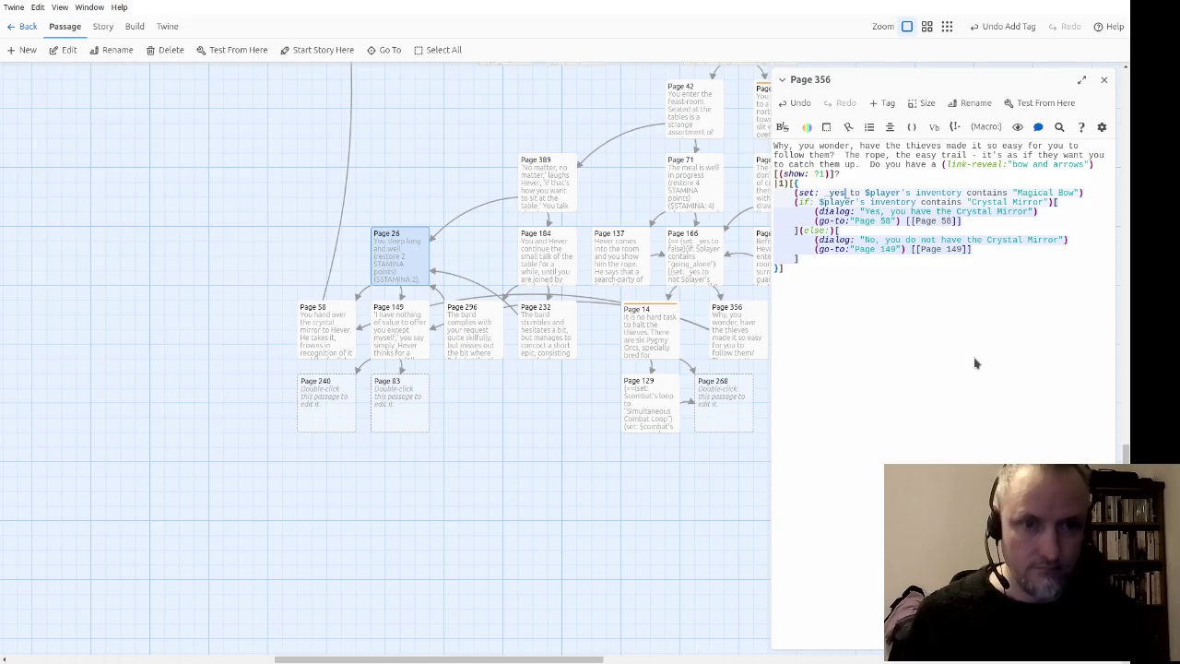
Step: Replace the (if:) condition with _yes and clear the Crystal Mirror wording from the Yes dialog
key("ctrl+shift+Left")
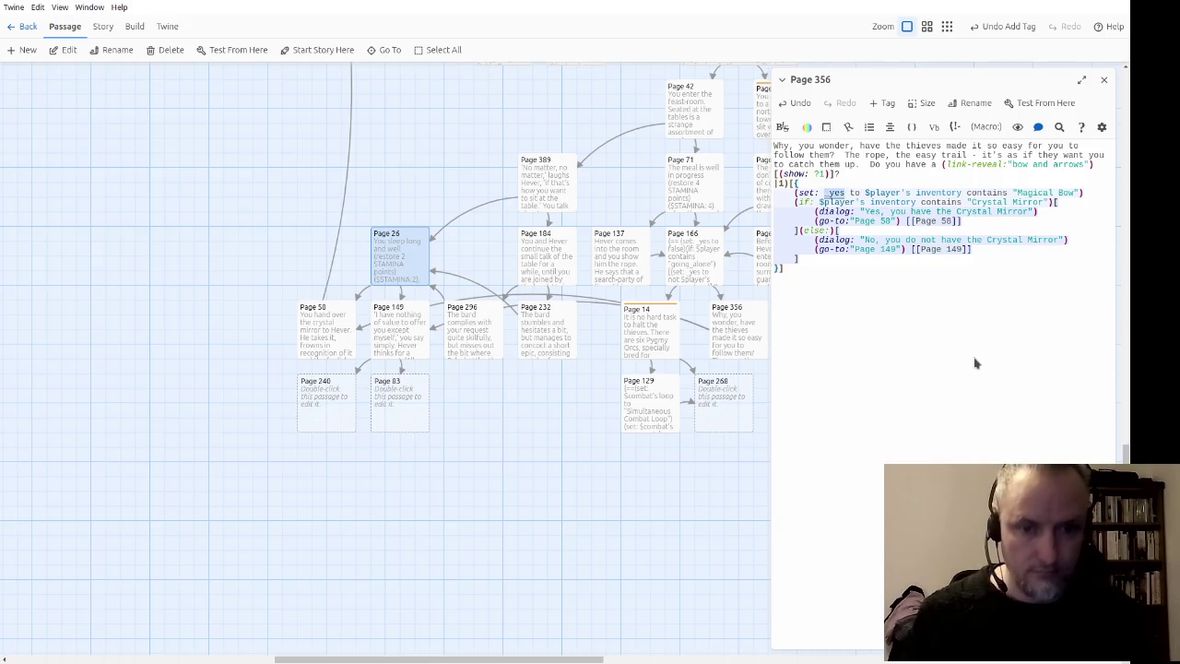
key("Right")
key("Down")
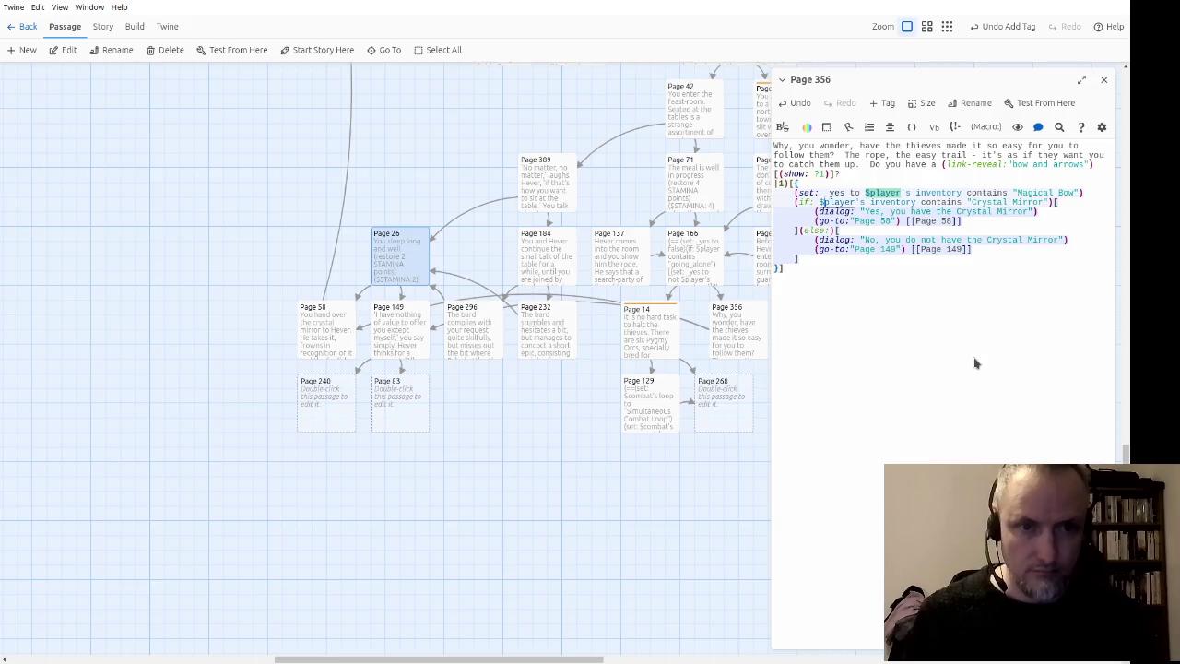
key("shift+End")
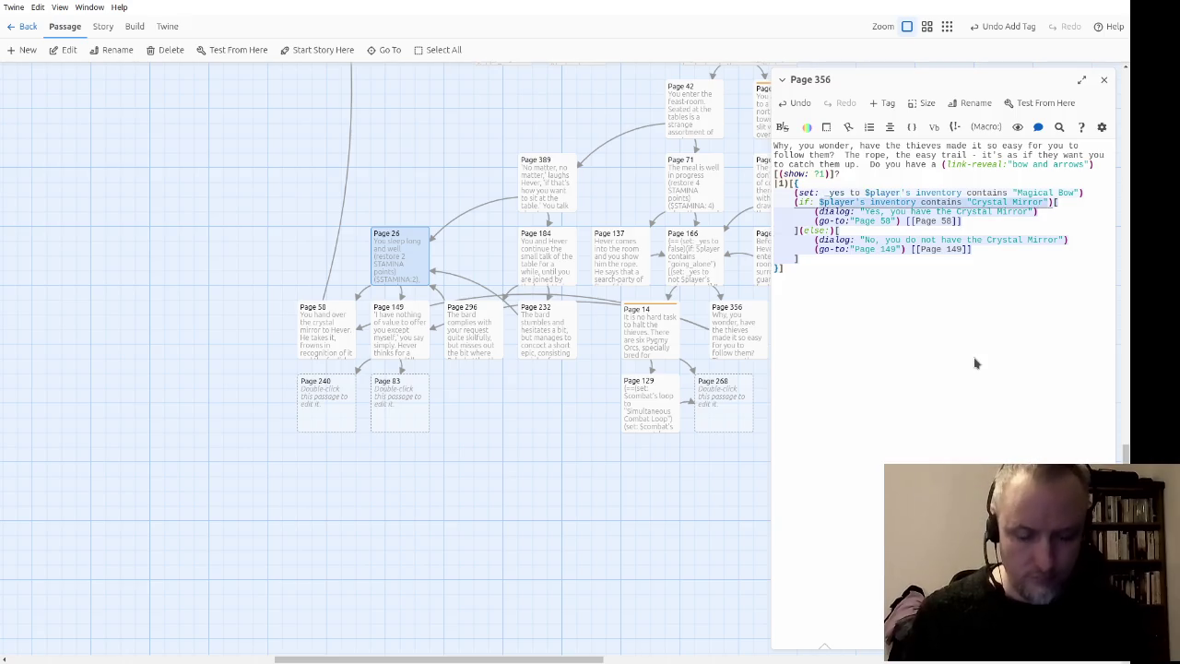
type("_yes")
key("Down")
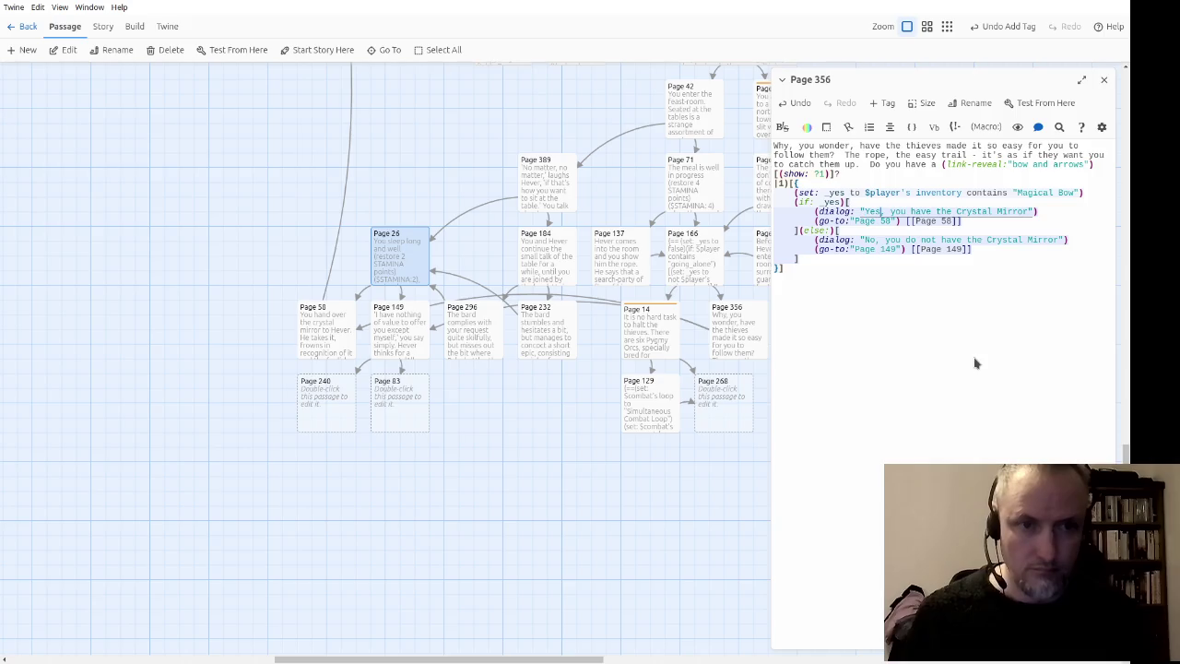
key("ctrl+shift+Right")
key("ctrl+shift+Right")
key("ctrl+shift+Right")
Step: Make the Yes dialog say 'a bow and arrows' and send it to Page 220
type("a ")
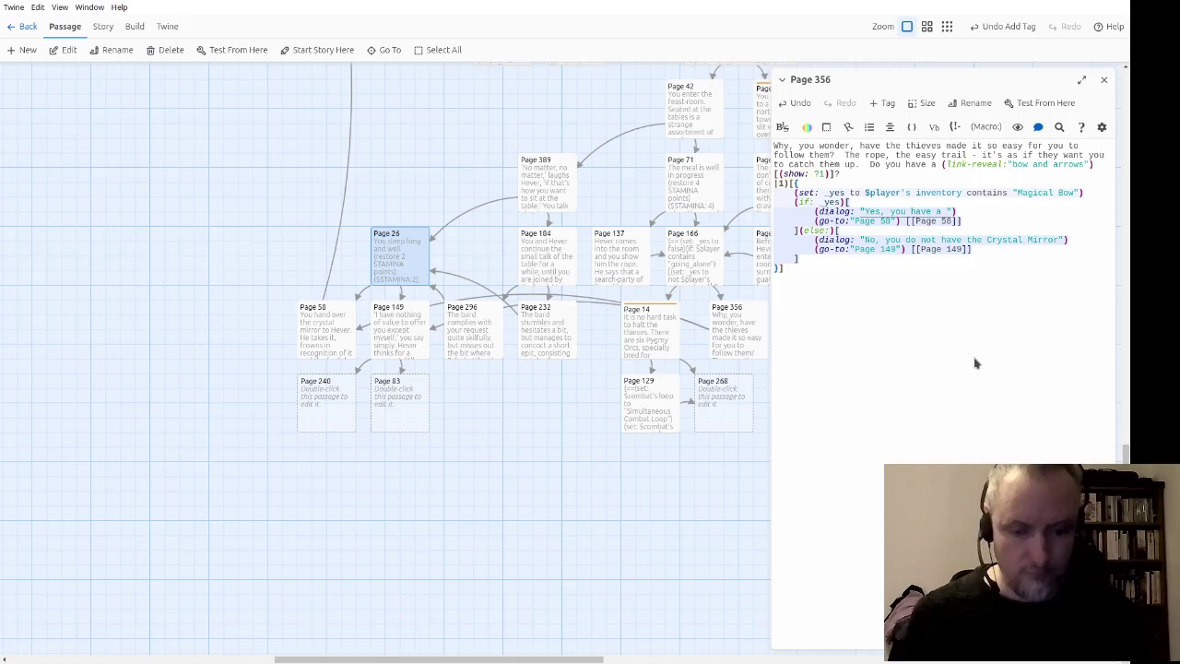
type("bow and arrows")
key("Down")
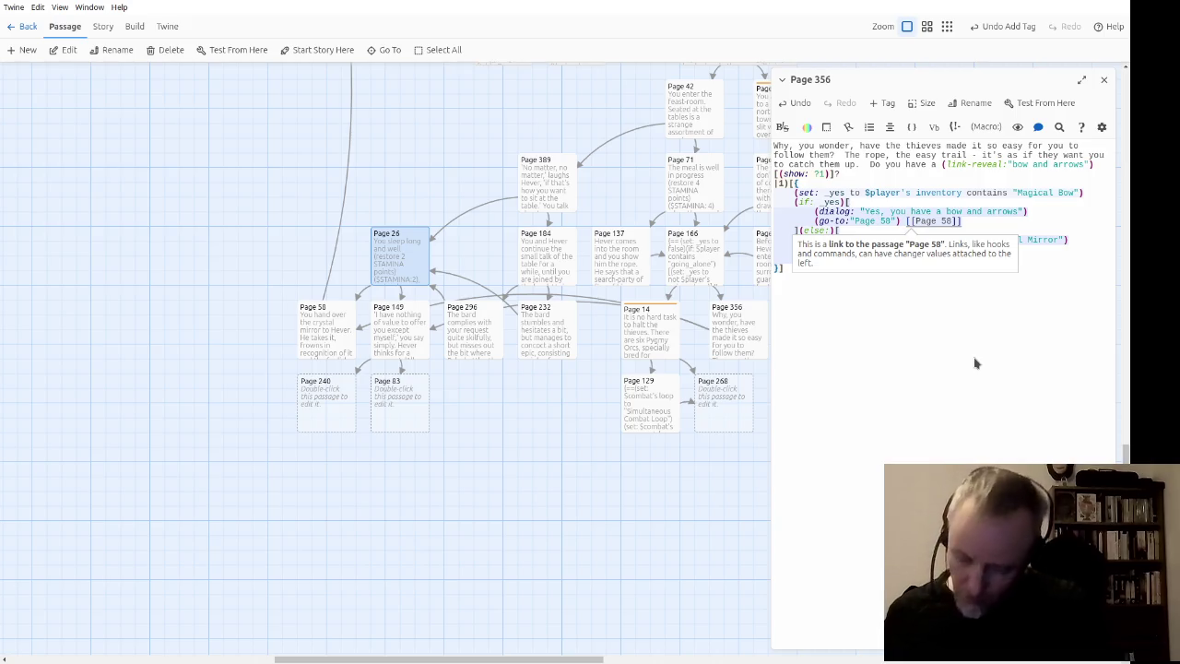
key("Left")
key("Left")
key("Left")
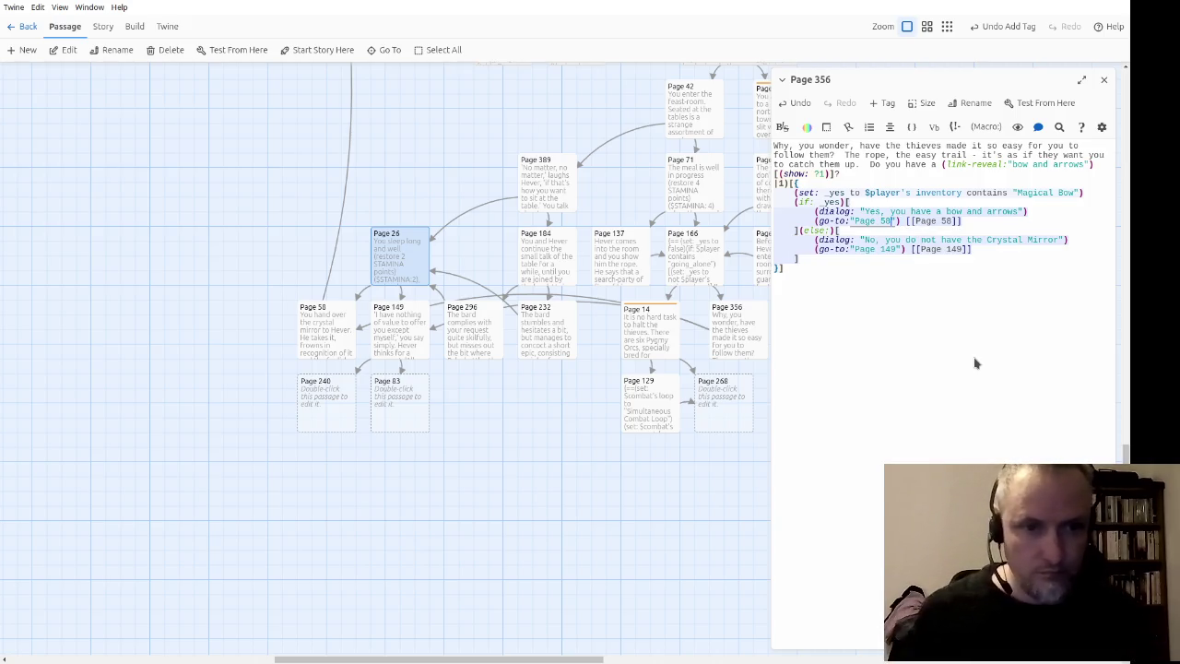
type("220")
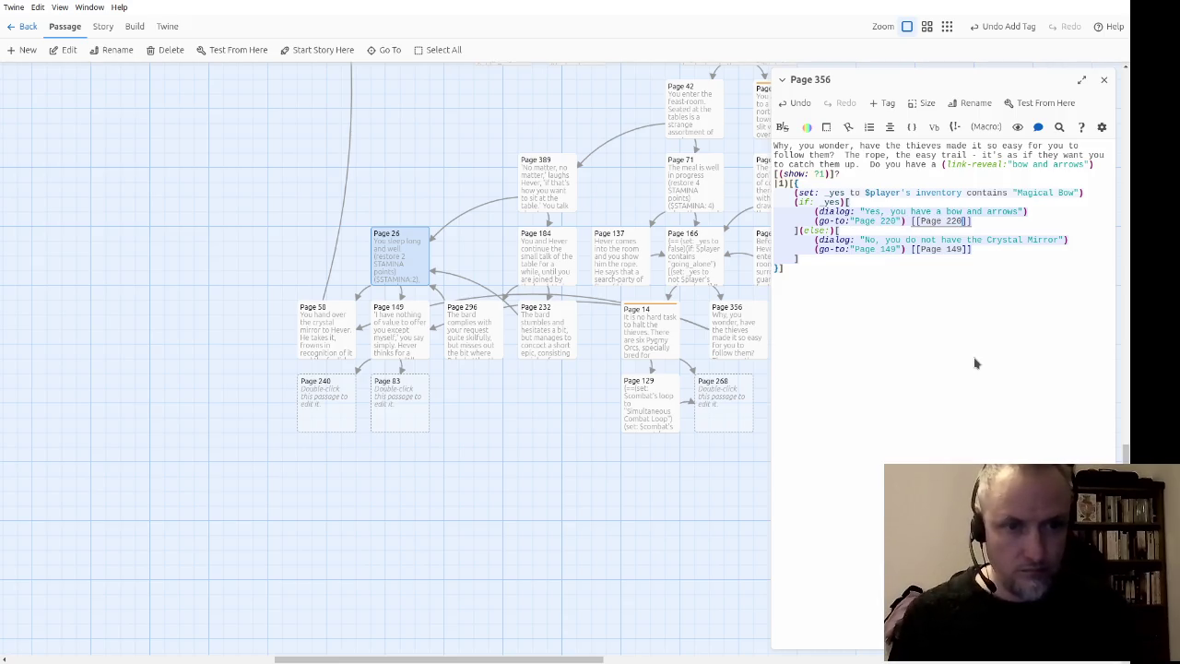
Step: Change the No dialog to 'a bow and arrows' and redirect its go-to and link to Page 252
key("Down")
key("Down")
key("End")
key("Left")
key("Left")
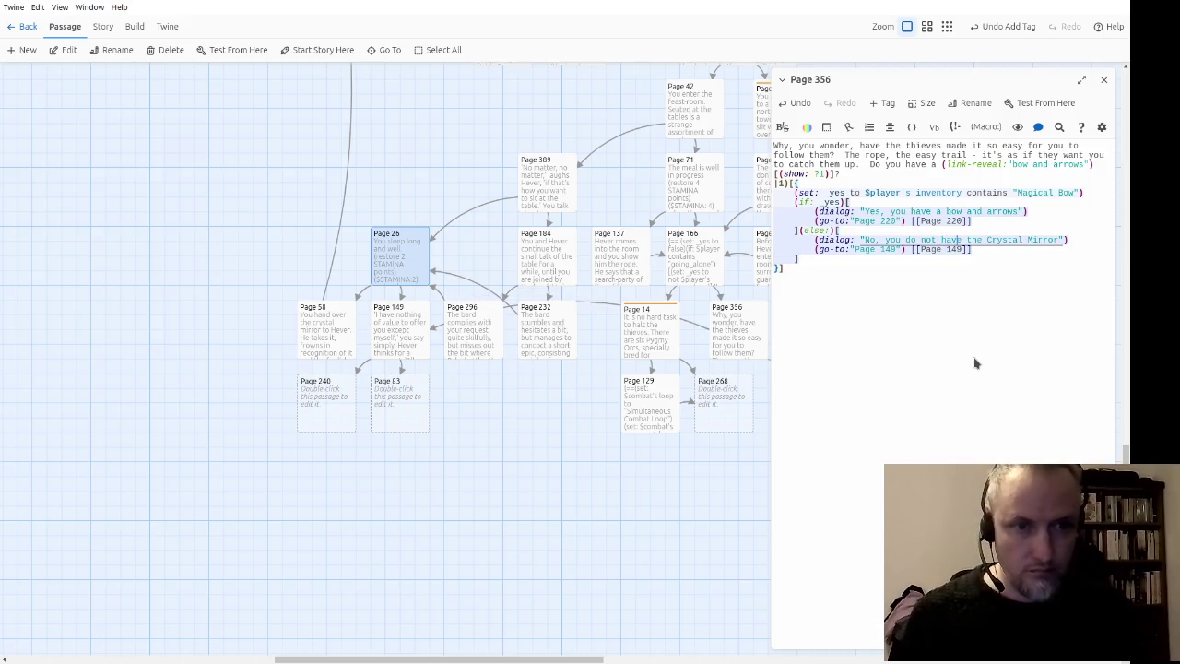
key("ctrl+shift+Right")
key("ctrl+shift+Right")
key("ctrl+shift+Right")
type("a ")
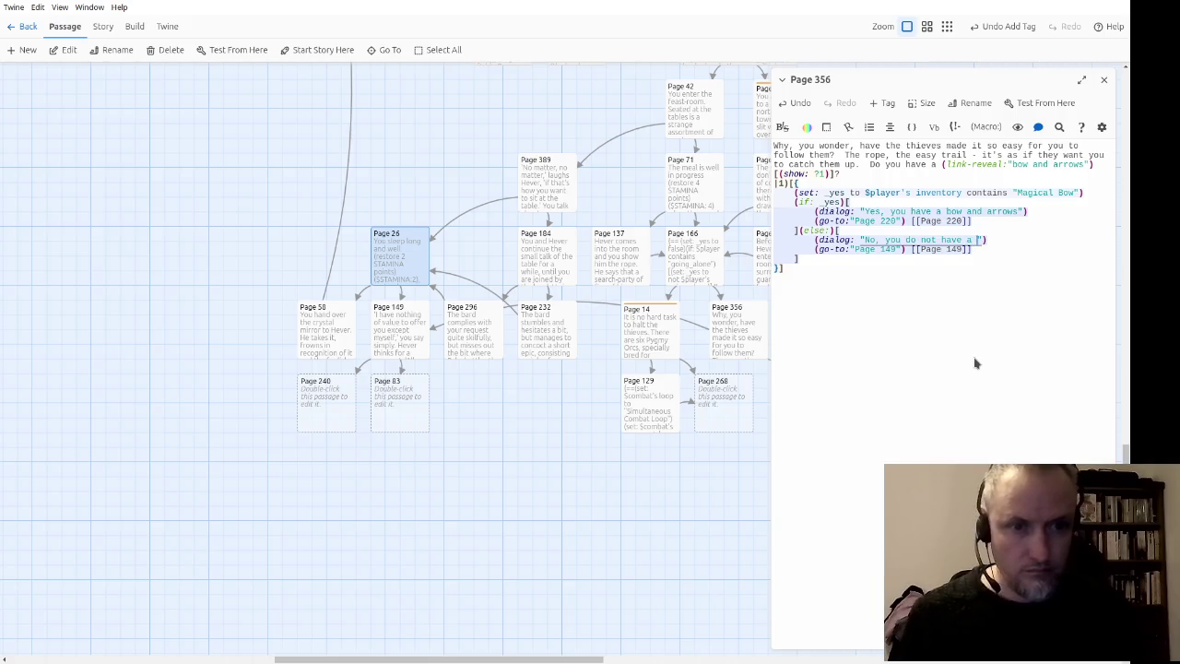
type("bow and arrows")
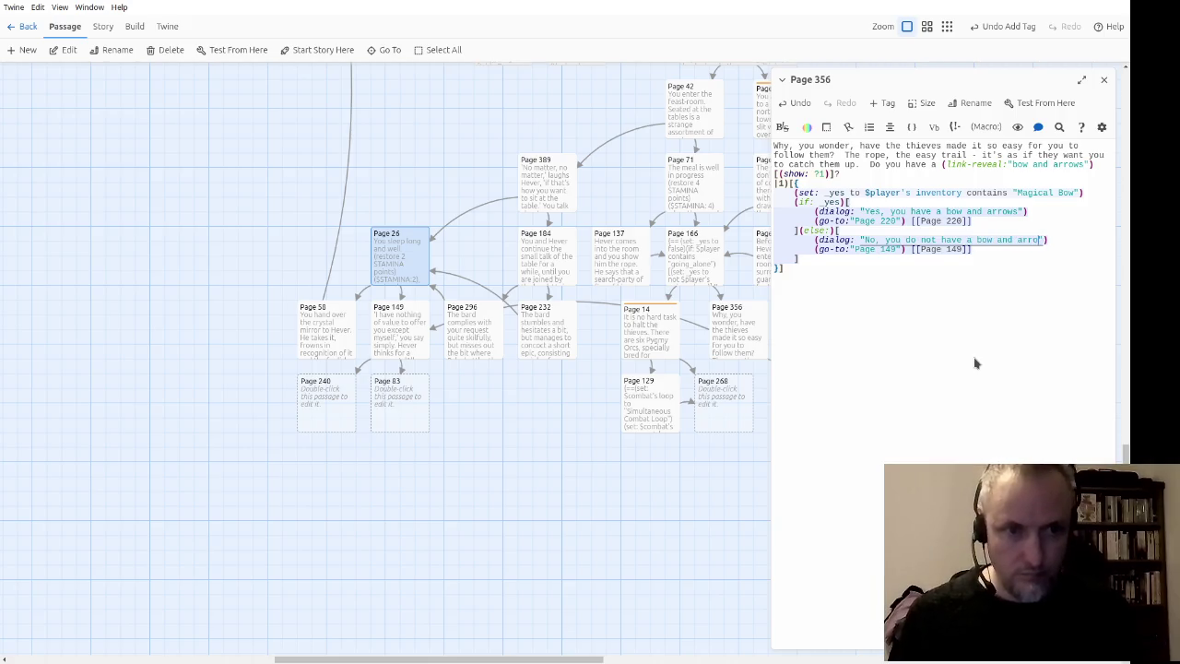
key("Down")
key("ctrl+Left")
key("ctrl+Left")
key("ctrl+Left")
key("Delete")
key("Delete")
key("Delete")
type("252")
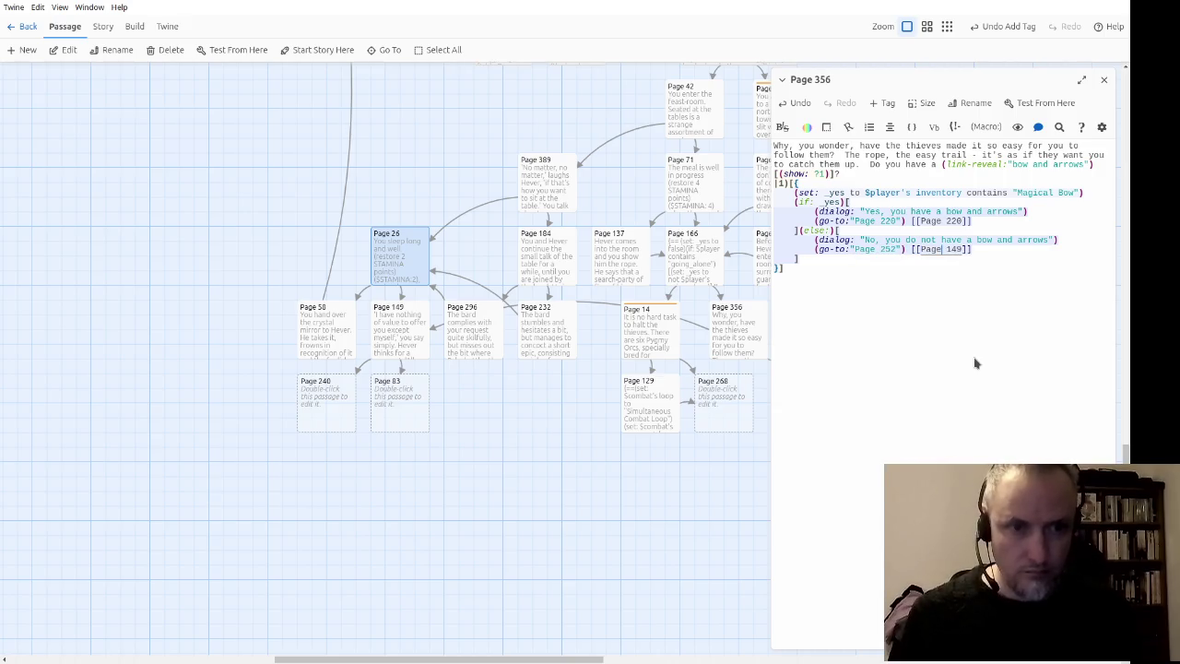
key("Delete")
key("Delete")
key("Delete")
type("252")
key("End")
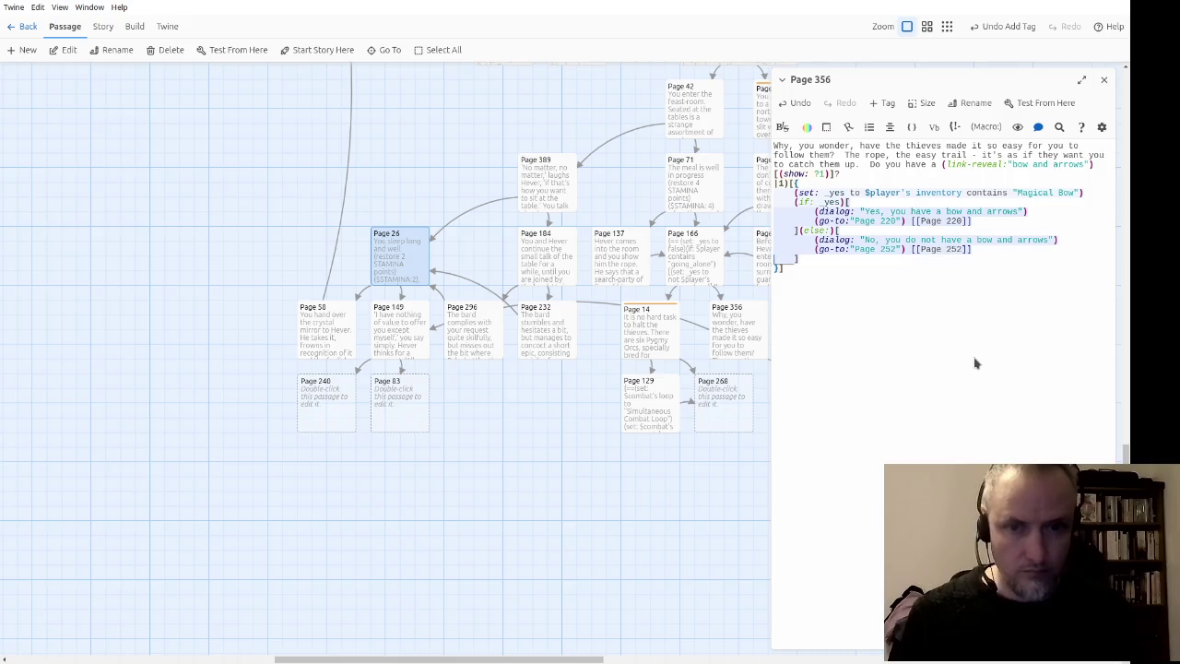
Step: Place Page 252 right of Page 220 and shift Pages 129 and 268 left
left_click_drag(653, 596, 303, 518)
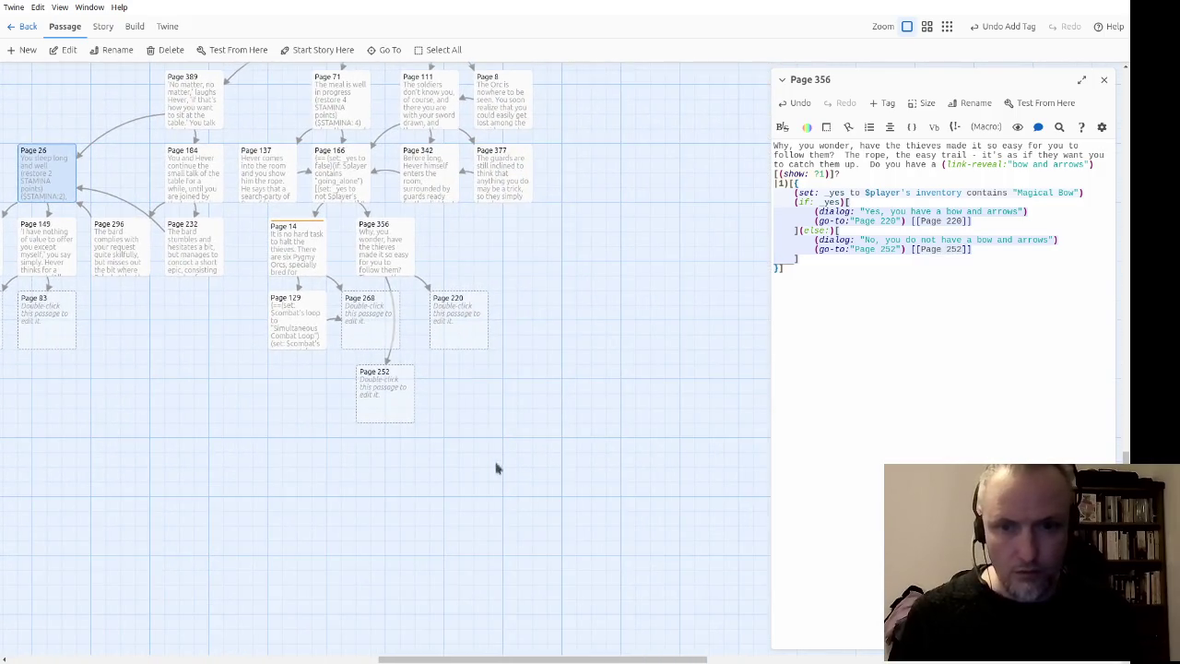
mouse_move(398, 415)
left_mouse_down()
mouse_move(537, 379)
mouse_move(540, 340)
left_mouse_up()
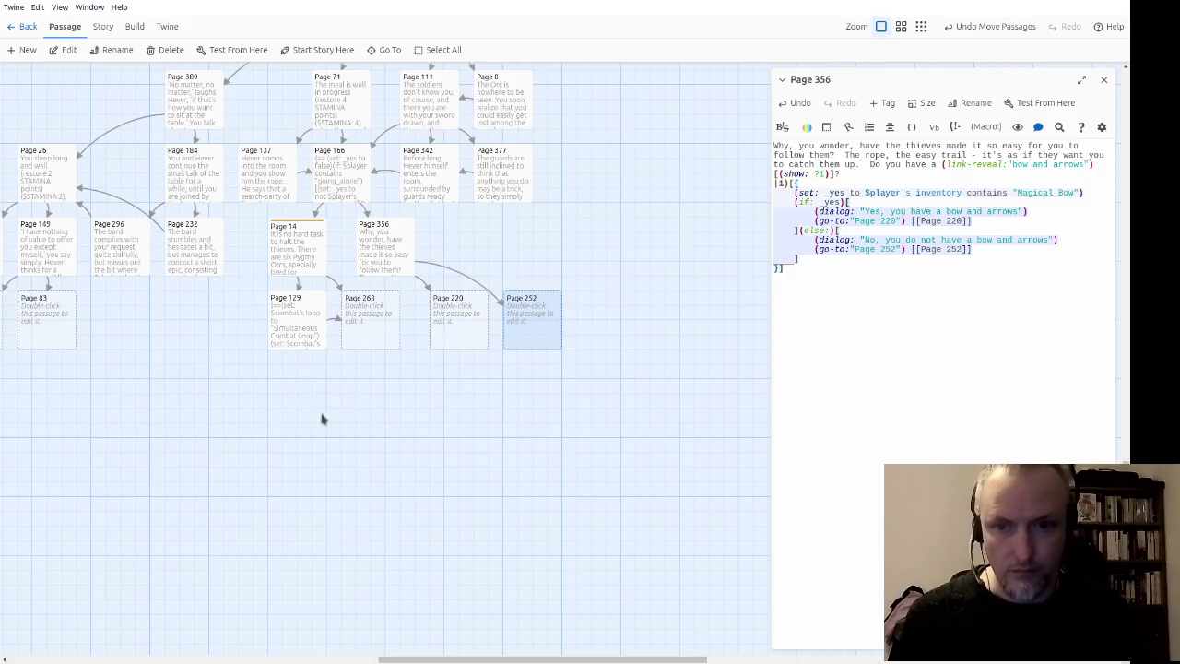
left_click_drag(382, 408, 267, 328)
mouse_move(356, 334)
left_mouse_down()
mouse_move(282, 332)
mouse_move(292, 335)
left_mouse_up()
left_click(414, 409)
Step: Shift Pages 220 and 252 left beside Page 268 and close the Page 356 editor
left_click_drag(417, 398, 549, 331)
left_click_drag(452, 324, 376, 323)
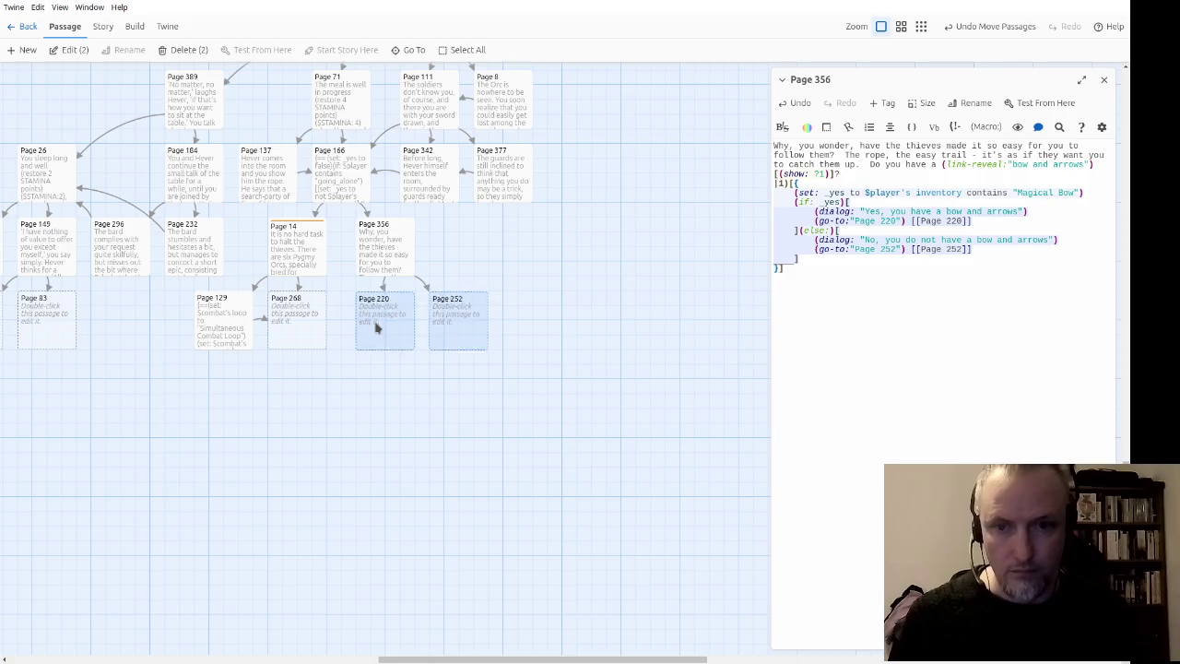
left_click(561, 361)
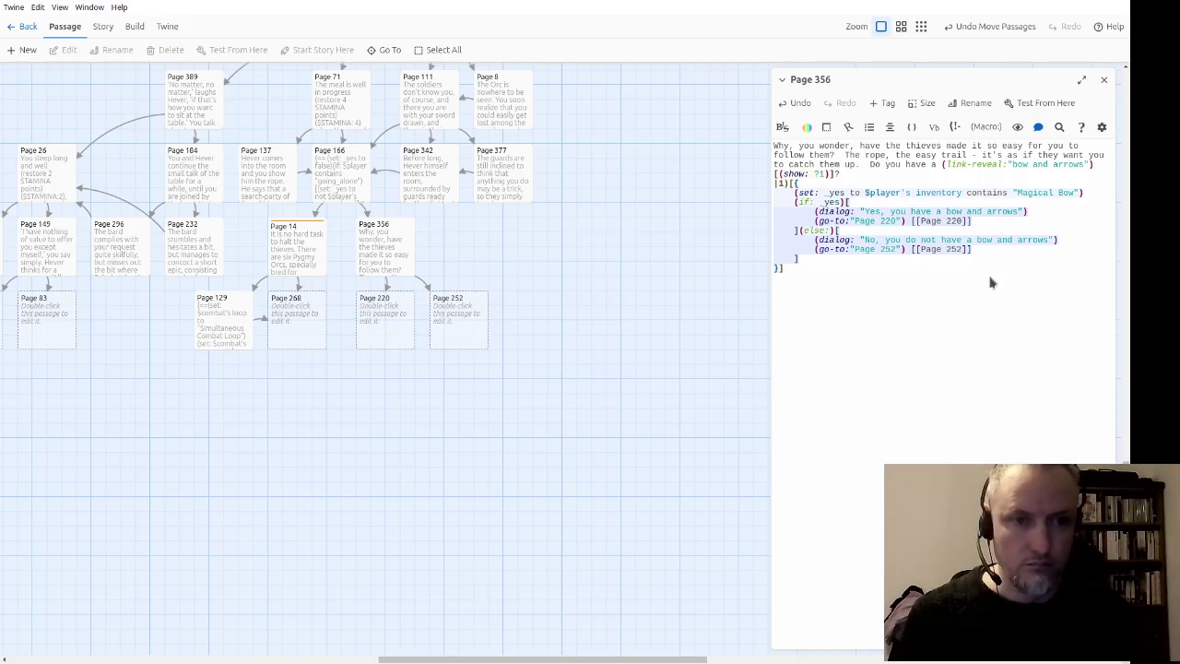
left_click(1103, 79)
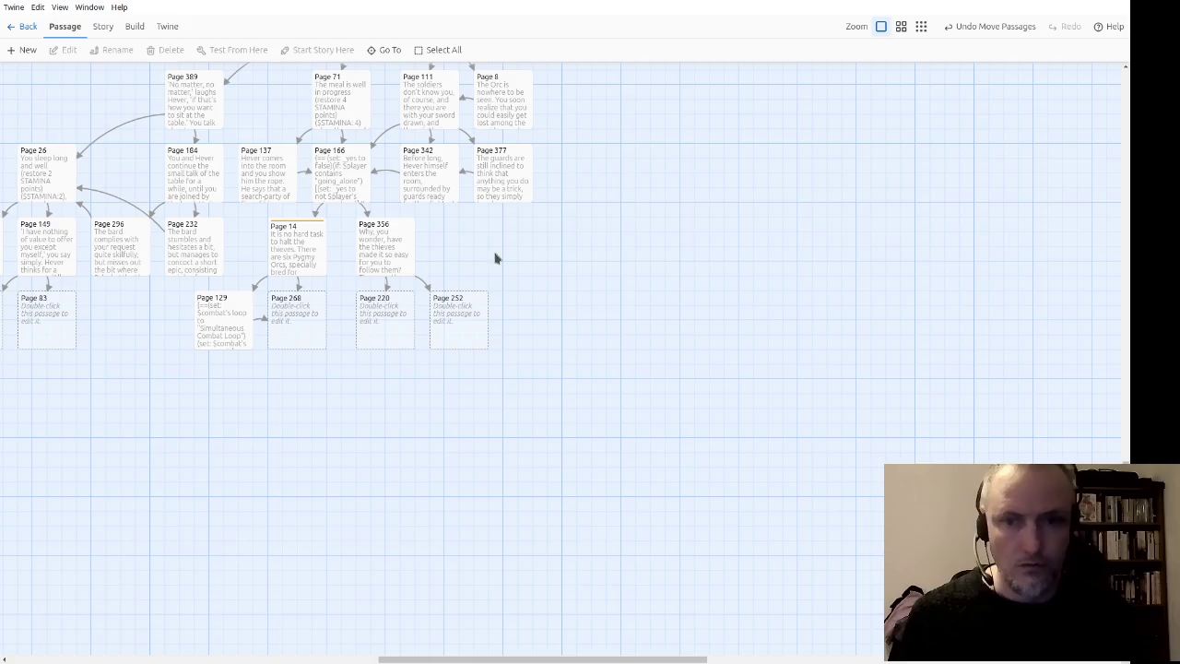
Step: Deselect Page 356 and zoom the story map out one level to survey more passages
left_click(384, 241)
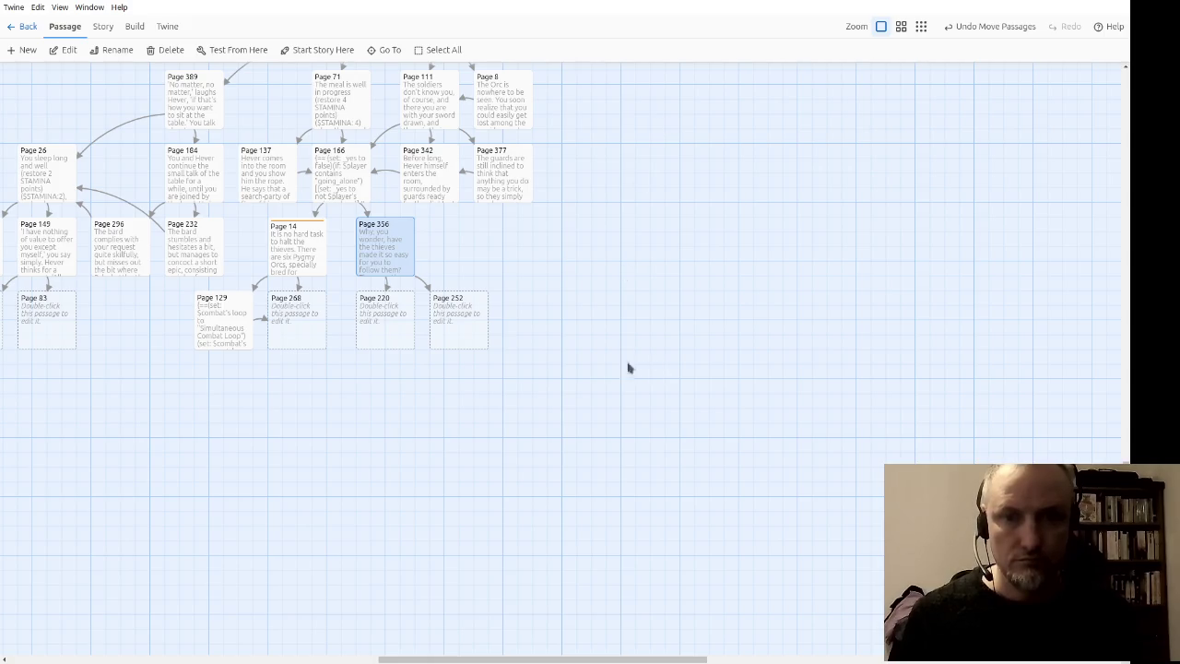
left_click(596, 350)
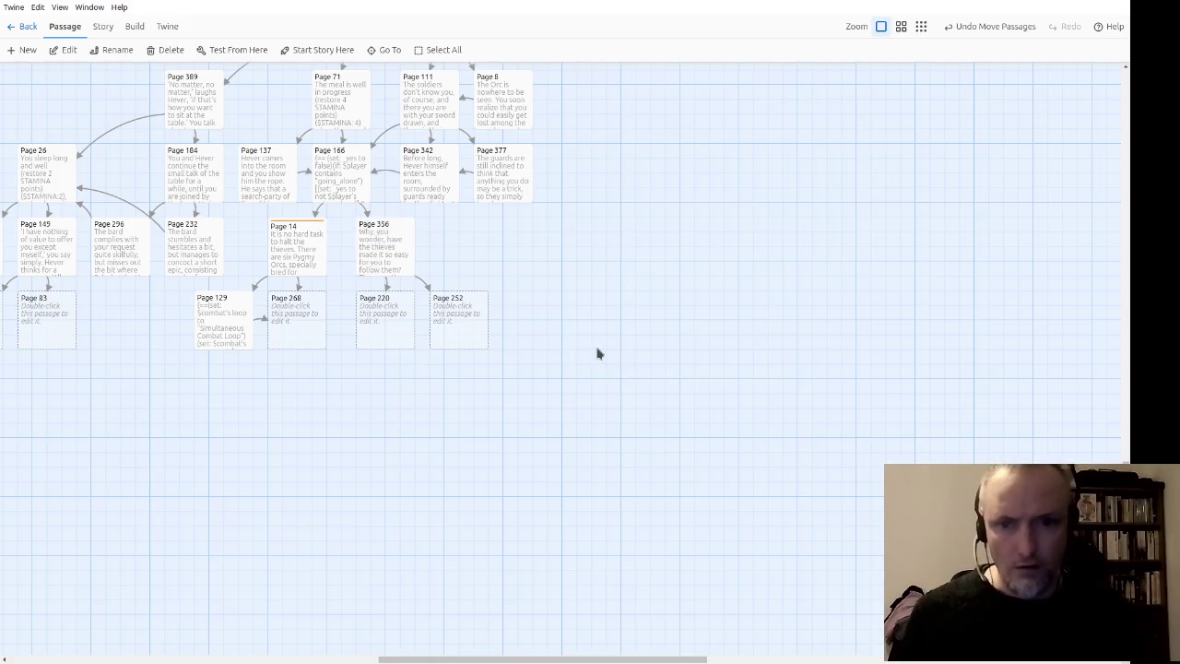
scroll(258, 342, "left", 5)
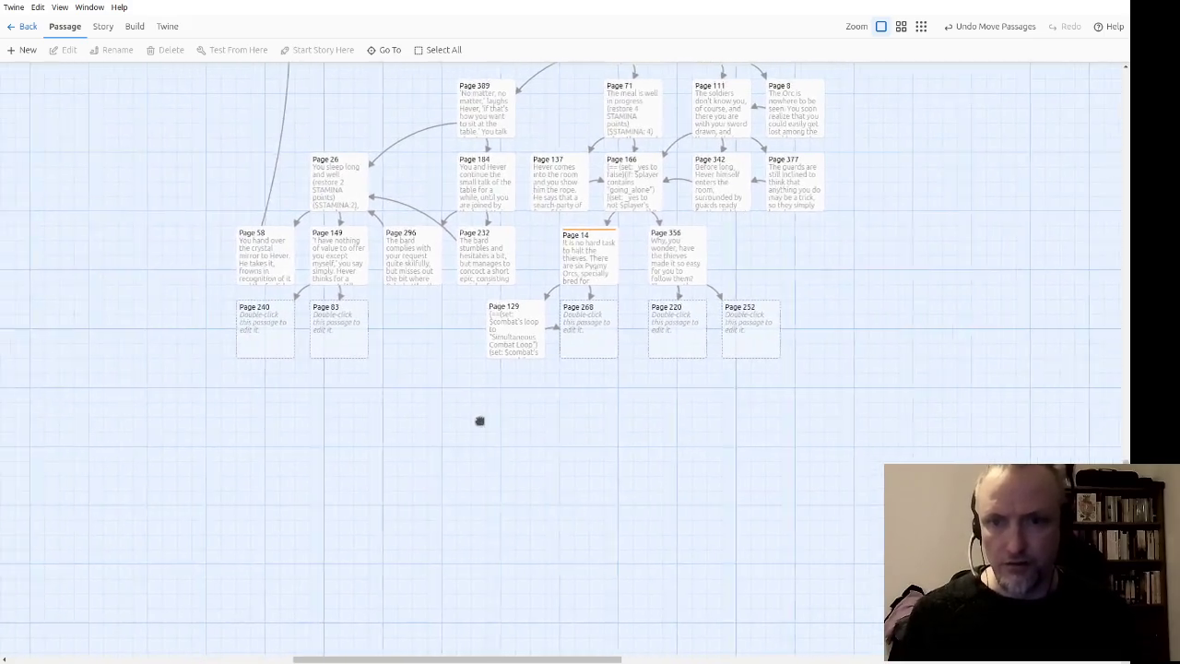
scroll(746, 337, "up", 5)
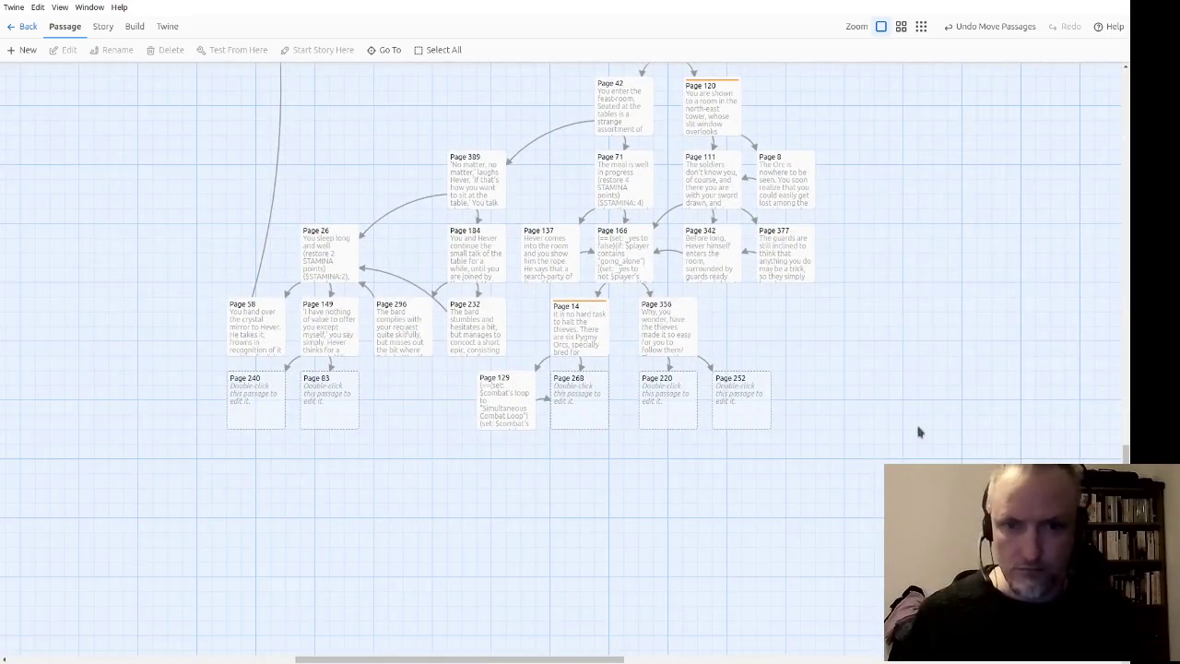
scroll(820, 414, "up", 5)
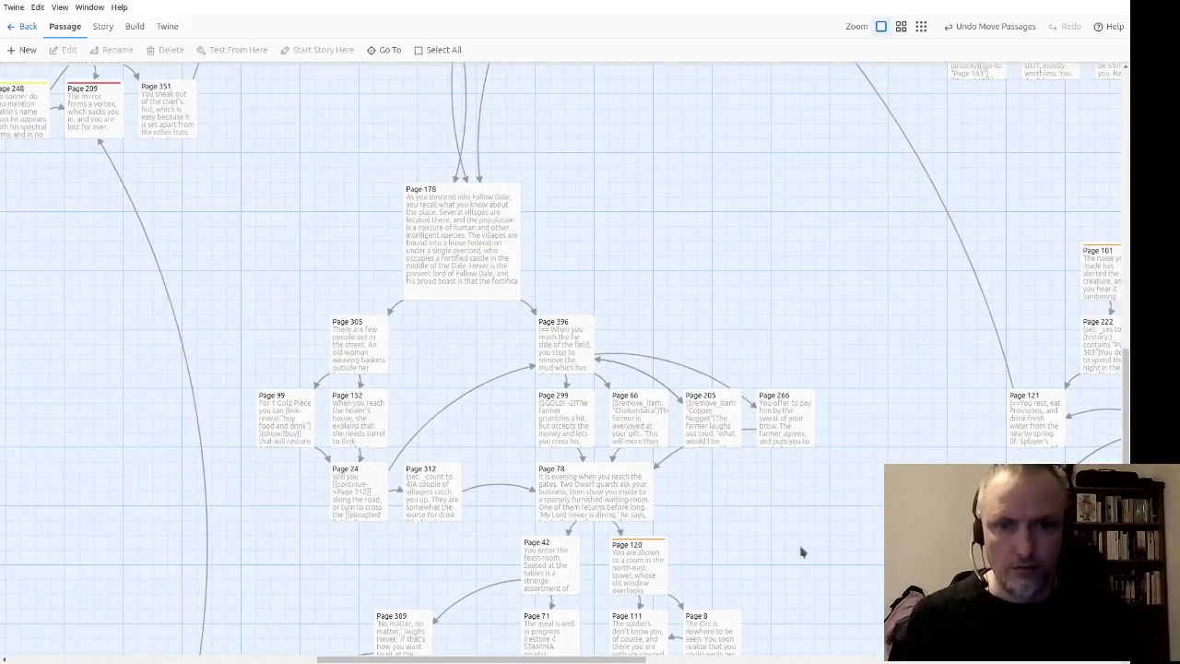
scroll(801, 550, "down", 2)
scroll(801, 550, "left", 2)
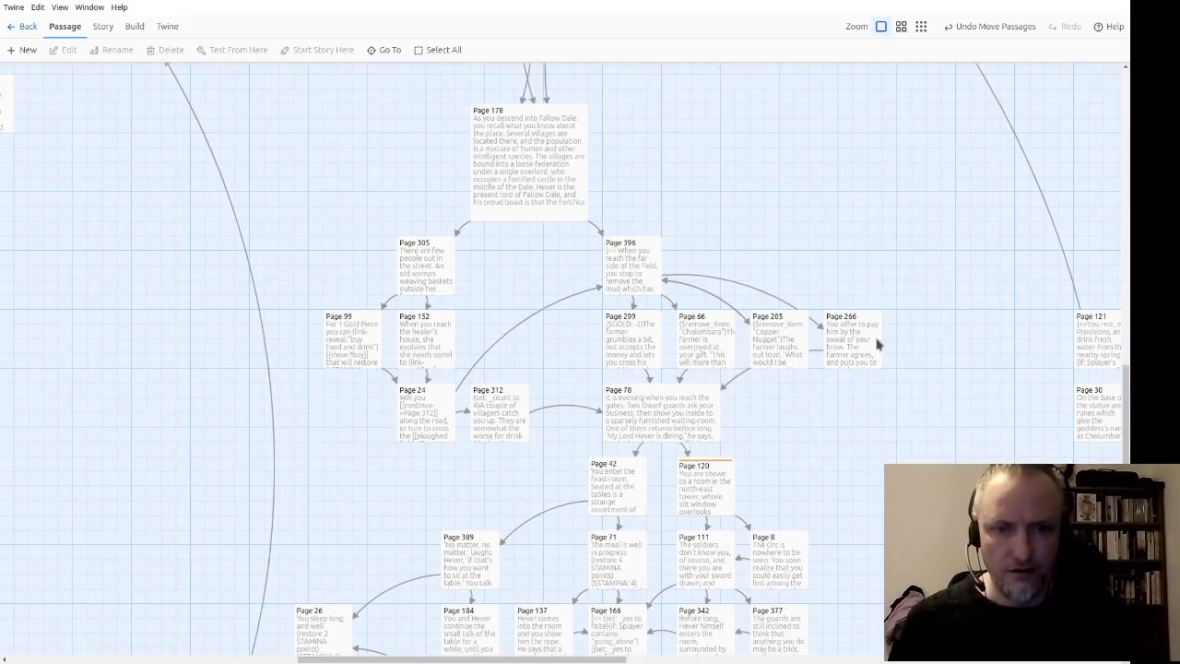
left_click(900, 26)
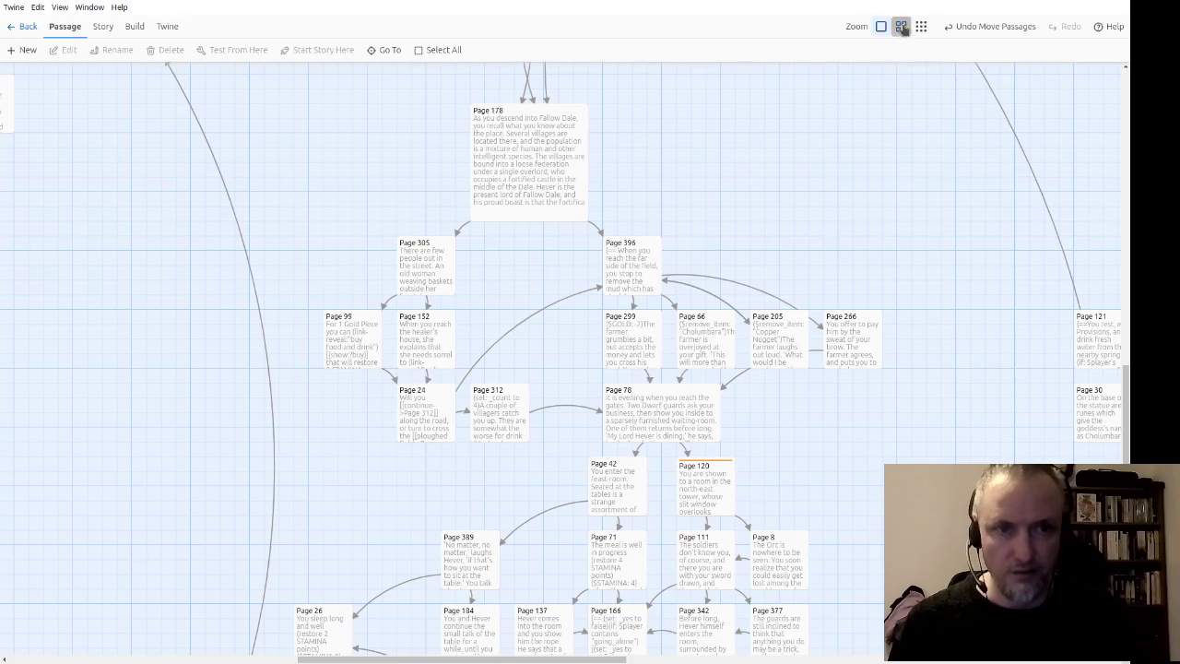
scroll(578, 564, "up", 5)
scroll(578, 564, "left", 2)
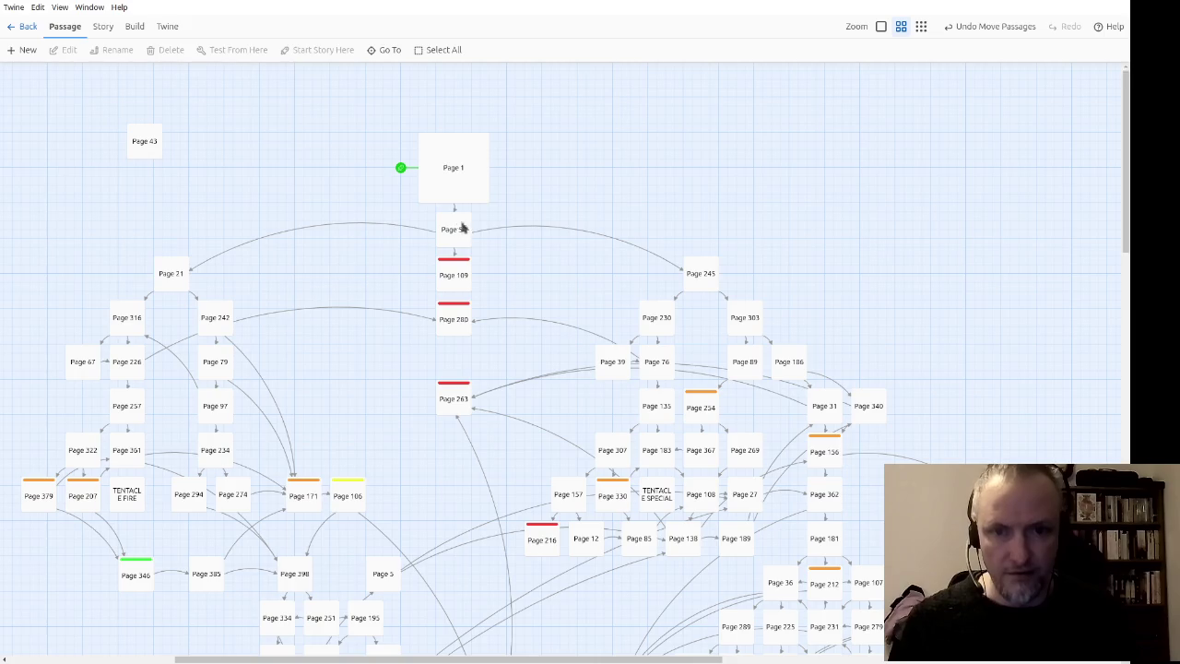
scroll(537, 256, "left", 2)
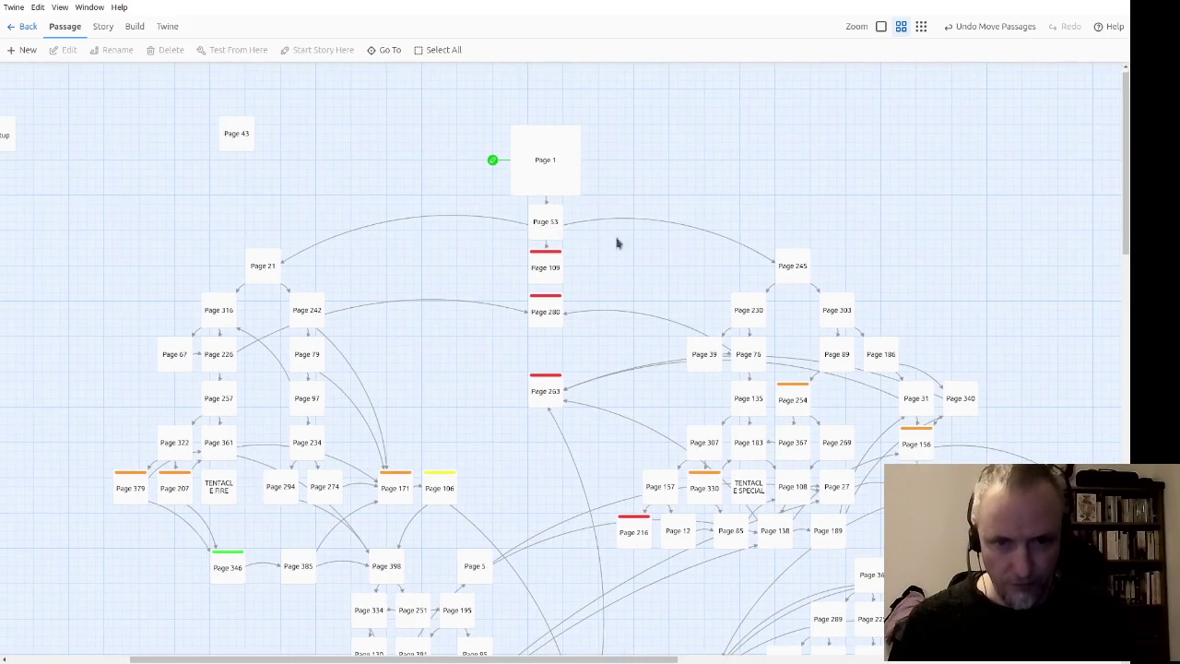
scroll(368, 304, "down", 3)
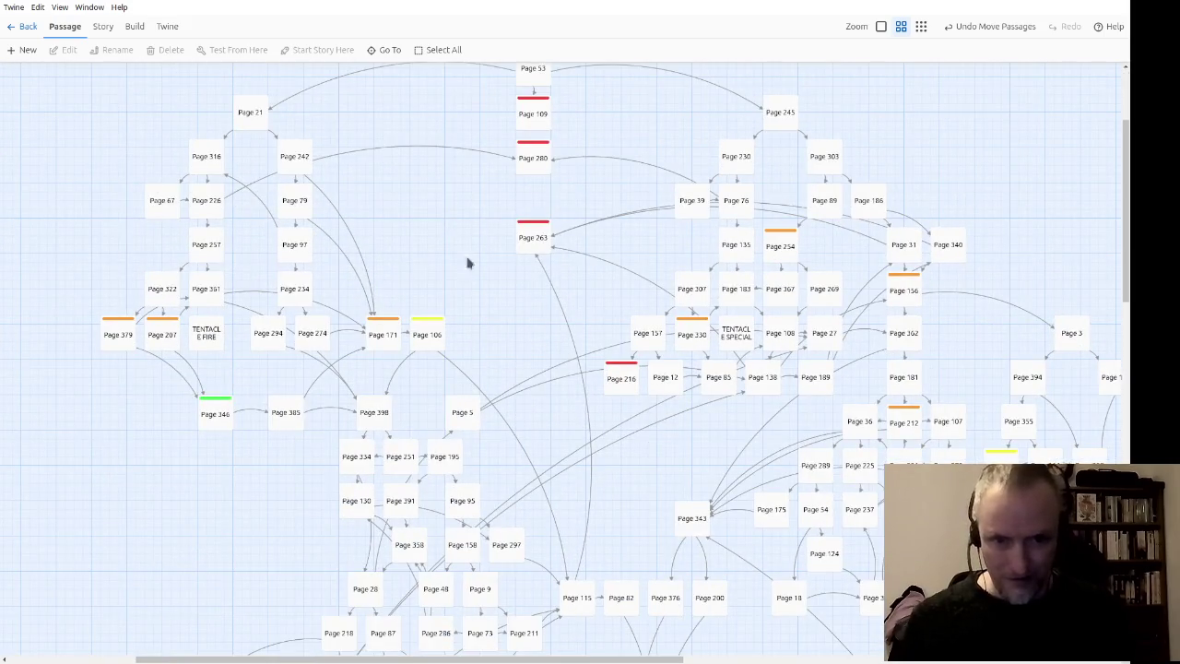
scroll(584, 347, "down", 3)
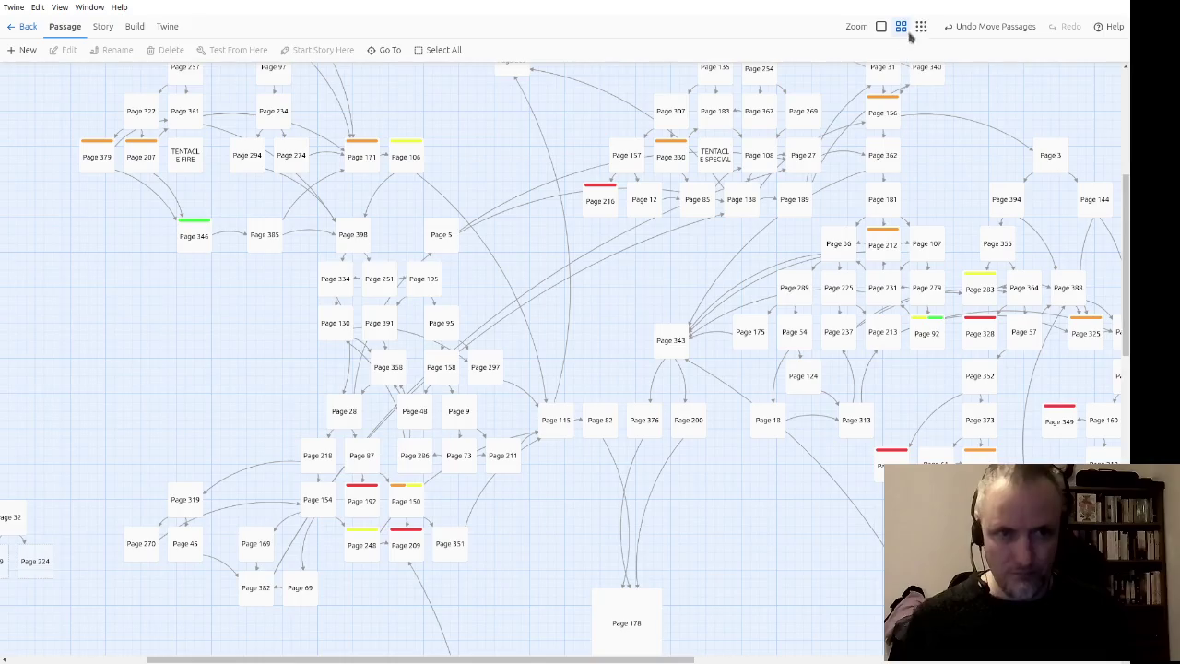
Step: Overview the whole map at smallest zoom, return to full size near Page 240, and open it
left_click(920, 27)
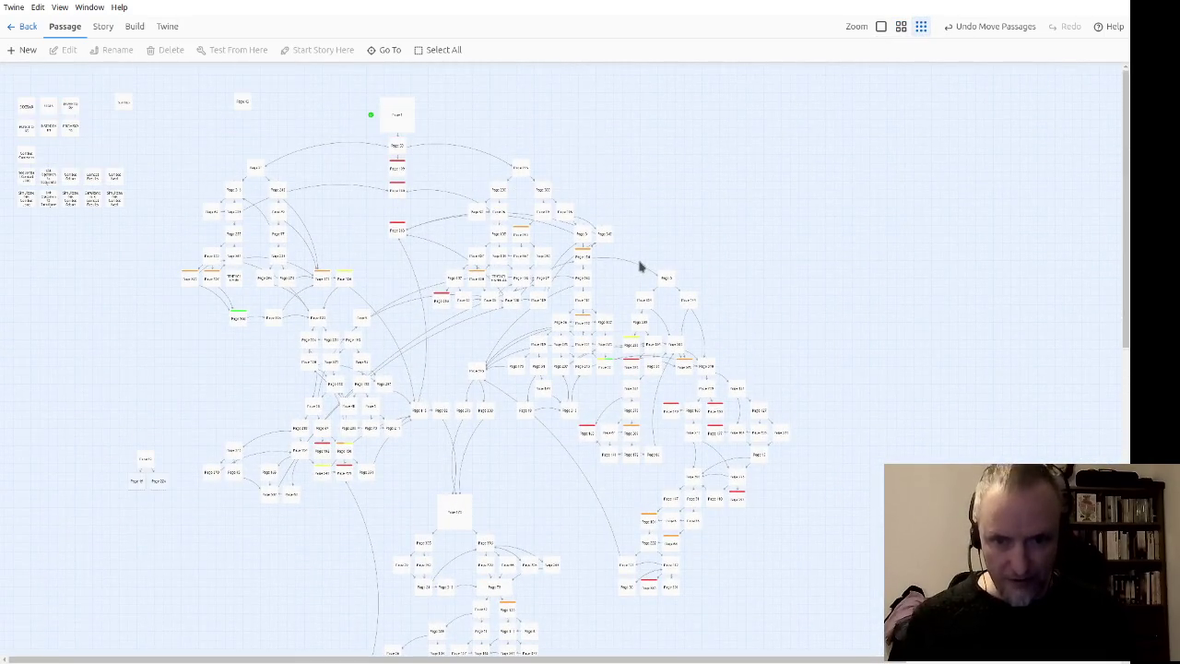
scroll(943, 392, "down", 1)
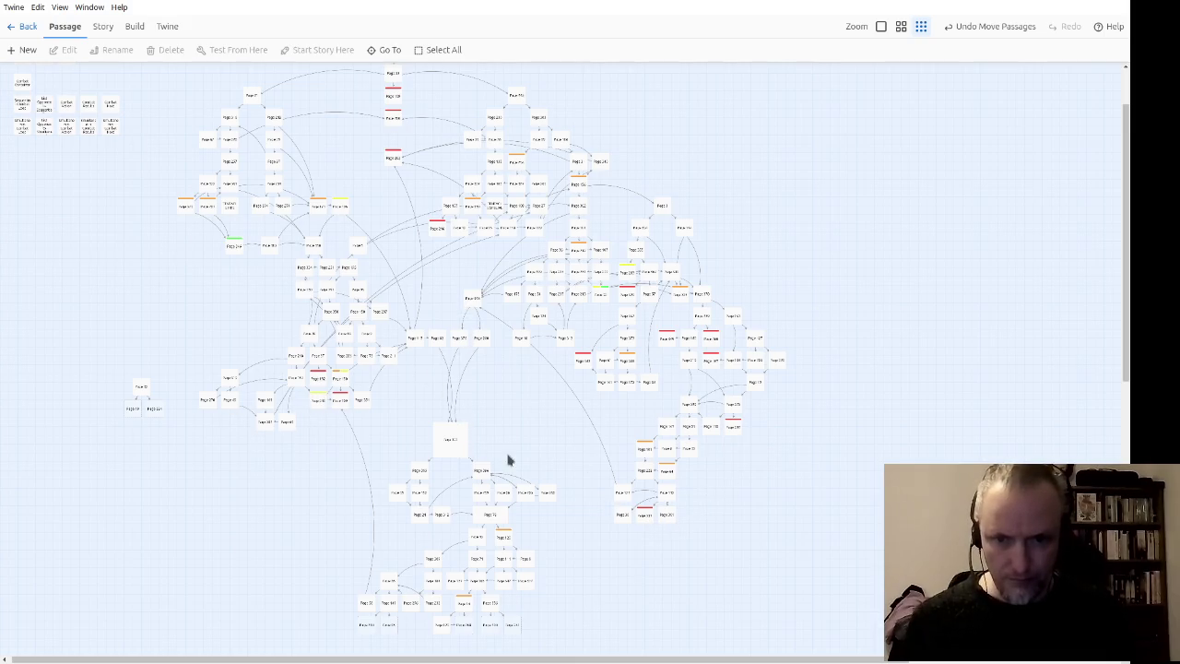
scroll(508, 458, "down", 1)
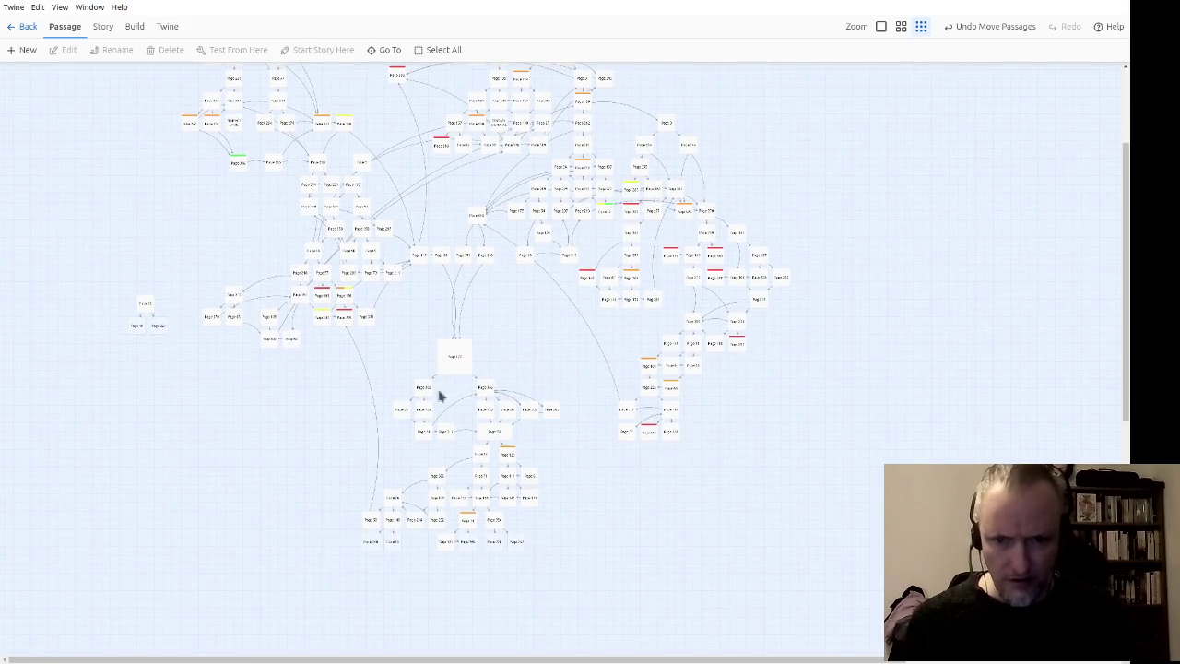
scroll(479, 591, "down", 2)
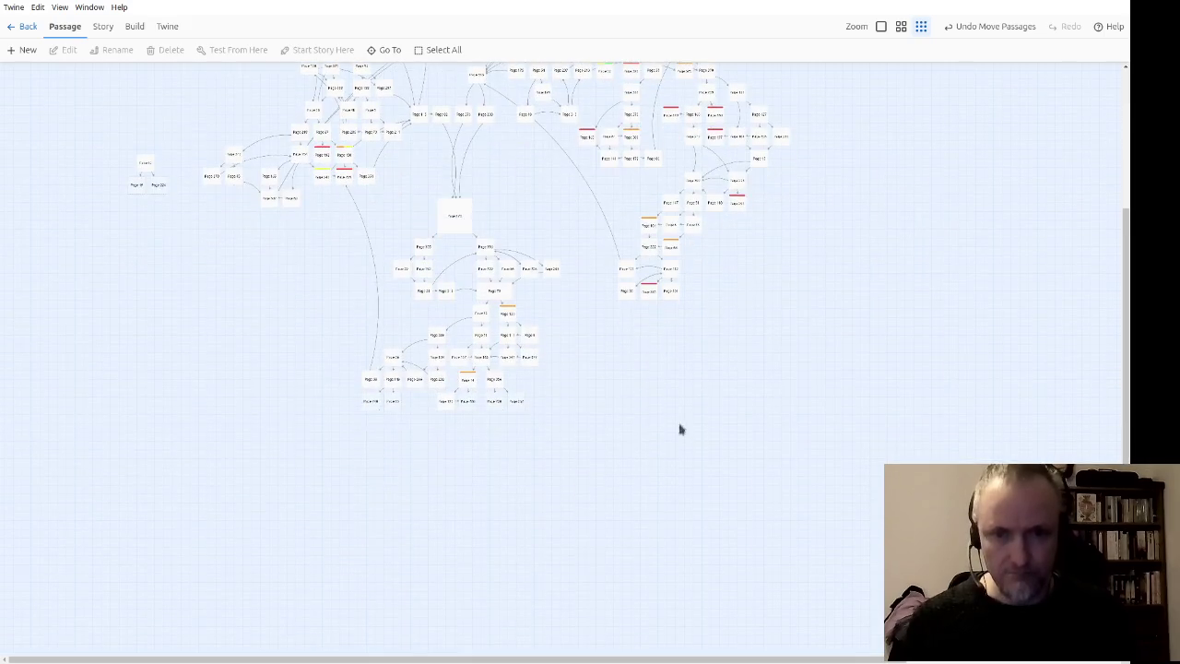
left_click(879, 28)
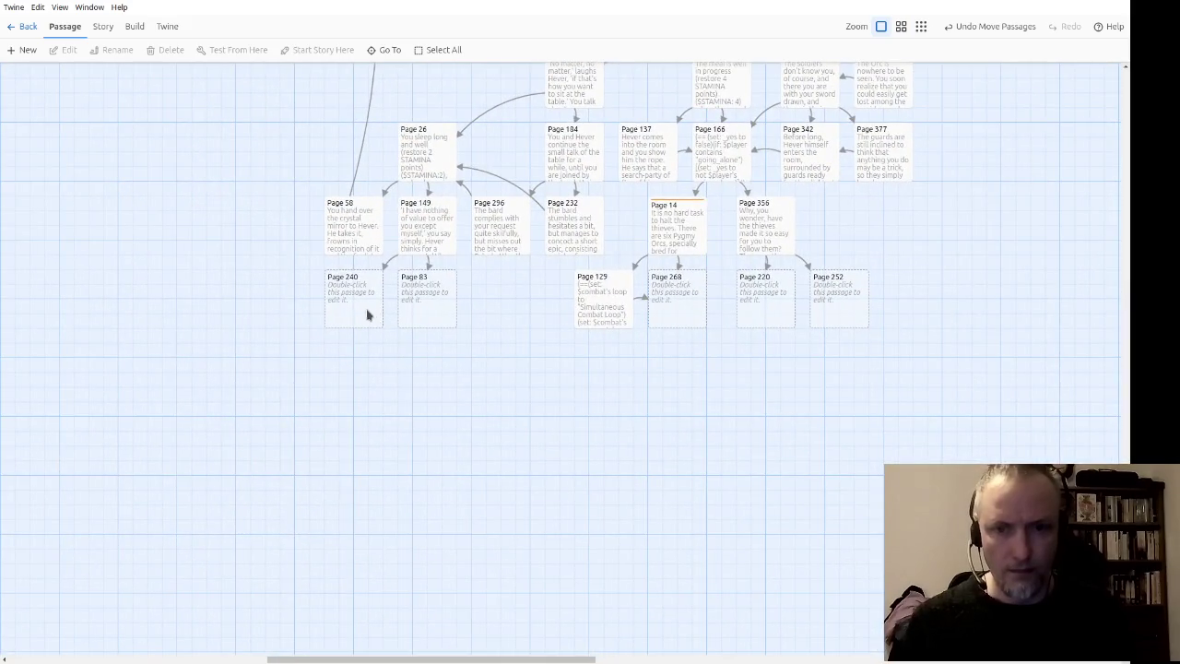
double_click(371, 308)
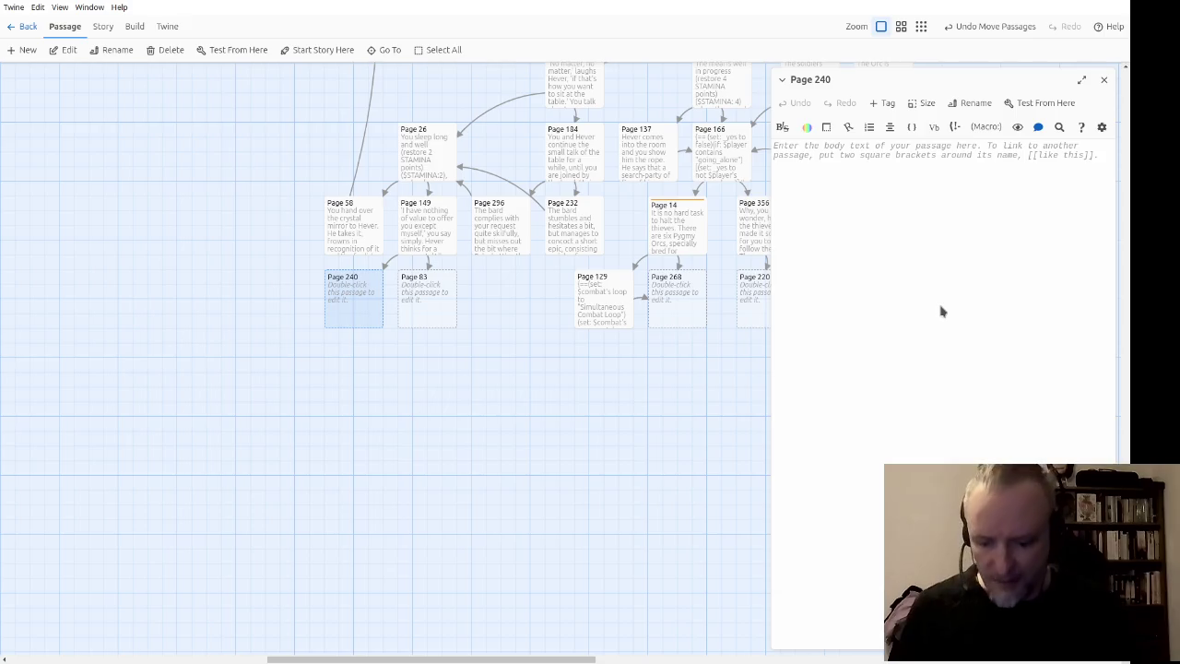
Step: Begin Page 240 with the comment <!-- Hunt the Tiger Minigame --> and start the next line
type("<!-")
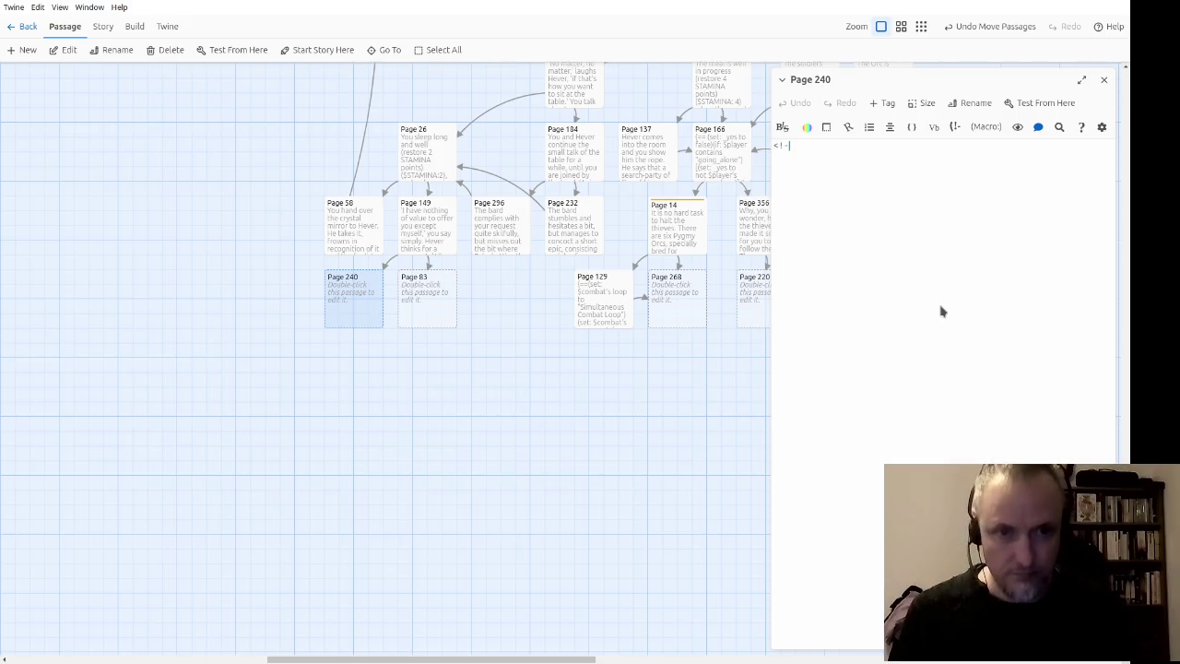
type("- Hun")
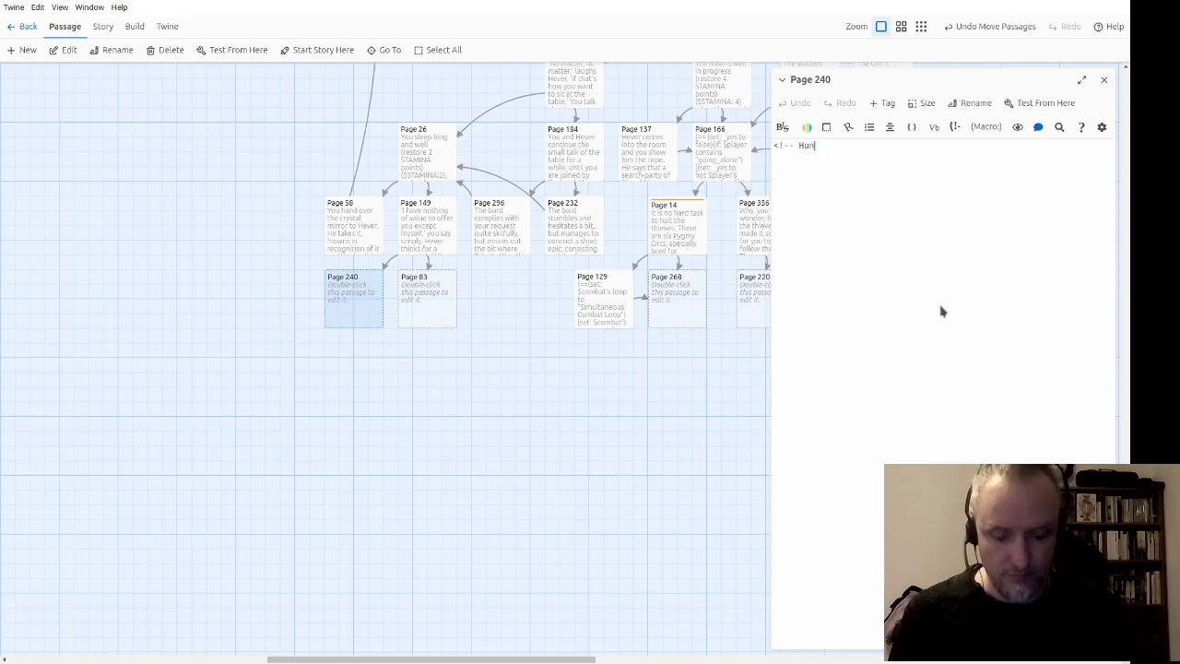
type("t the Tig")
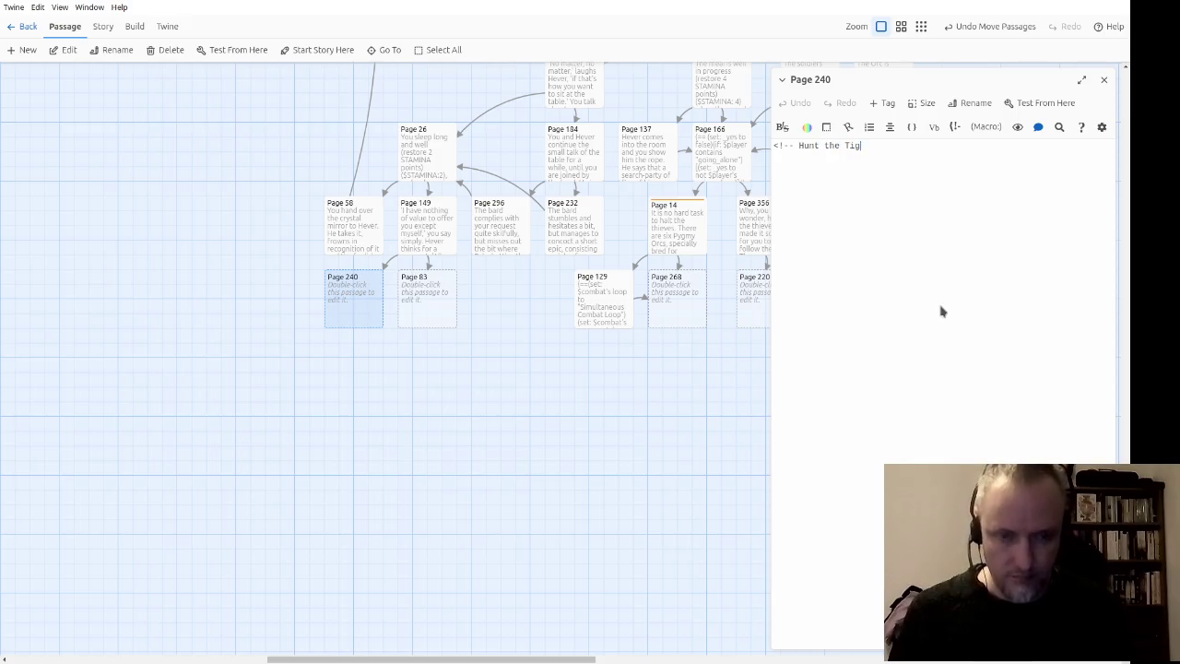
type("er Minigam")
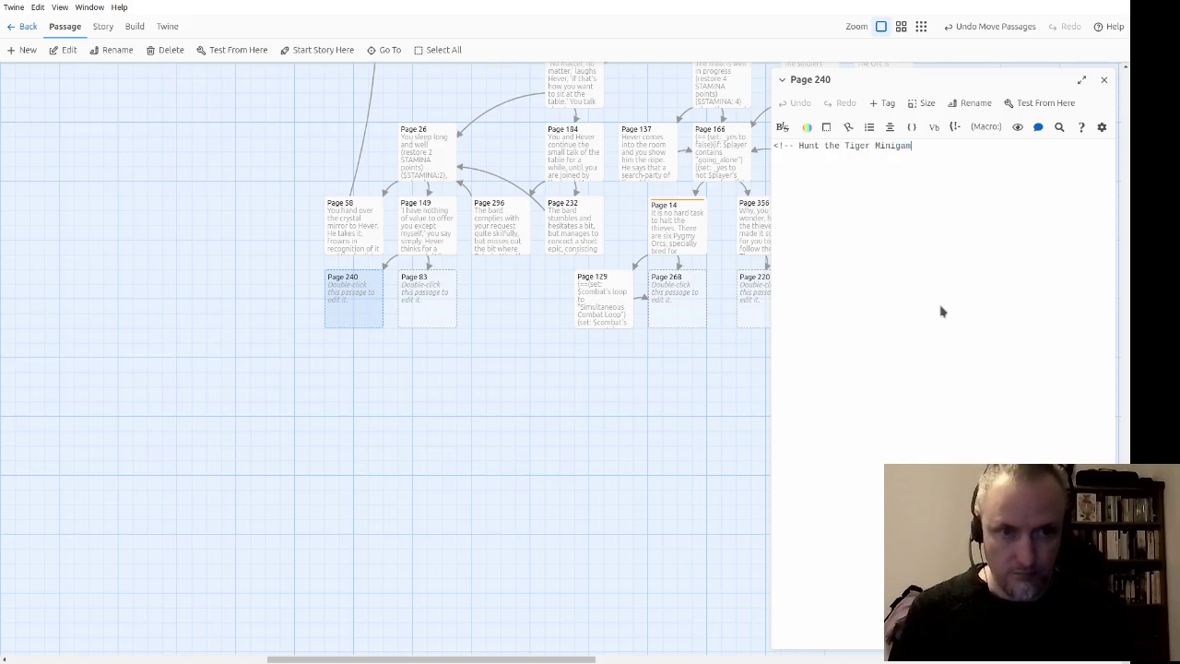
type(">")
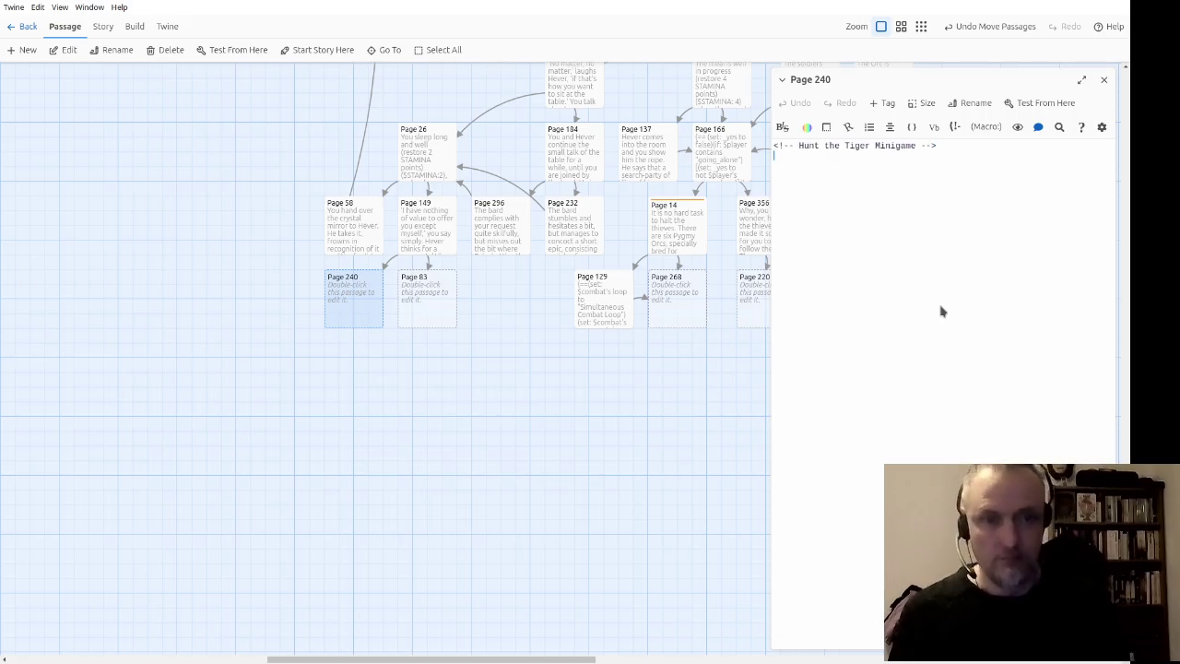
key("Return")
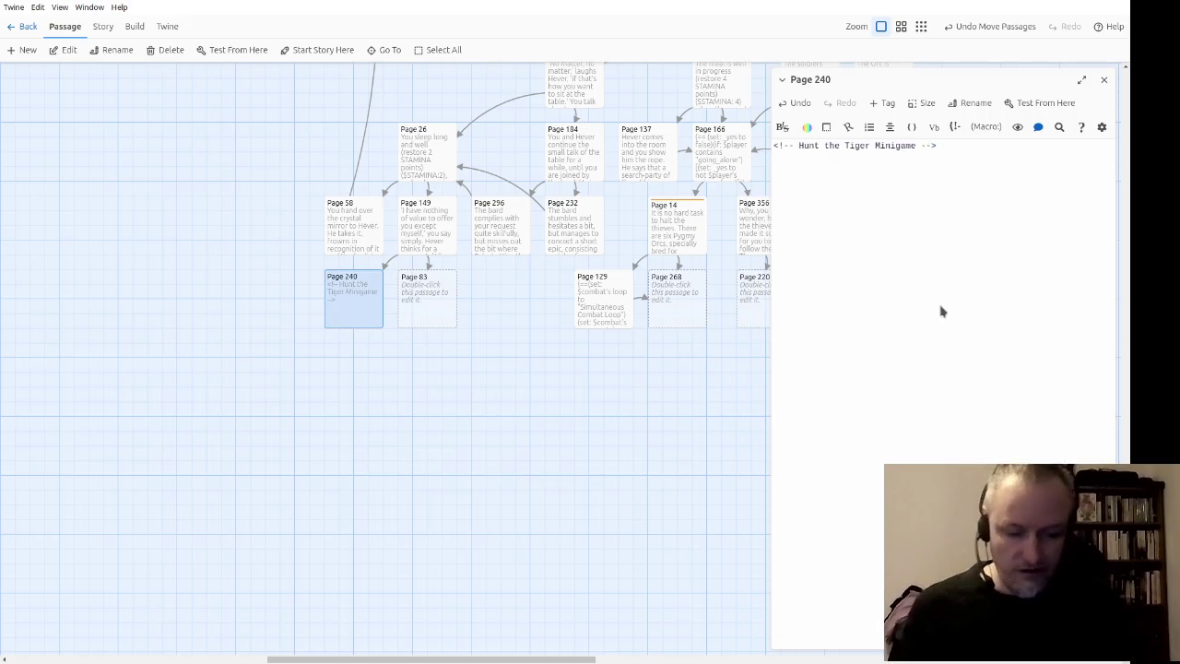
type("(s")
type("let")
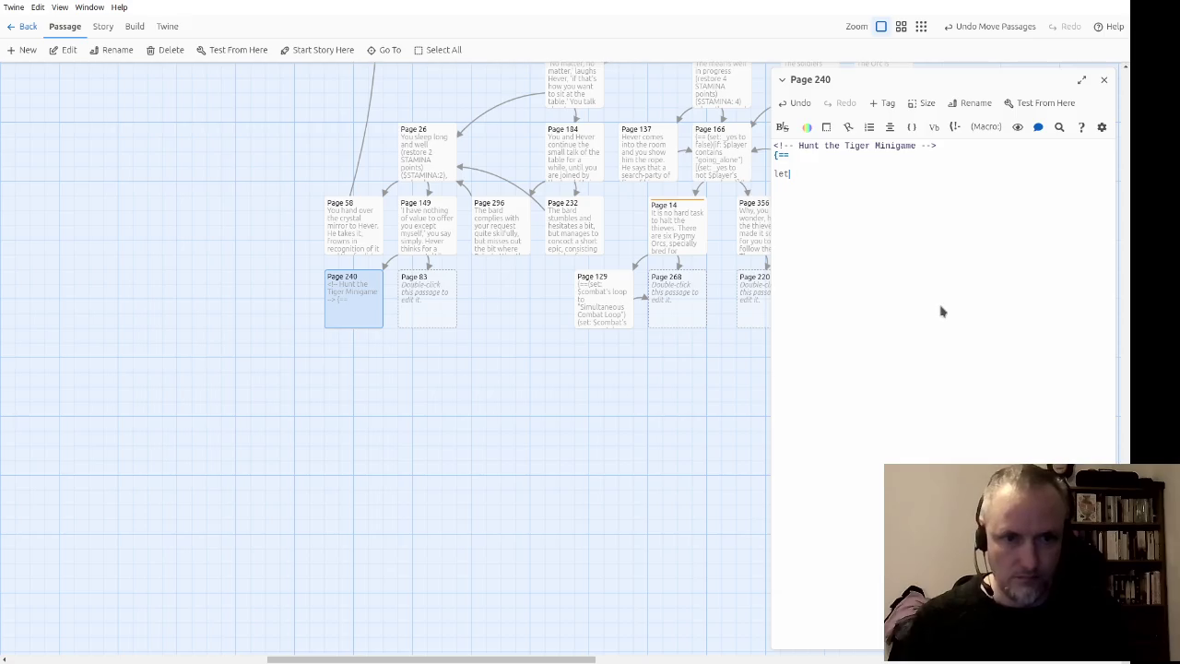
Step: Replace the stray 'let' with (set: _x_axis to (words: "") on the third line
key("shift+Home")
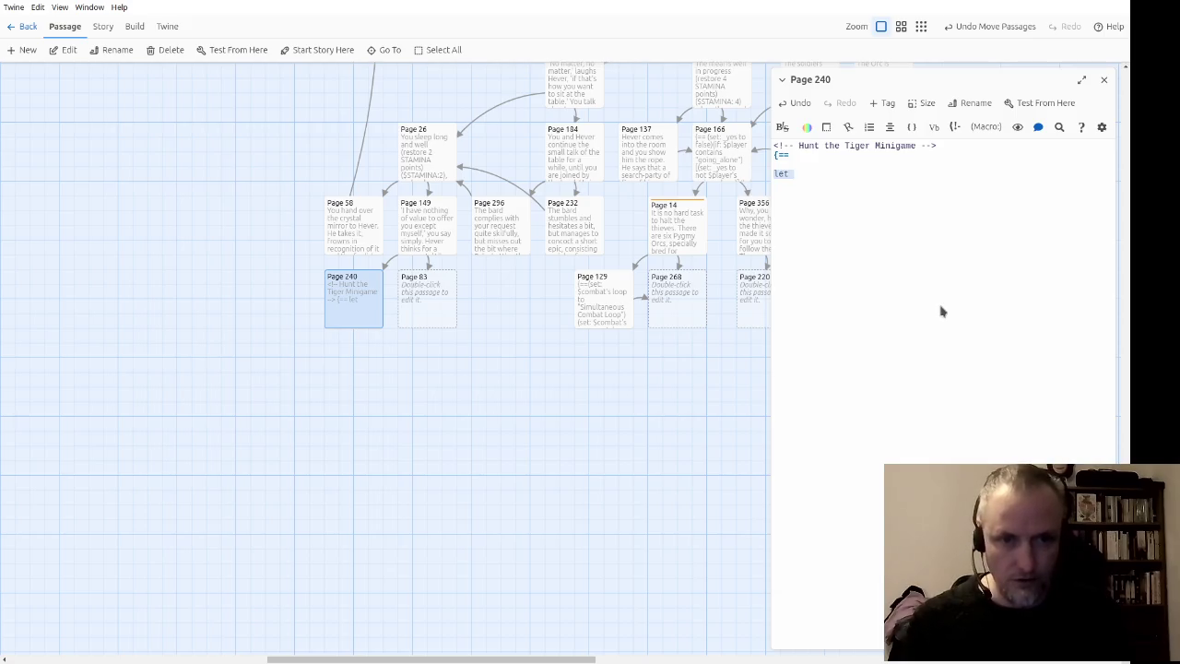
key("BackSpace")
type("set:")
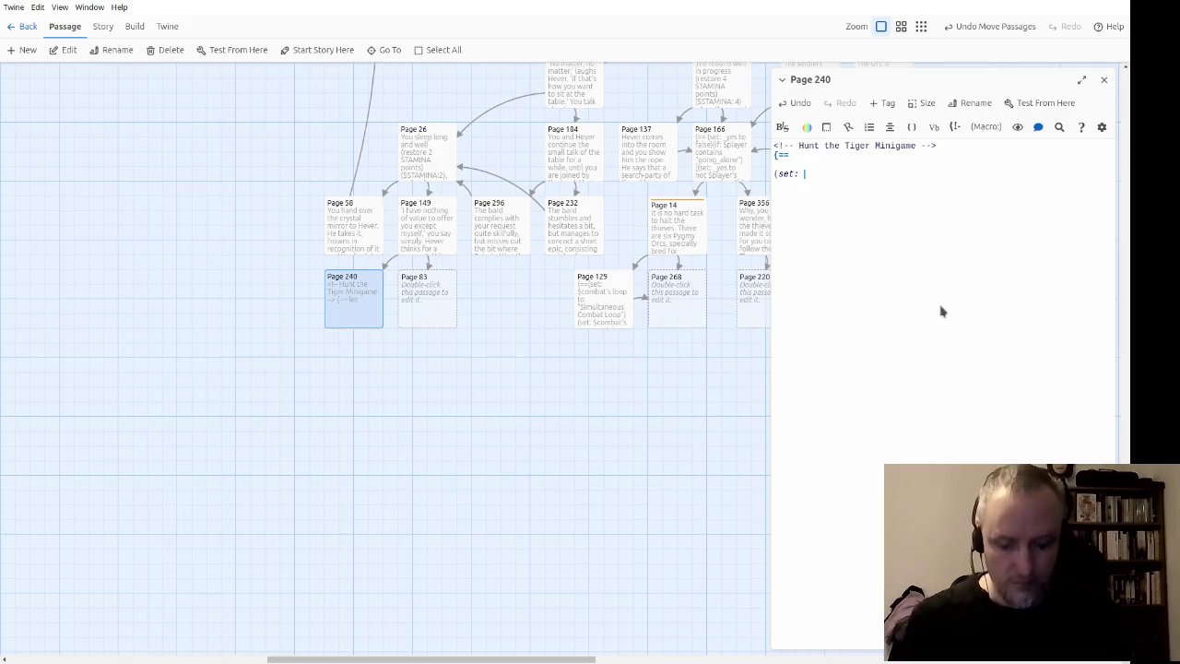
type(" x_axis")
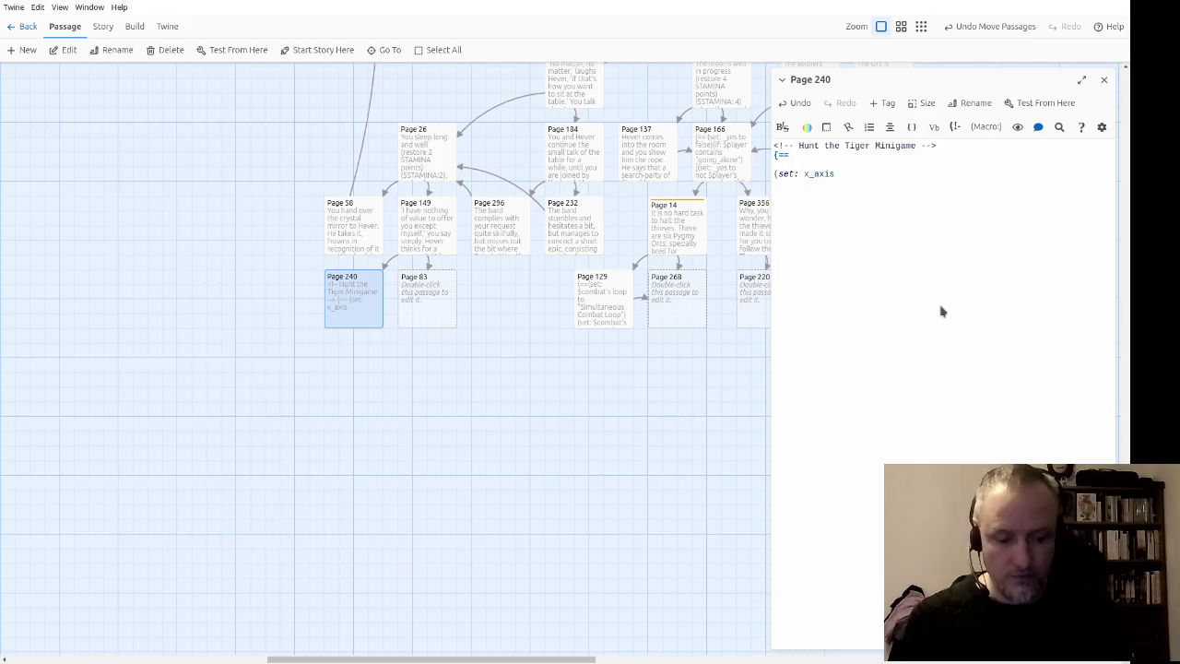
key("ctrl+shift+Left")
type("_x_axis to (a: 'A")
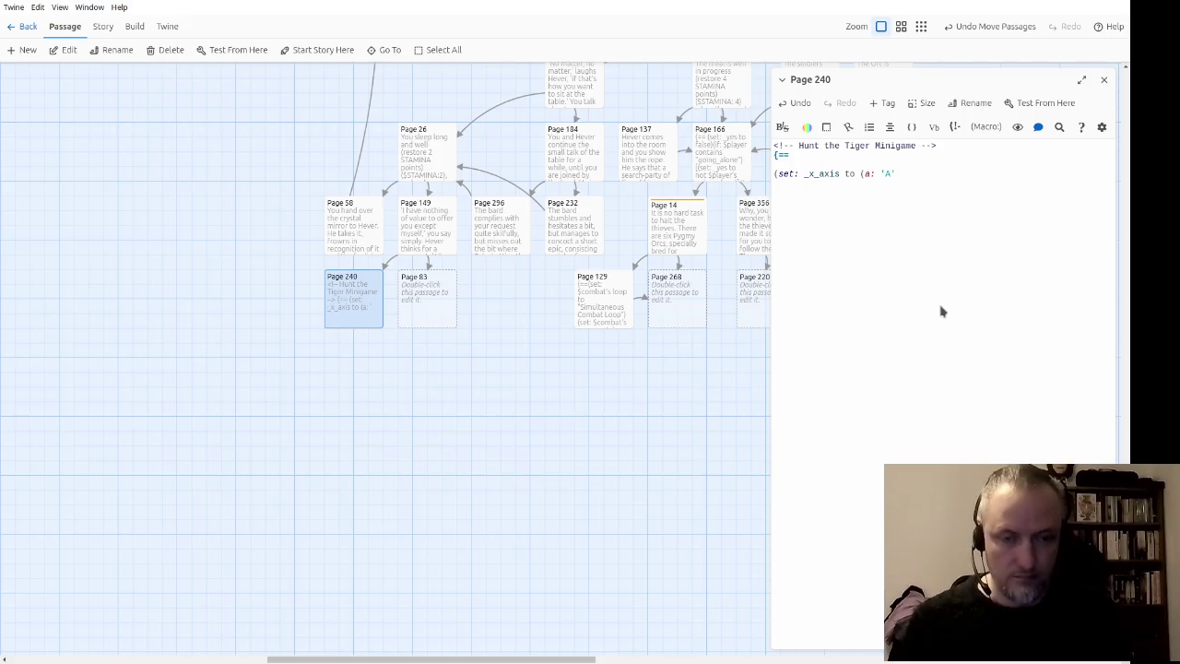
key("BackSpace")
key("BackSpace")
key("BackSpace")
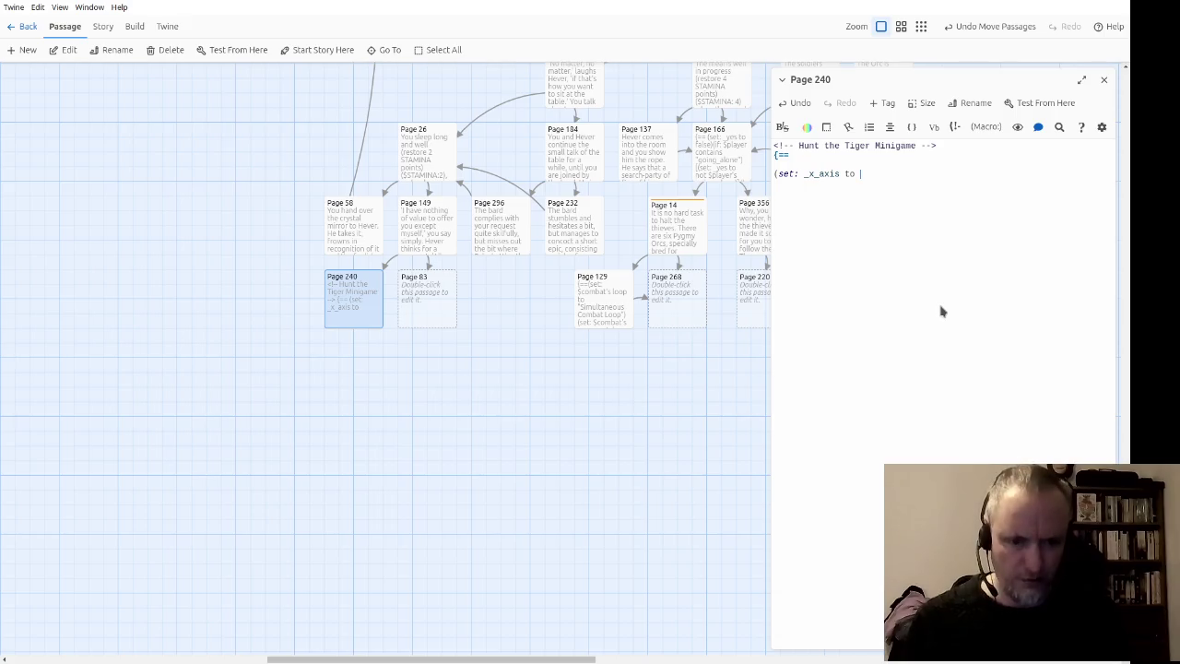
type("(A:")
type("a:")
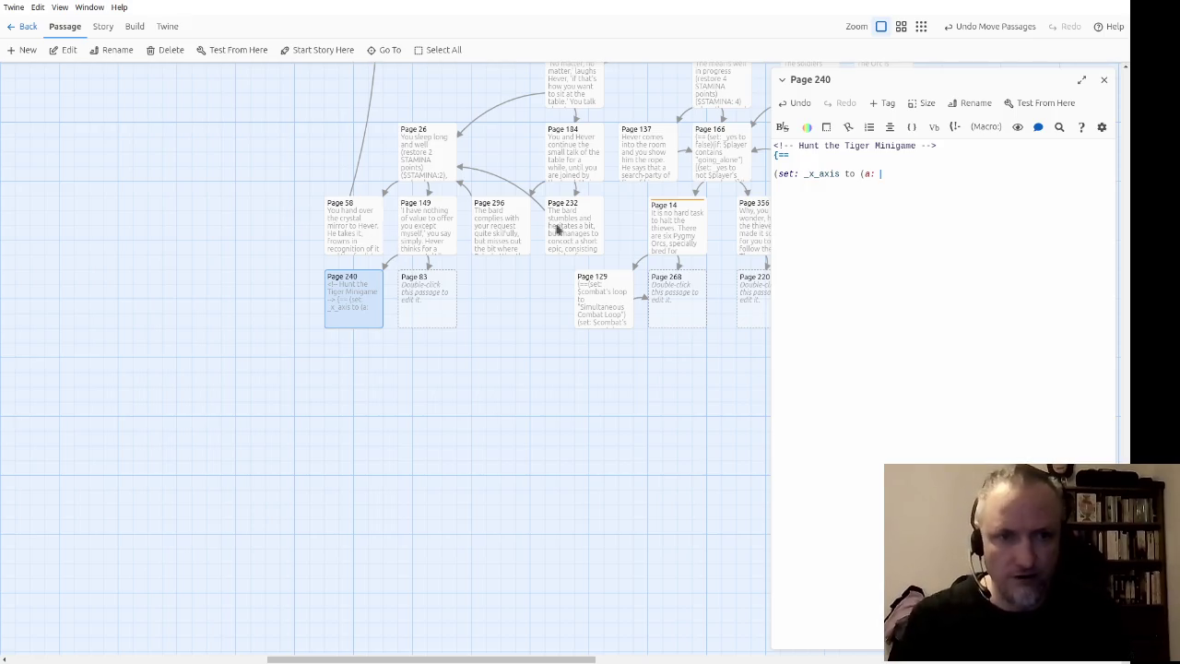
type("(words:")
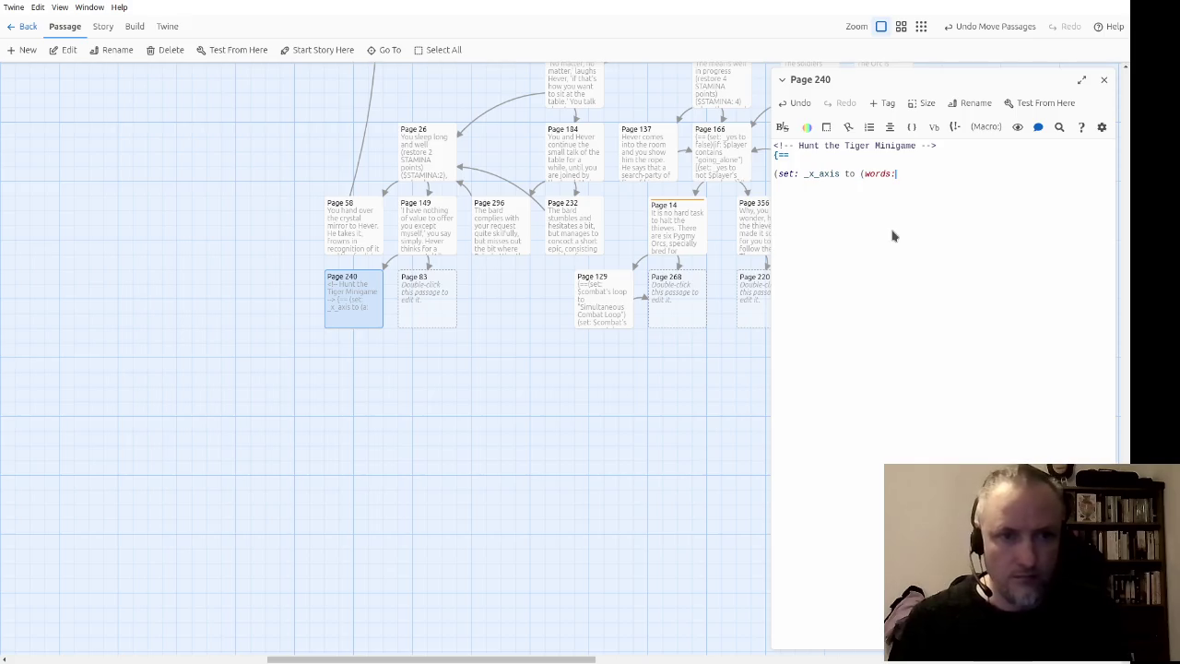
type(" \"\")")
Step: Fill _x_axis with the words A B C D E F G H and duplicate the line below
key("Left")
key("Left")
key("Left")
type("B C D E F G ")
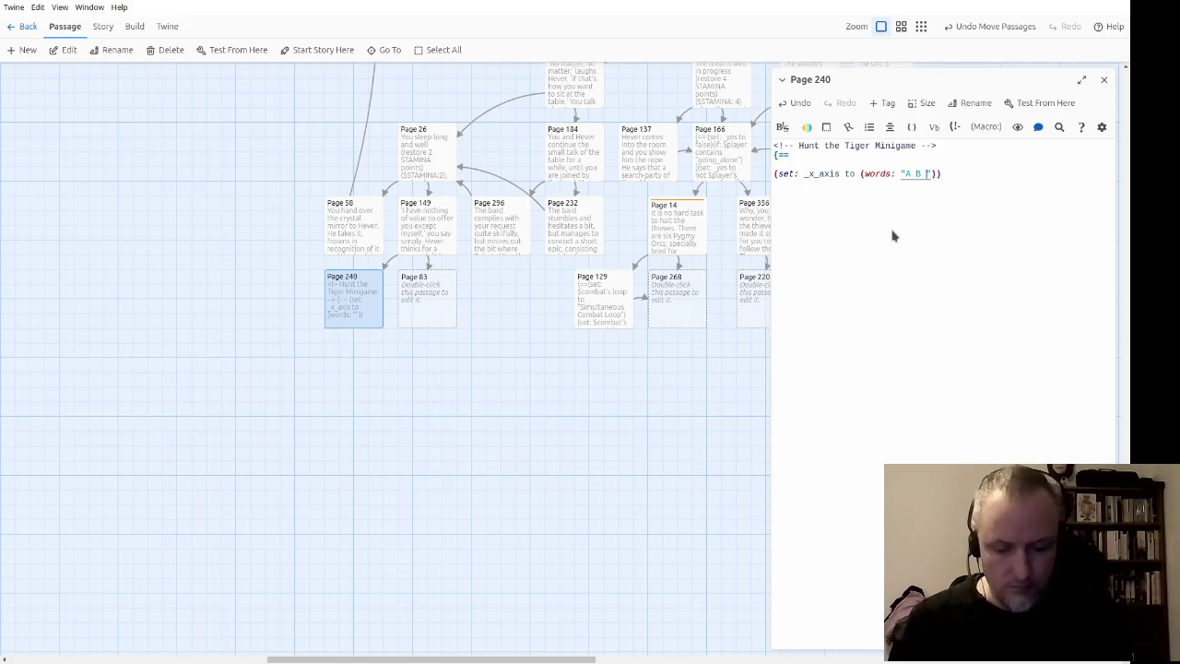
type("H")
key("End")
key("shift+Home")
key("ctrl+c")
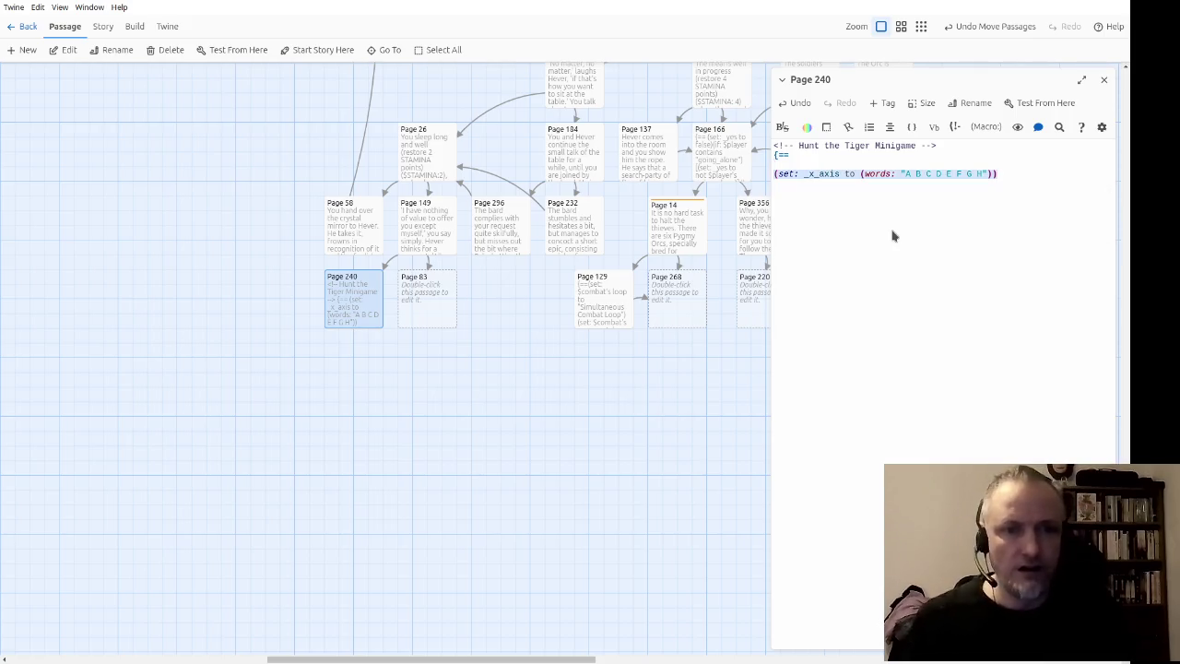
key("End")
key("Return")
key("ctrl+v")
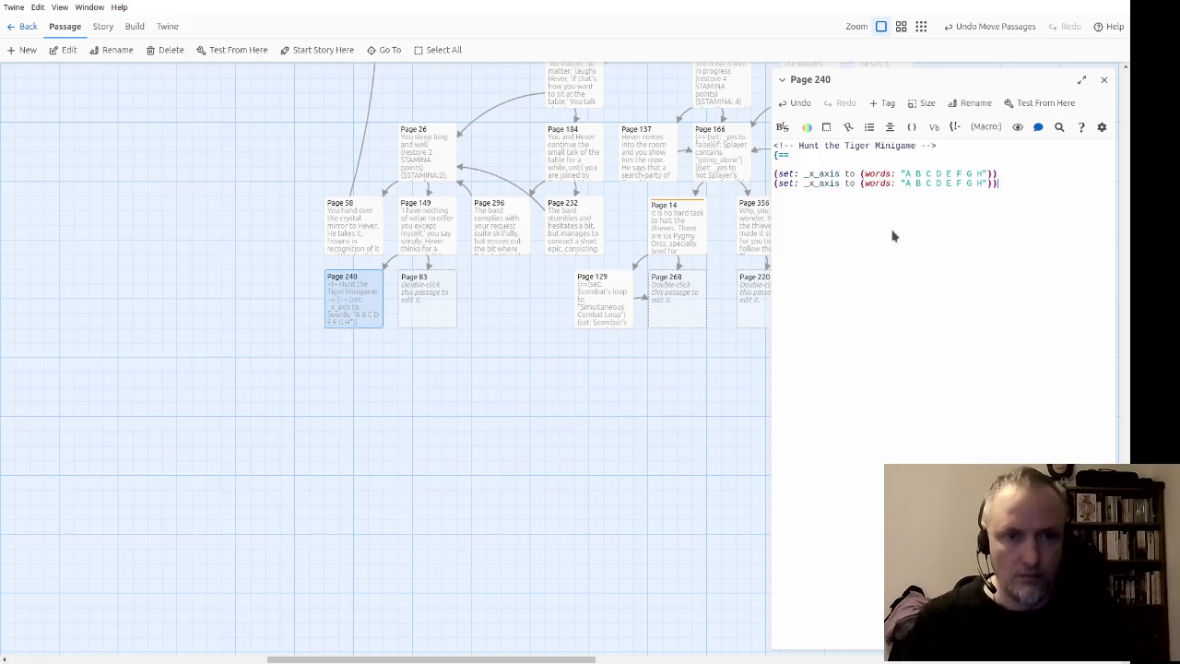
Step: Turn the copied line into (set: _Y_axis to (range: 1, 8))
key("ctrl+Left")
key("ctrl+Left")
key("ctrl+Left")
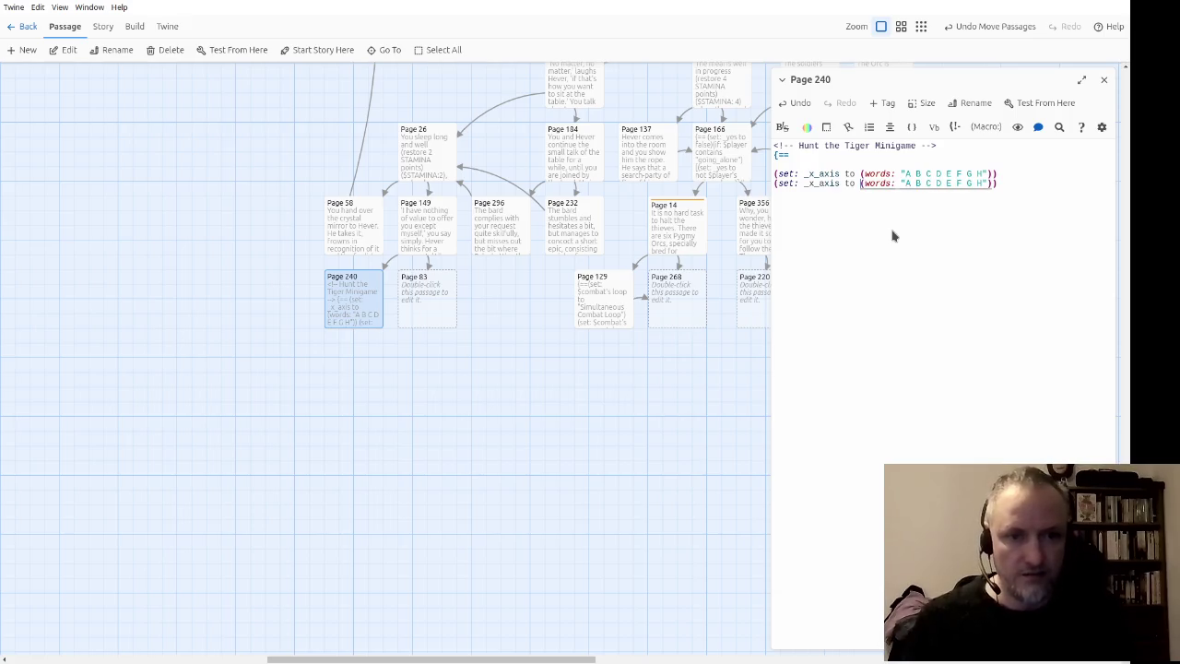
key("ctrl+Right")
key("Right")
key("Delete")
type("Y")
key("ctrl+Right")
key("ctrl+Right")
key("shift+ctrl+Right")
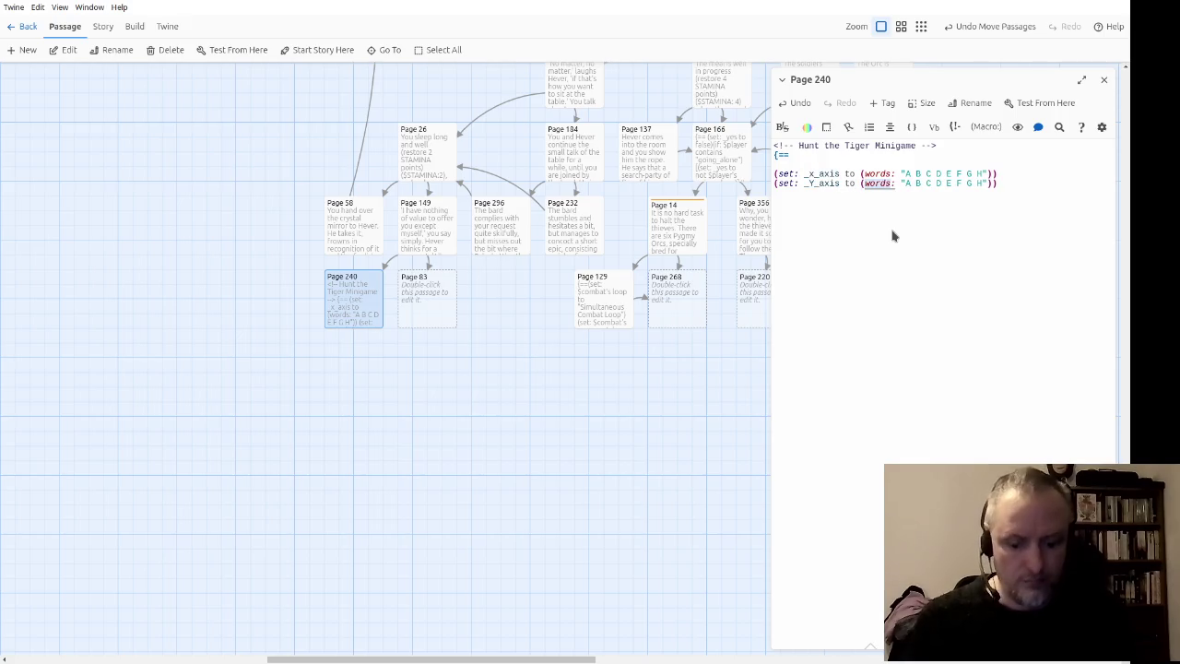
type("lang")
key("Return")
type("e")
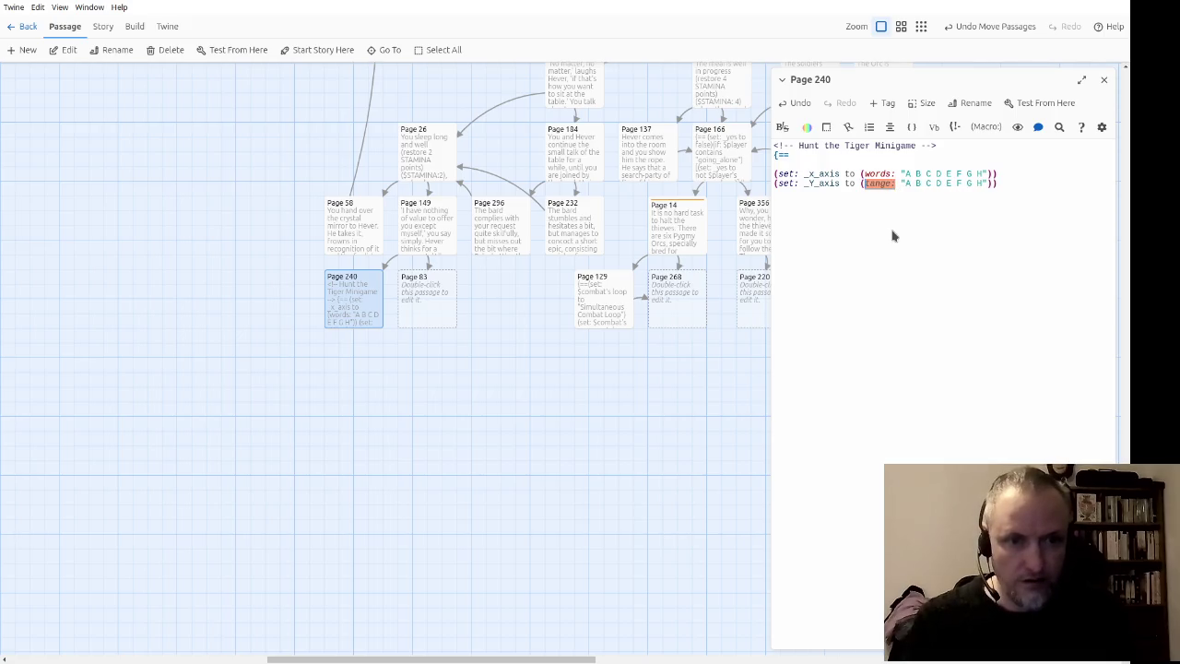
key("Escape")
key("Right")
key("Right")
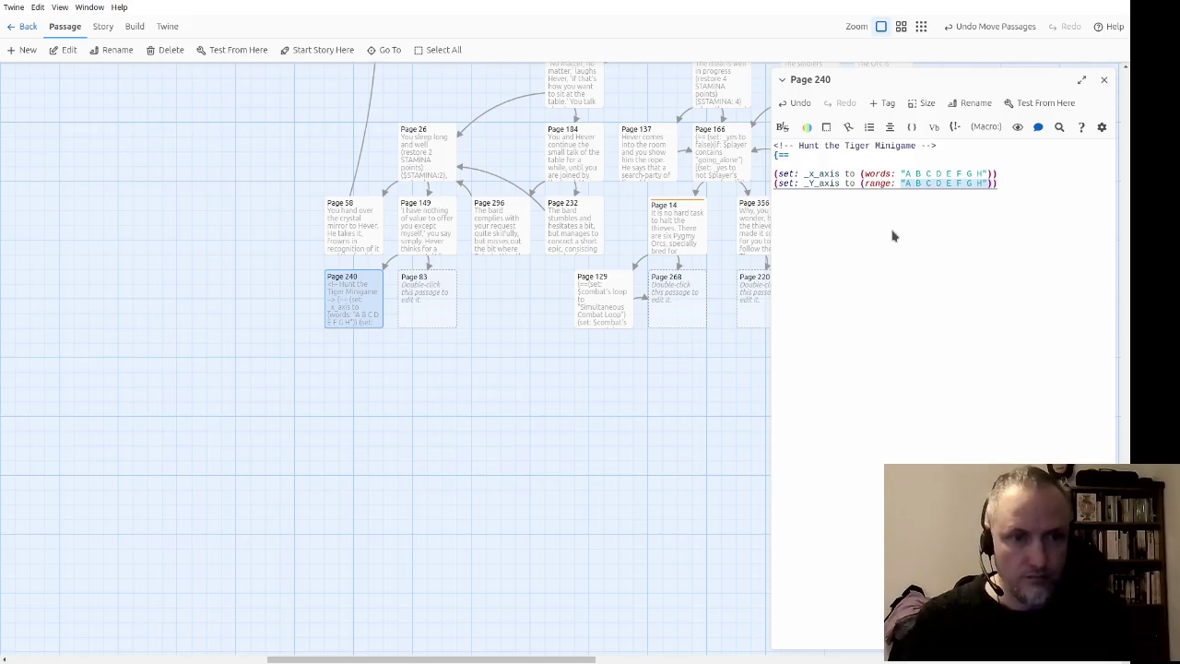
type("1, 8)")
Step: Lowercase the variable to _y_axis and begin a (print: line below the set lines
key("Left")
key("Left")
key("Left")
key("Left")
key("Left")
key("Left")
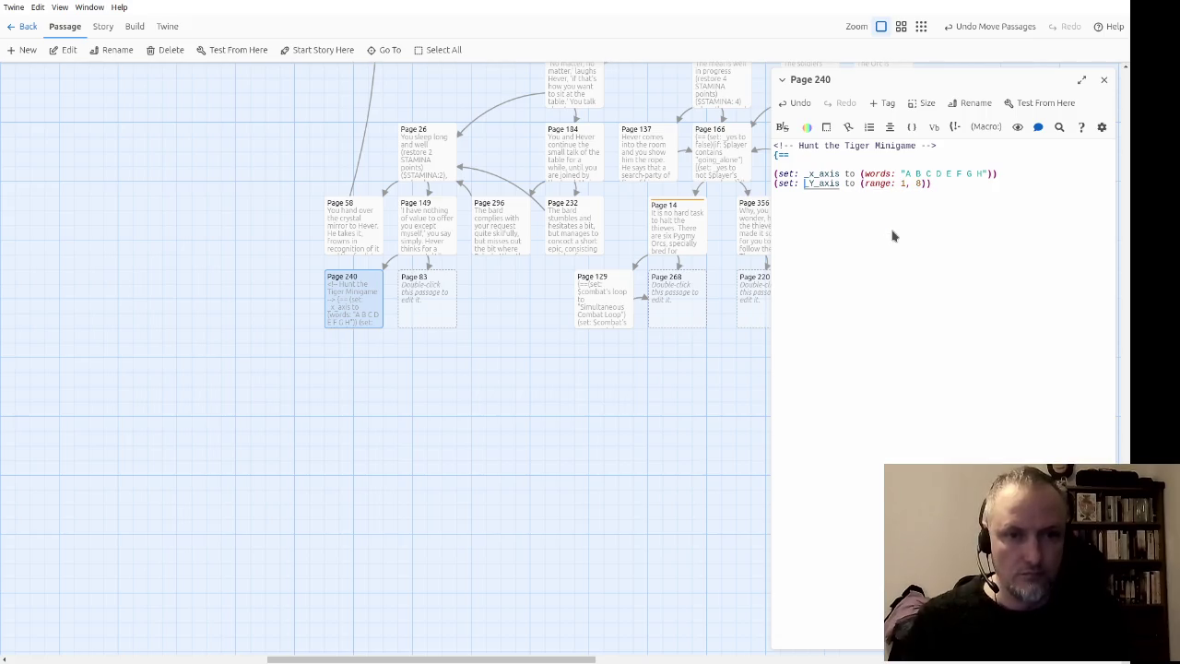
key("Delete")
type("y")
key("End")
key("Return")
key("Return")
type("(print: _")
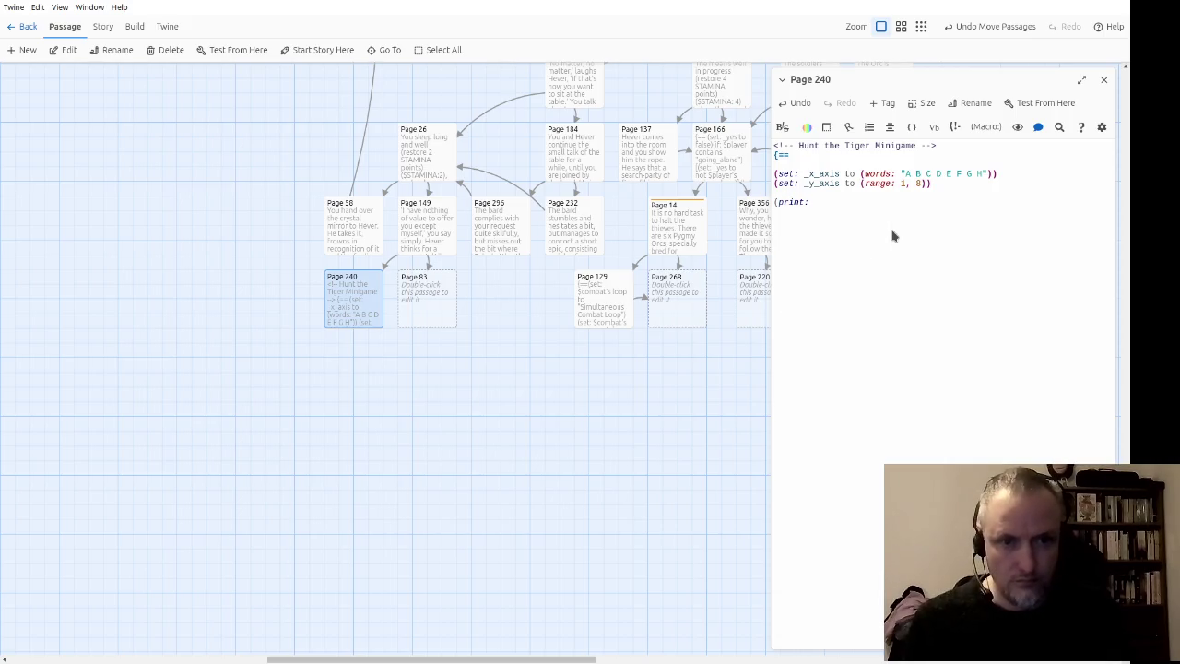
type("x_ac")
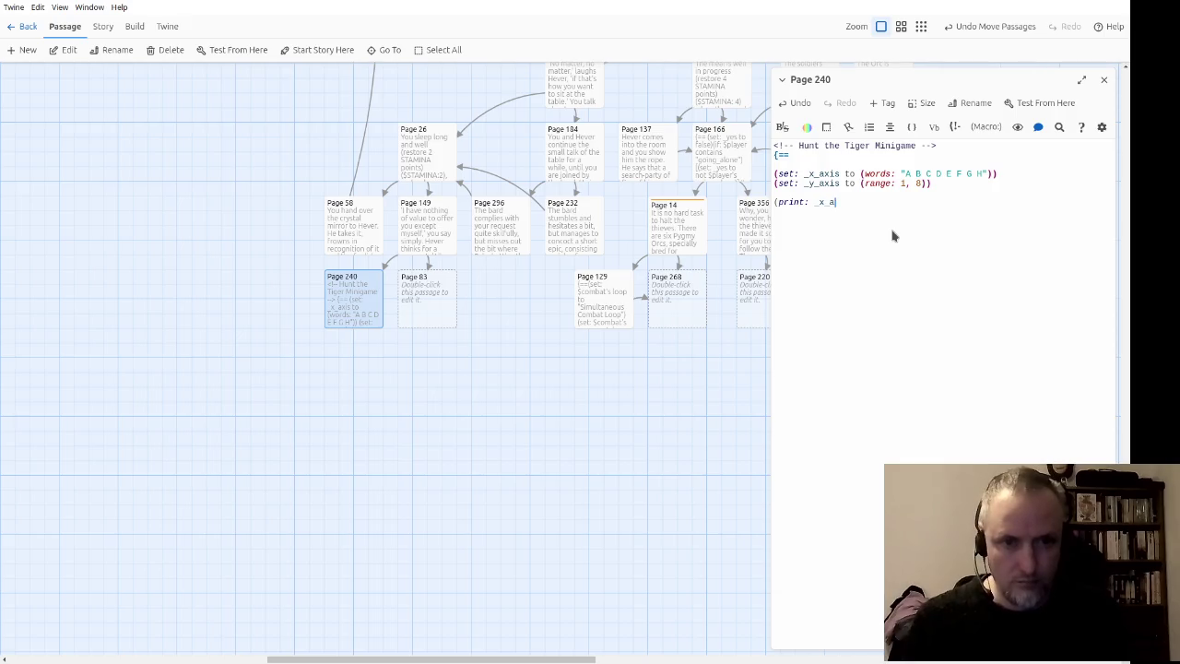
Step: Complete (print: _x_axis) and duplicate it as (print: _y_axis)
key("BackSpace")
type("xis)")
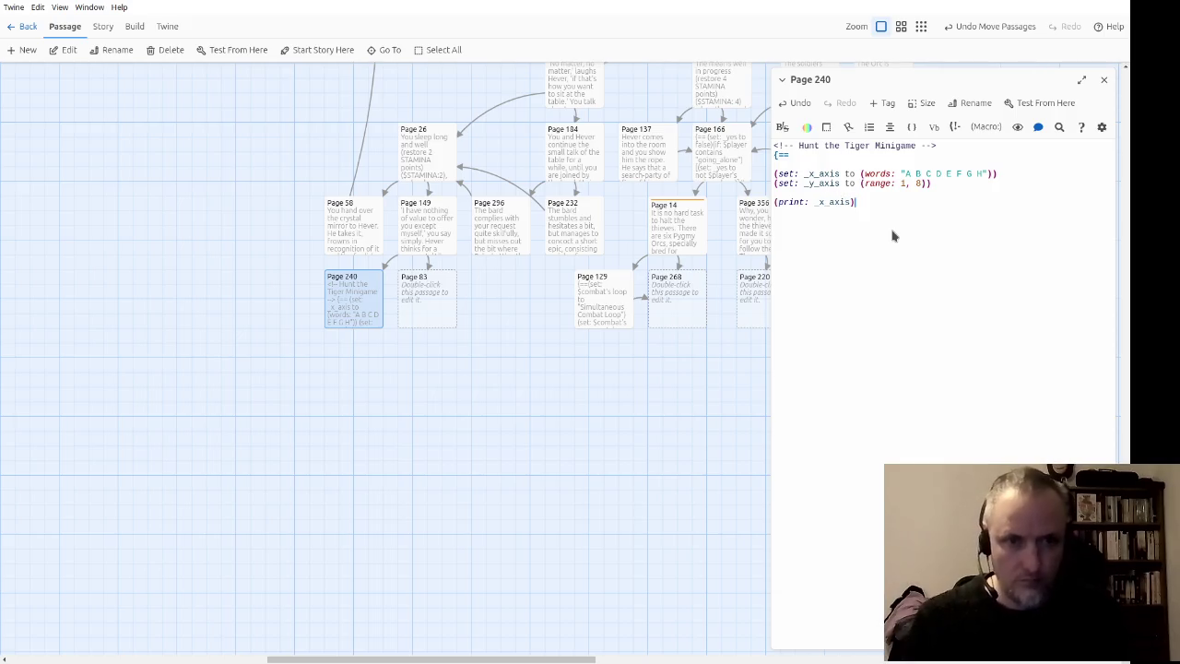
key("shift+Home")
key("ctrl+c")
key("End")
key("Return")
key("ctrl+v")
key("Delete")
type("y")
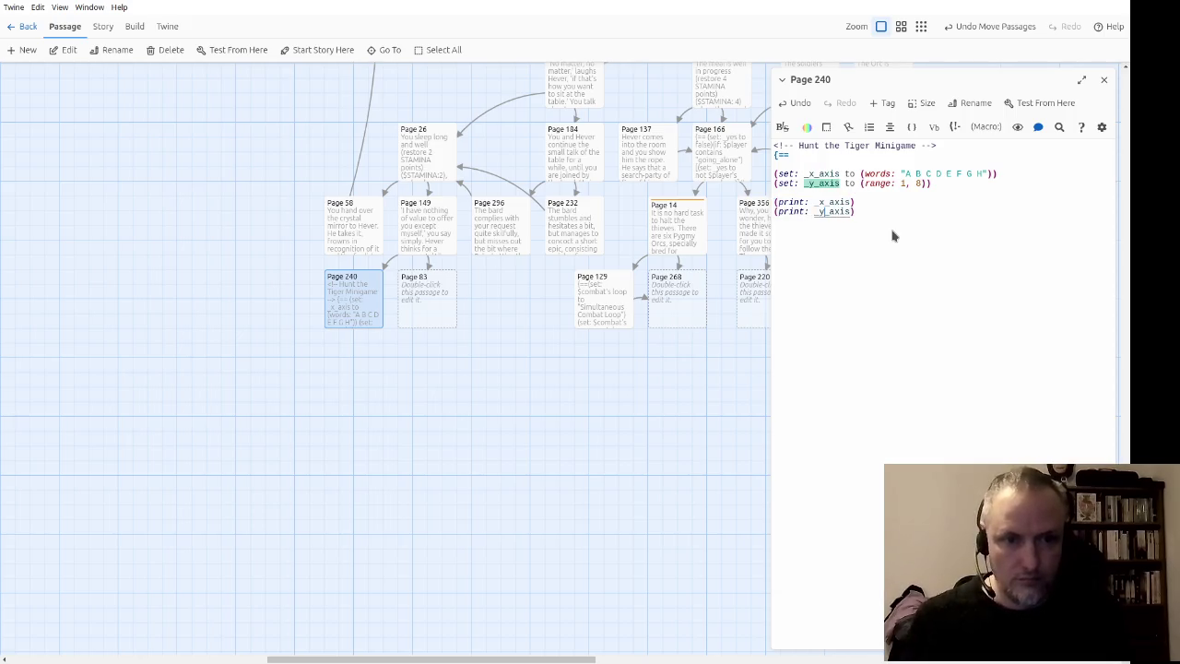
key("End")
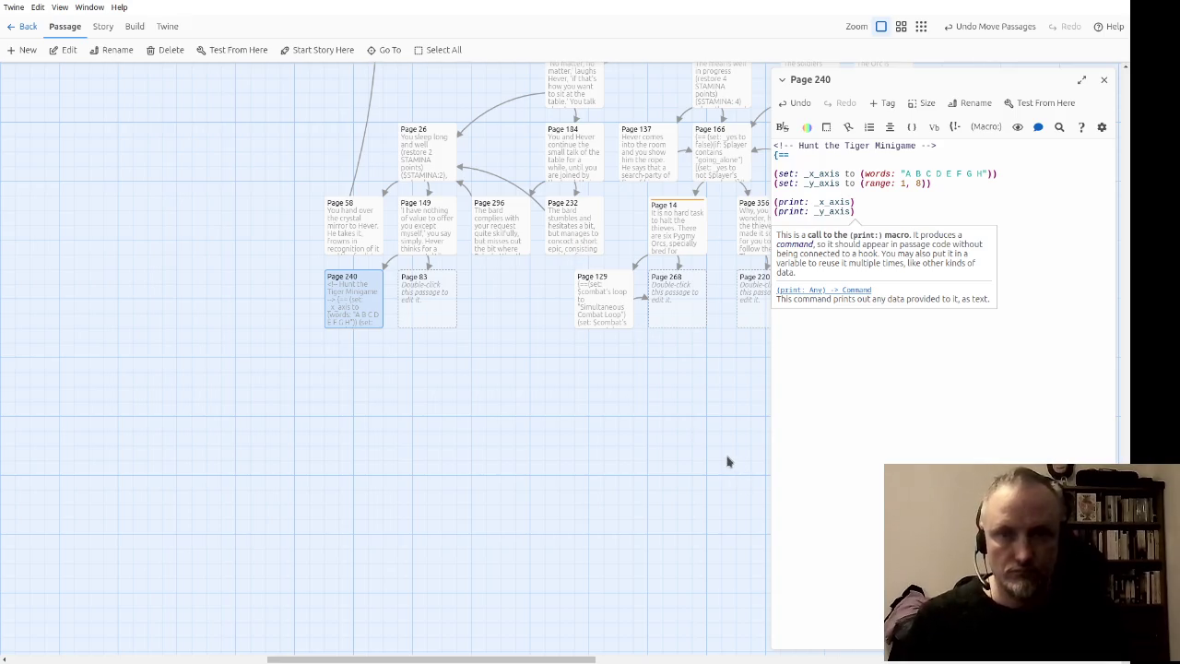
left_click(875, 406)
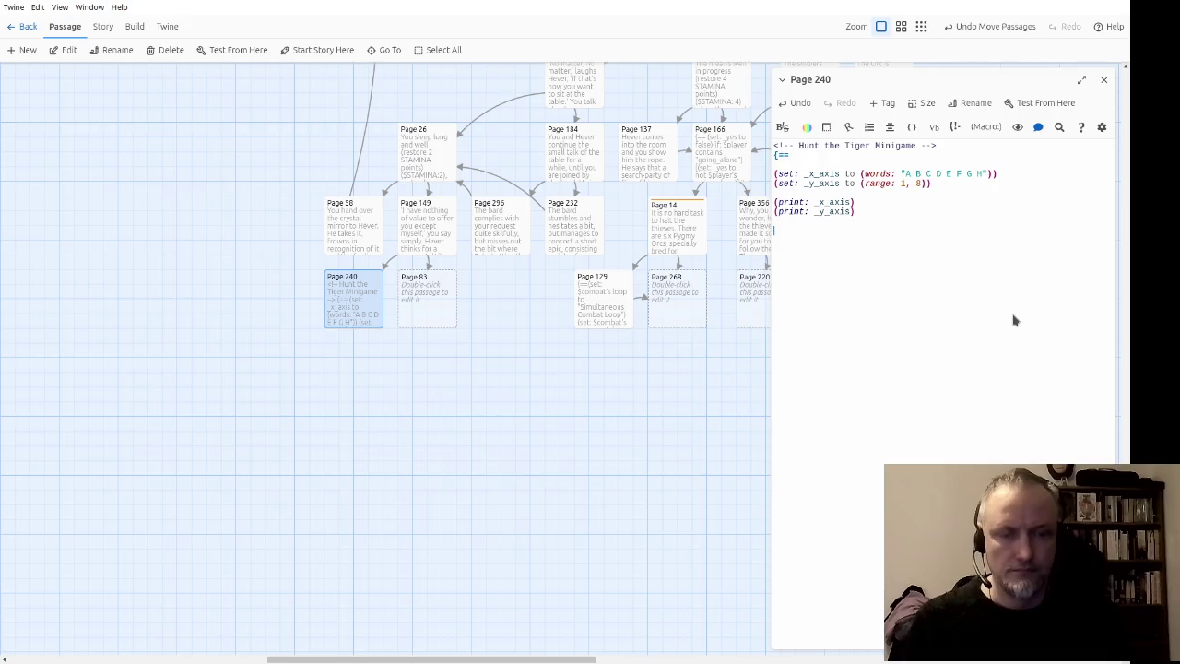
Step: Add an outer (for: each _y, ..._y_axis)[ ] loop with a copied loop line inside
type("(")
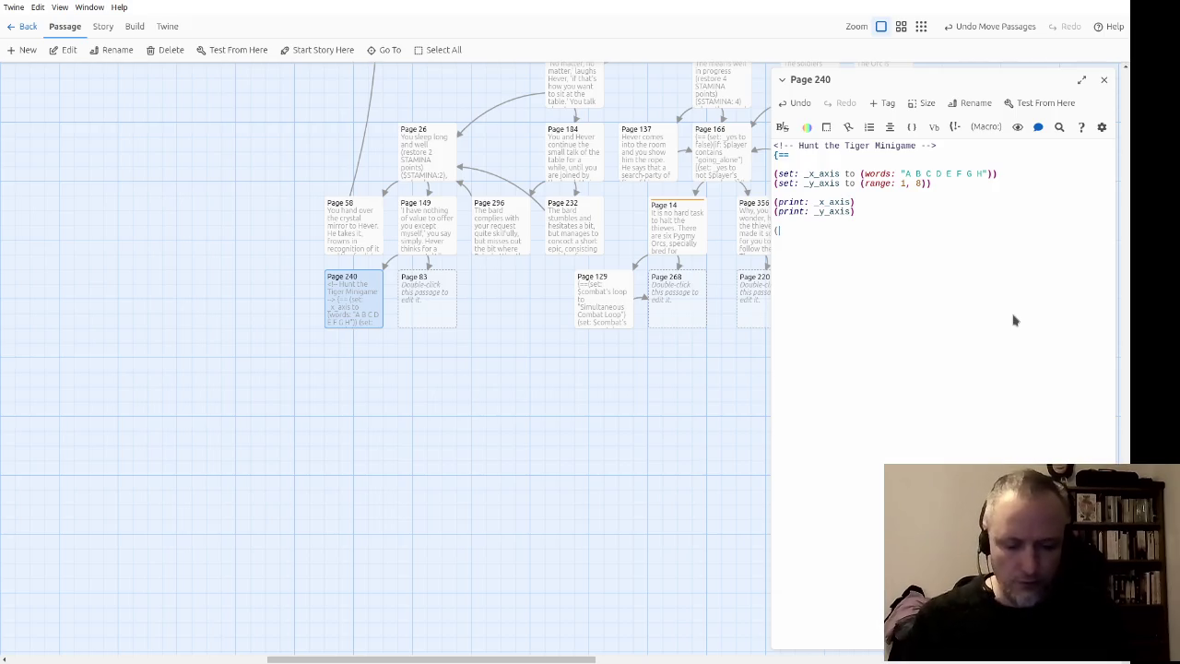
type("for: e")
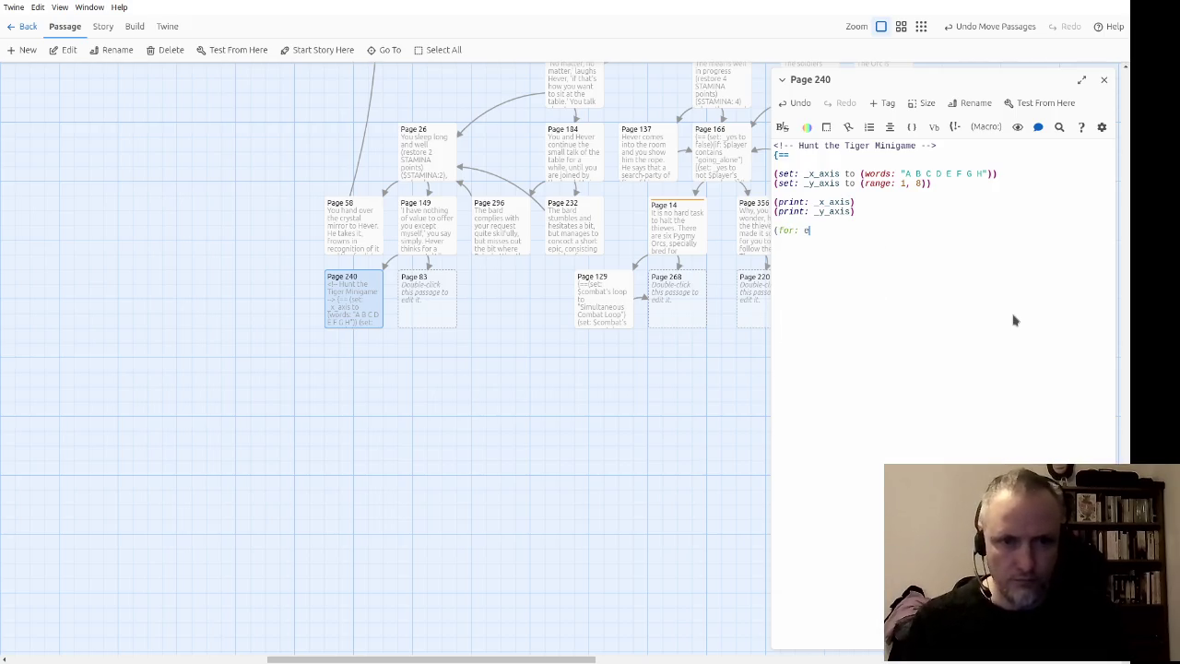
type("ach _")
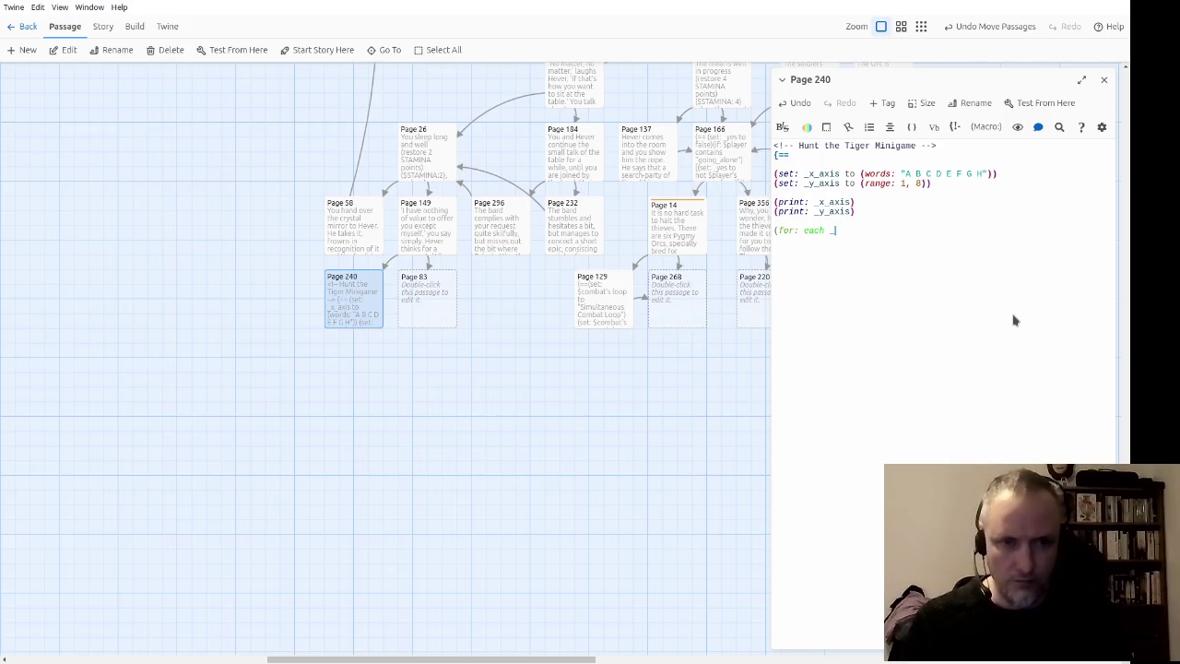
type("y")
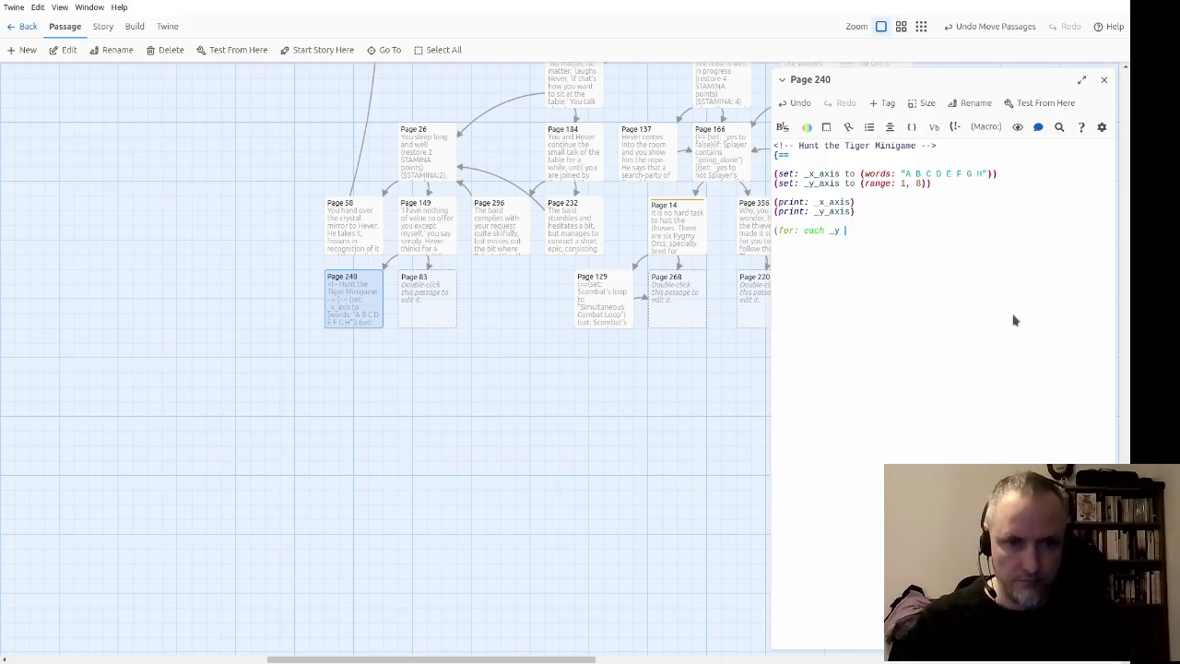
type(", ...")
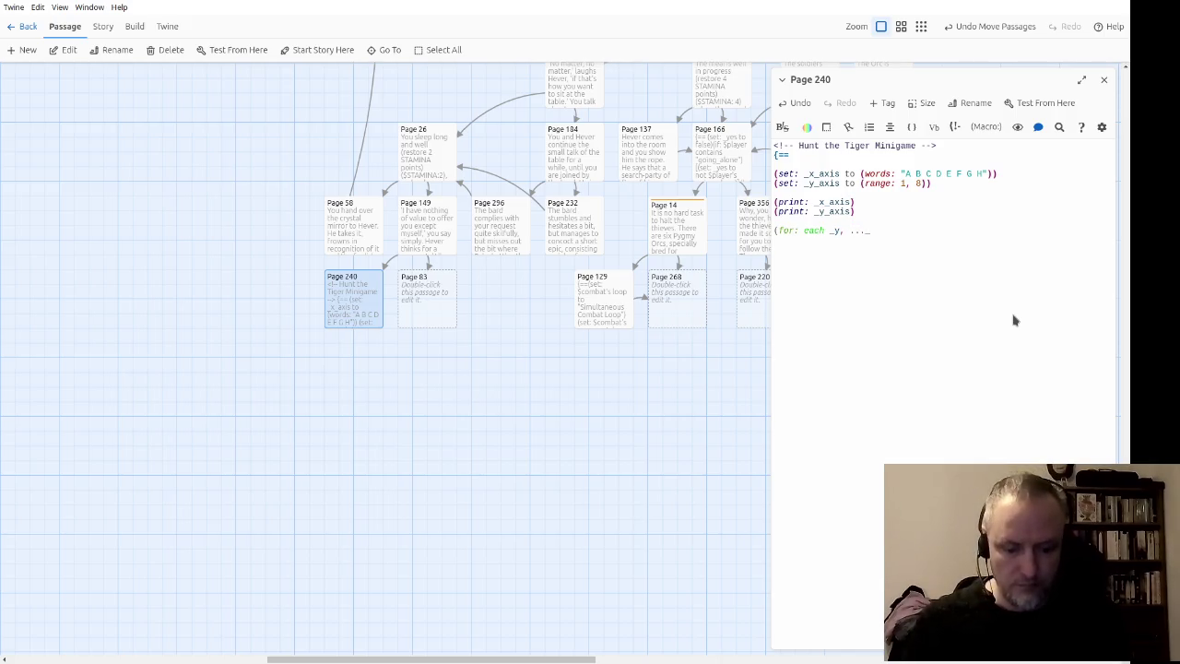
type("_y_ax")
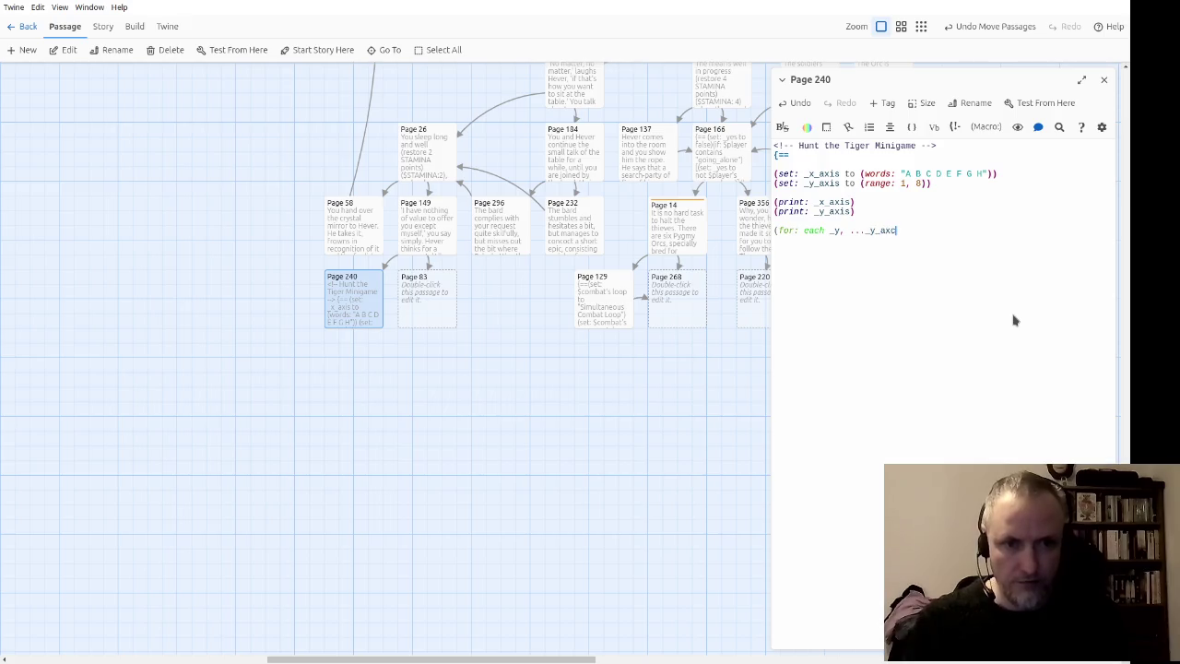
type("is)[")
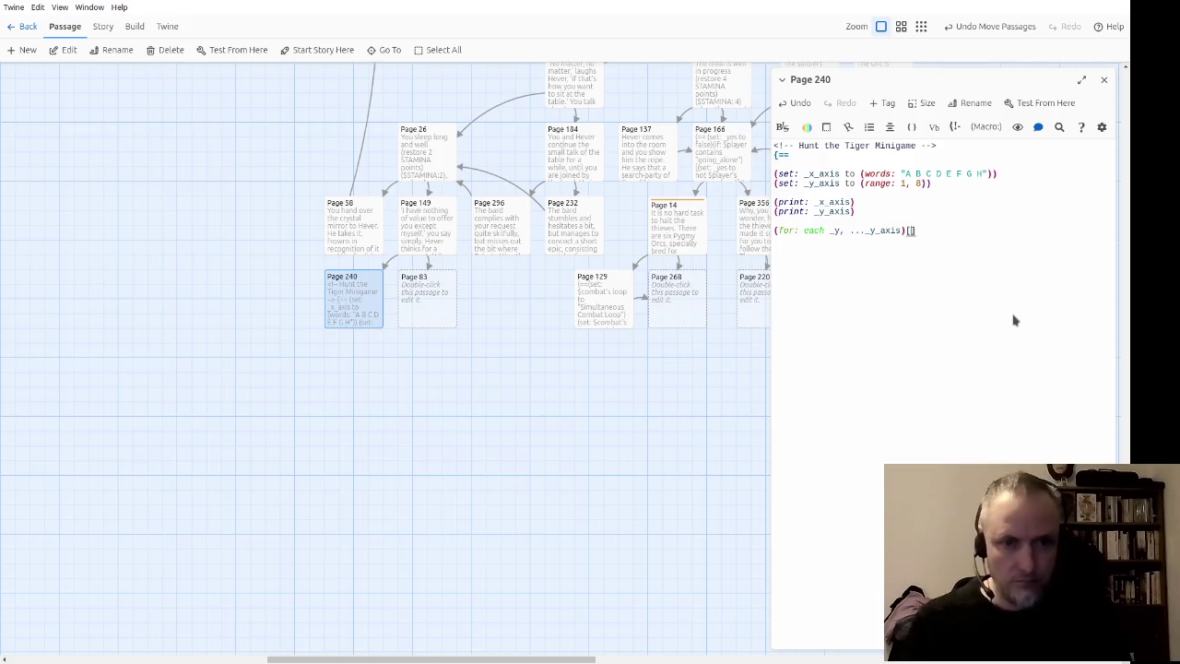
key("Return")
key("Return")
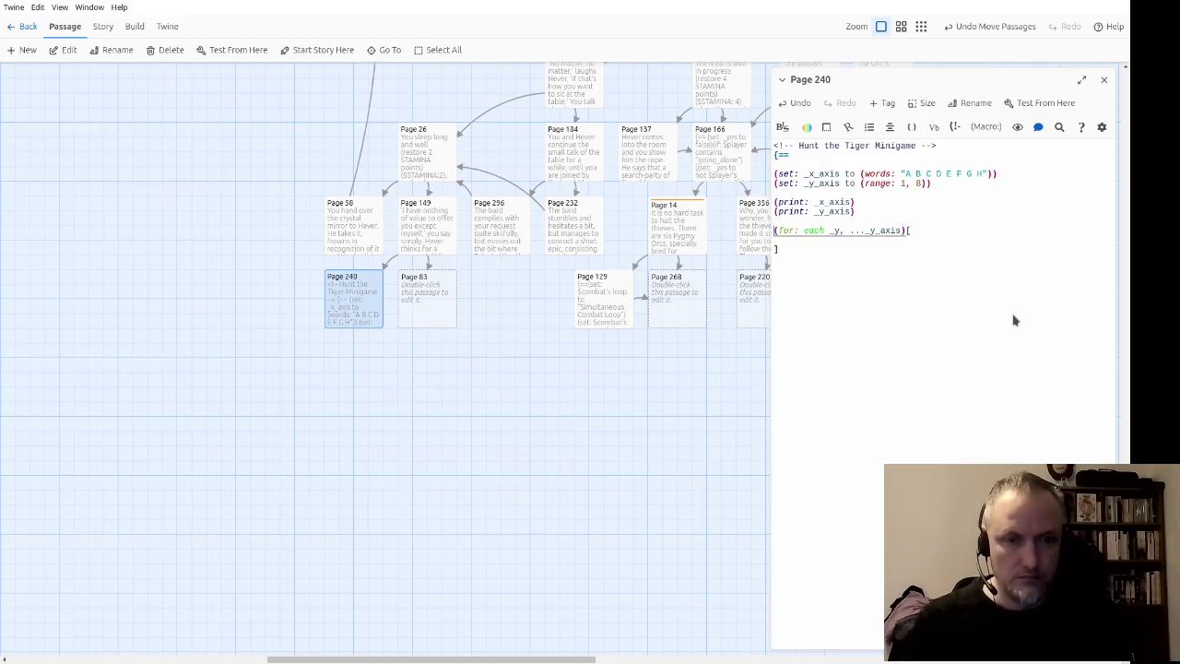
key("Up")
key("End")
Step: Make the nested loop (for: each _x, ..._x_axis) and start a (set: in its body
key("Return")
key("ctrl+v")
key("Tab")
type("]")
key("Up")
key("ctrl+Right")
key("ctrl+Right")
key("ctrl+Right")
key("BackSpace")
type("x")
key("Right")
key("Right")
key("Right")
key("BackSpace")
type("x")
key("End")
key("Return")
key("Tab")
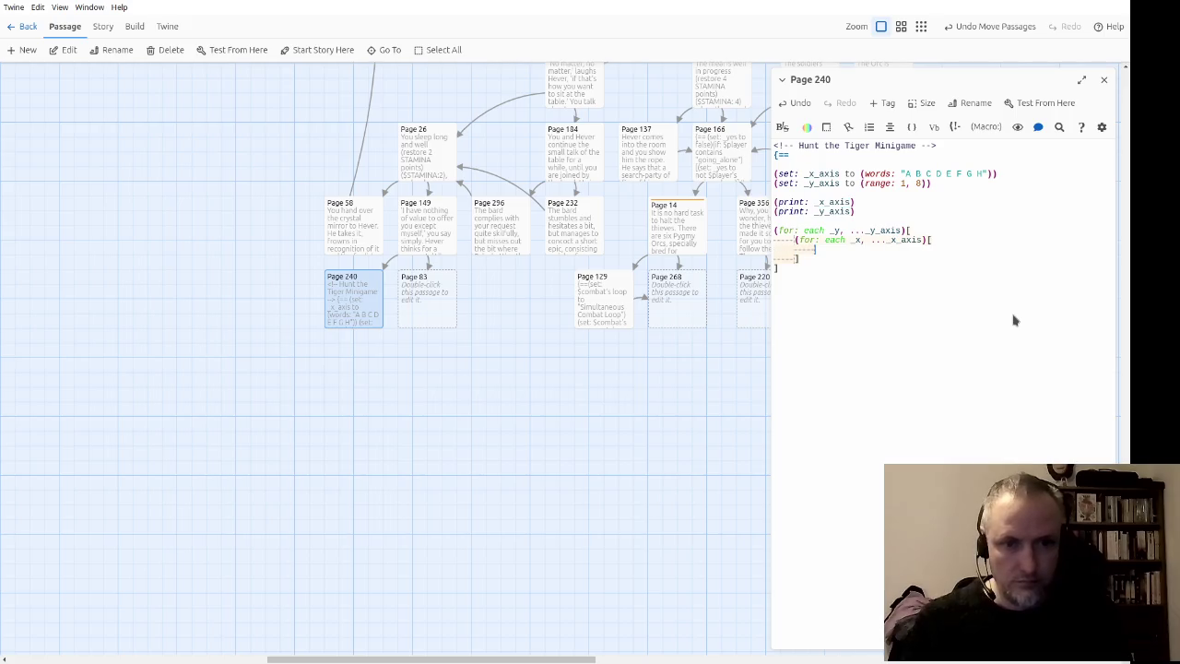
type("(set:")
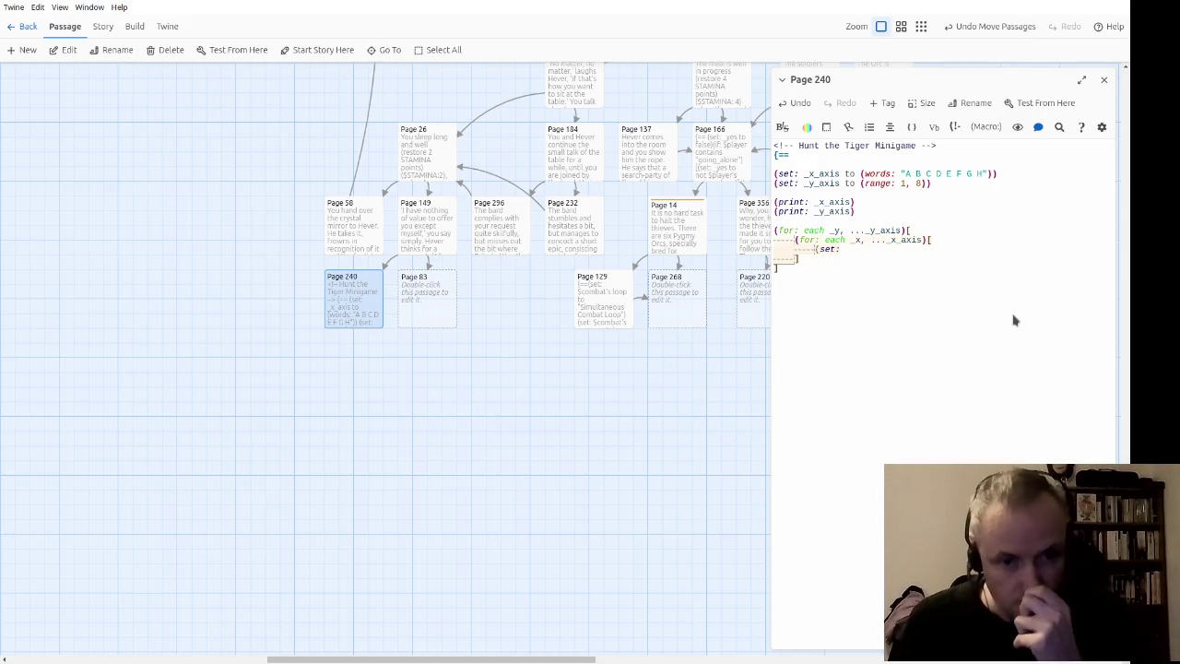
Step: In the inner loop set _ref to (str: _x, _y), print _ref, and add <br/> after each row
type("r")
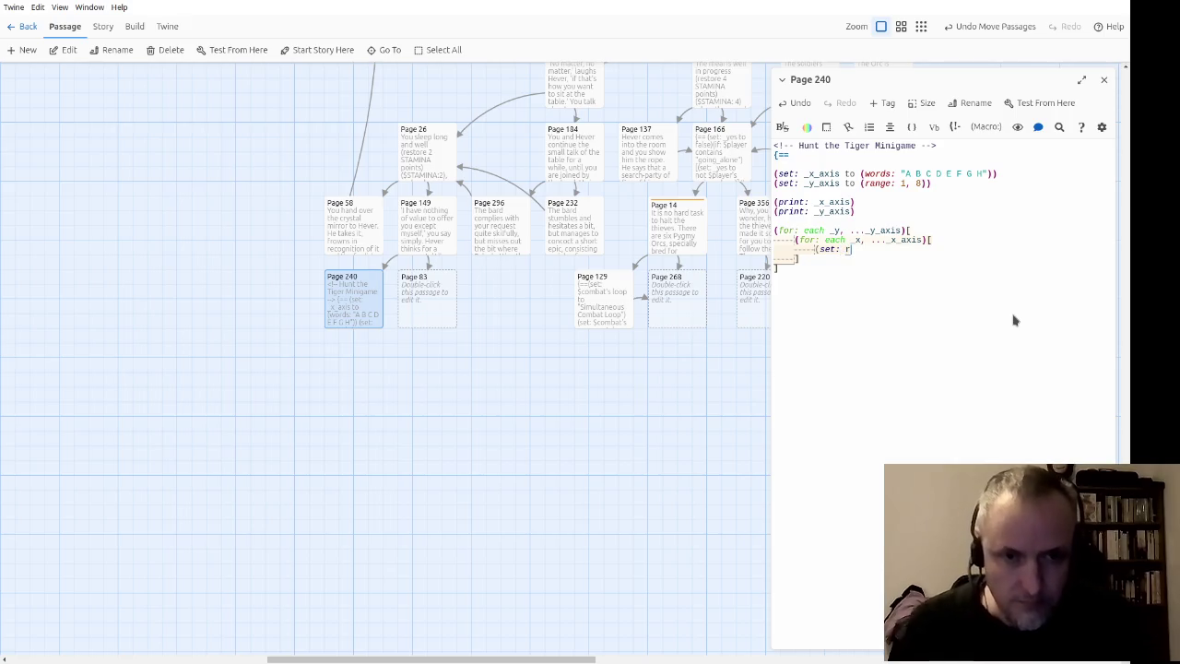
type("ef_ref")
key("End")
type("to ")
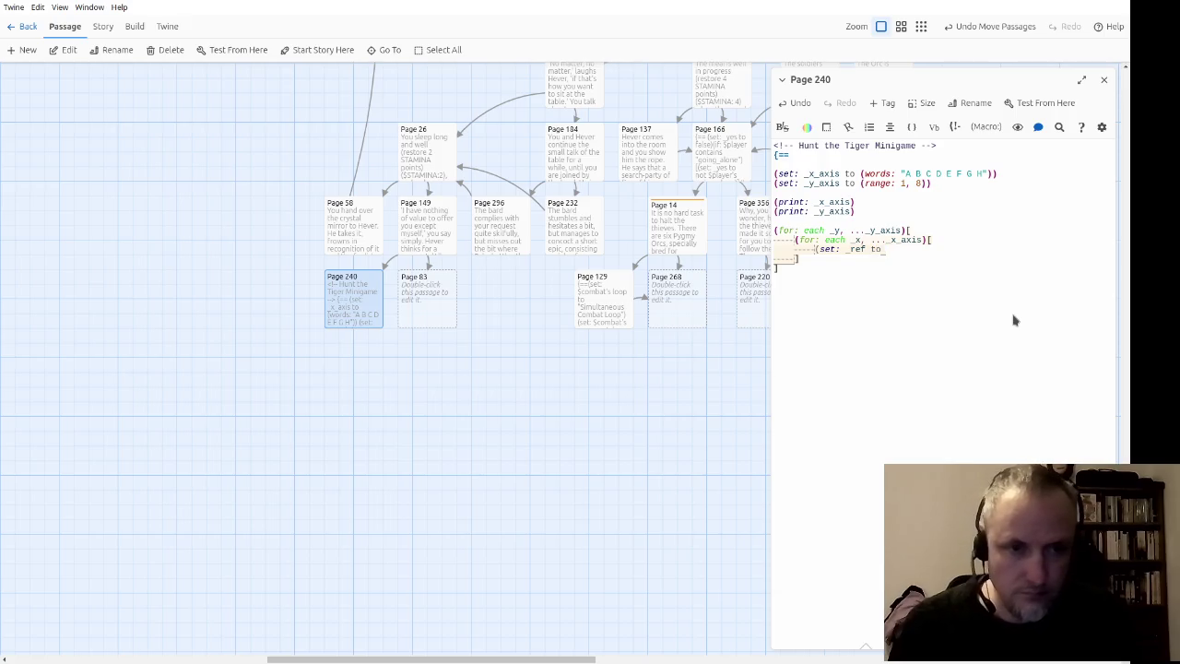
type("(str:))")
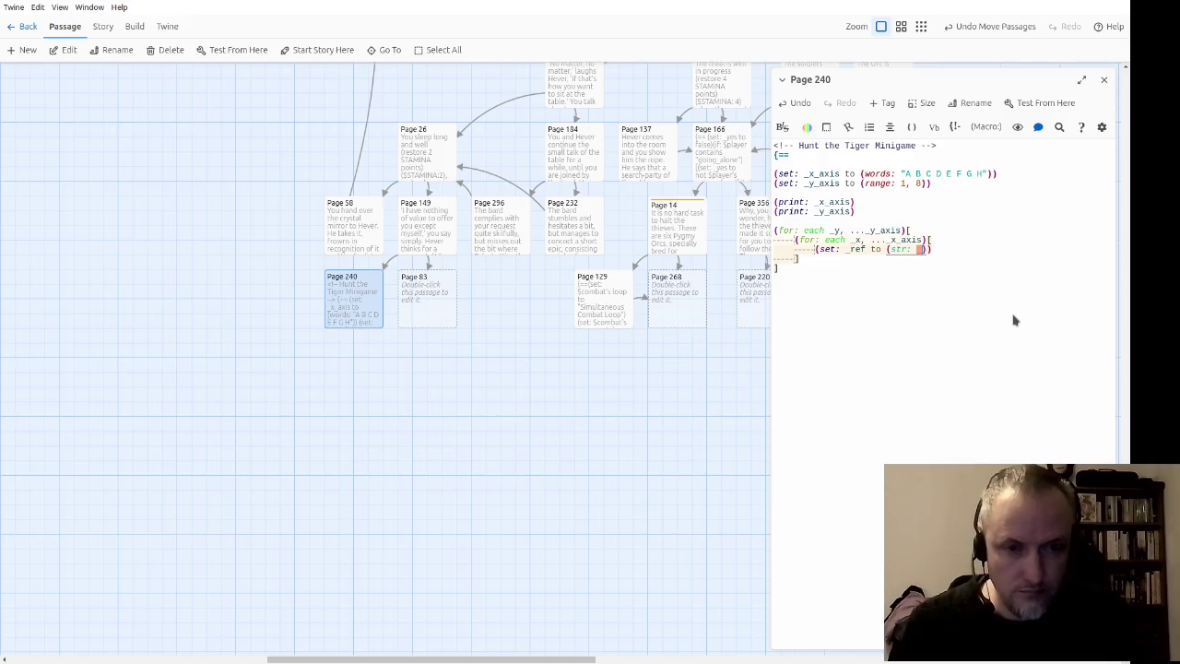
type(" _x, ")
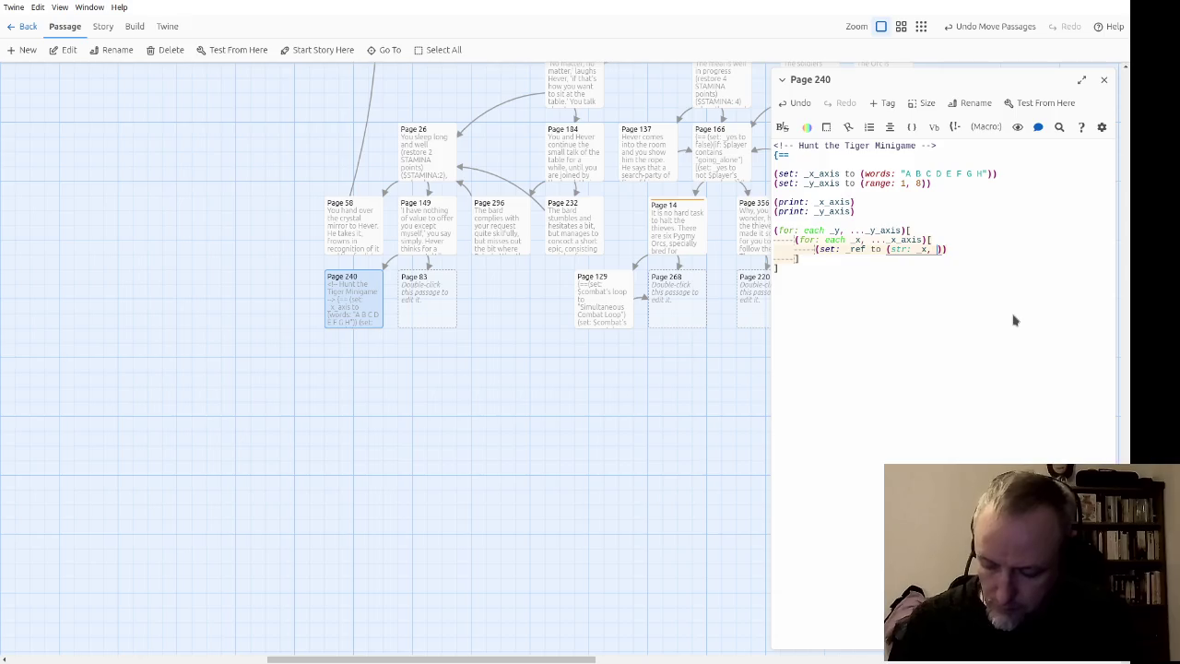
type("_y")
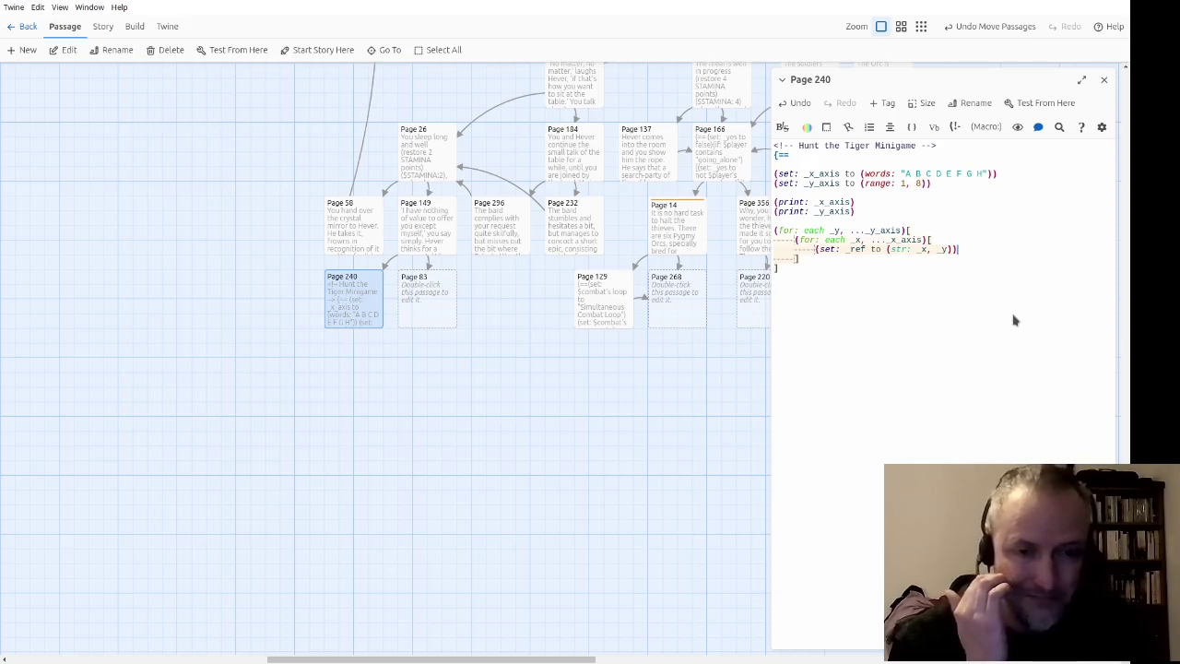
key("Return")
type("(print: _ref)")
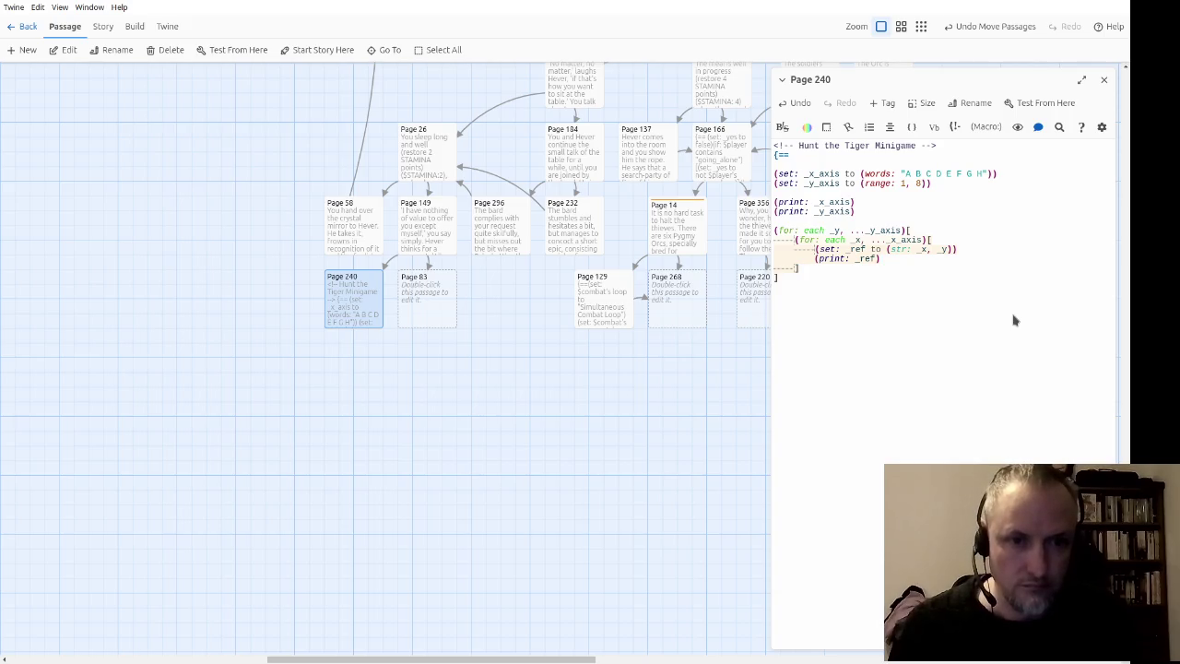
key("Return")
type("<br/>")
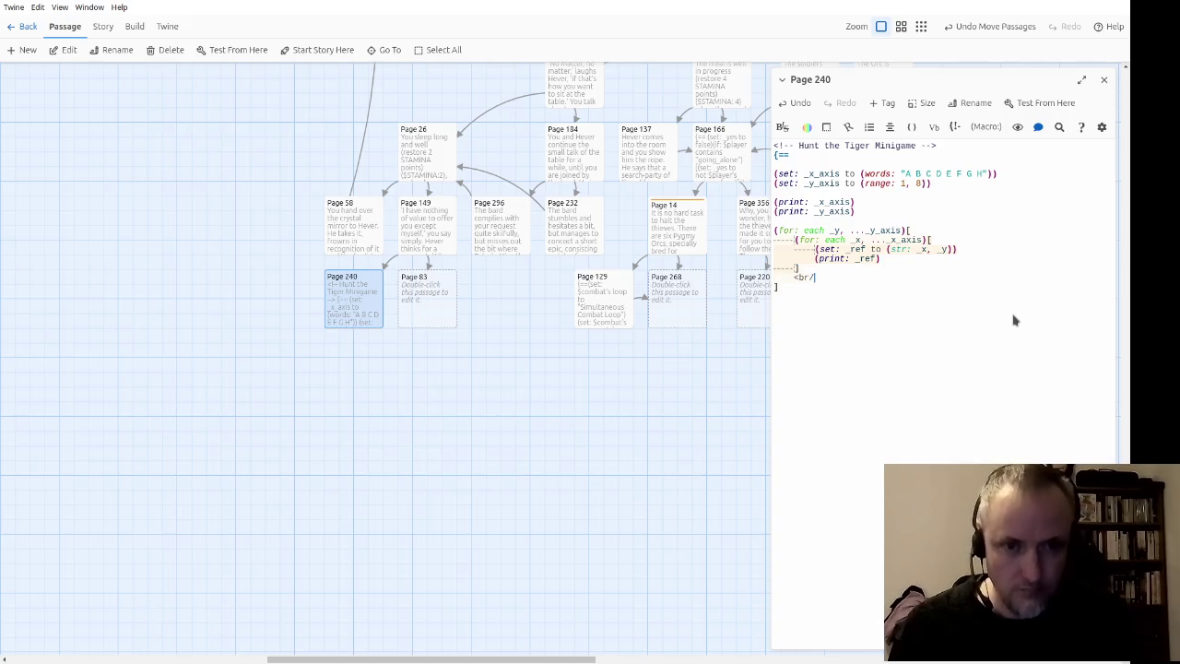
left_click(1013, 320)
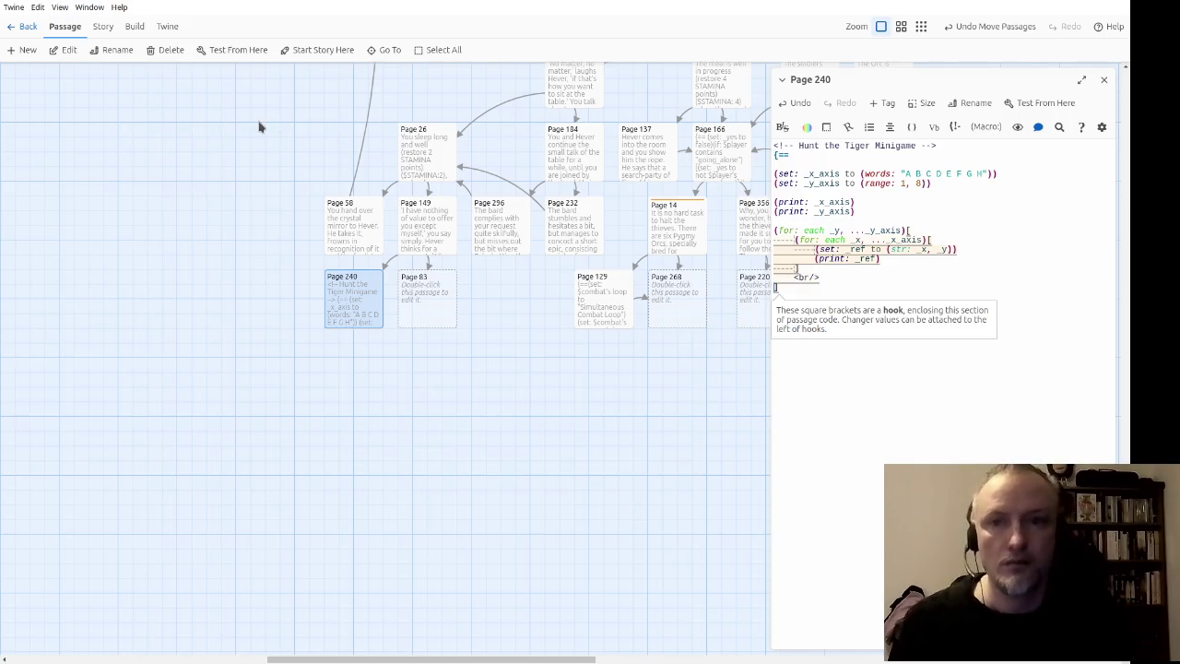
Step: Delete the two axis print lines and test the story from this passage
left_click(857, 203)
left_click_drag(857, 210, 774, 199)
key("BackSpace")
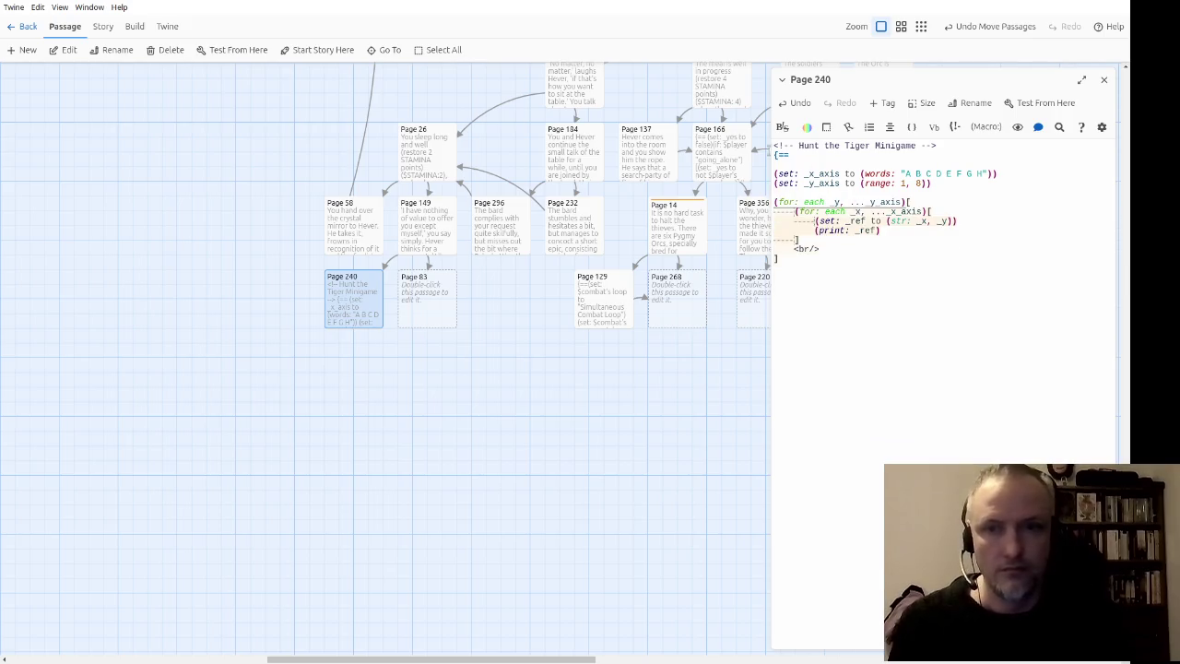
left_click(245, 52)
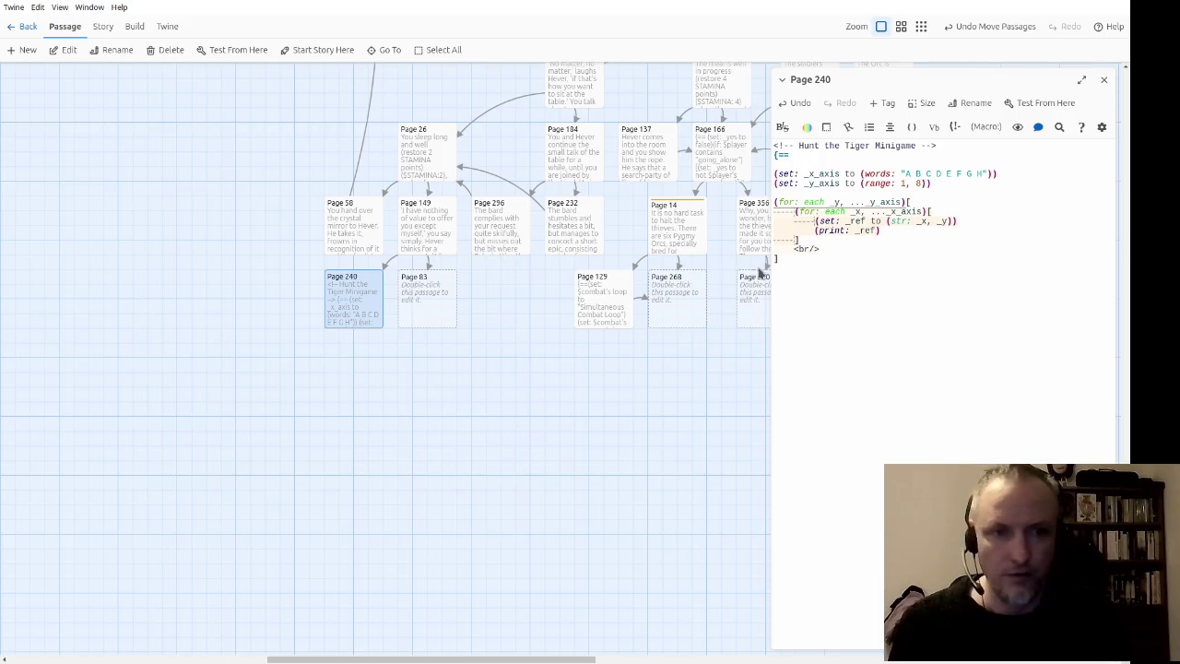
Step: Change the _y_axis range to (range: 1, 12) and delete the (print: _ref) line
double_click(925, 183)
type("12")
left_click(809, 336)
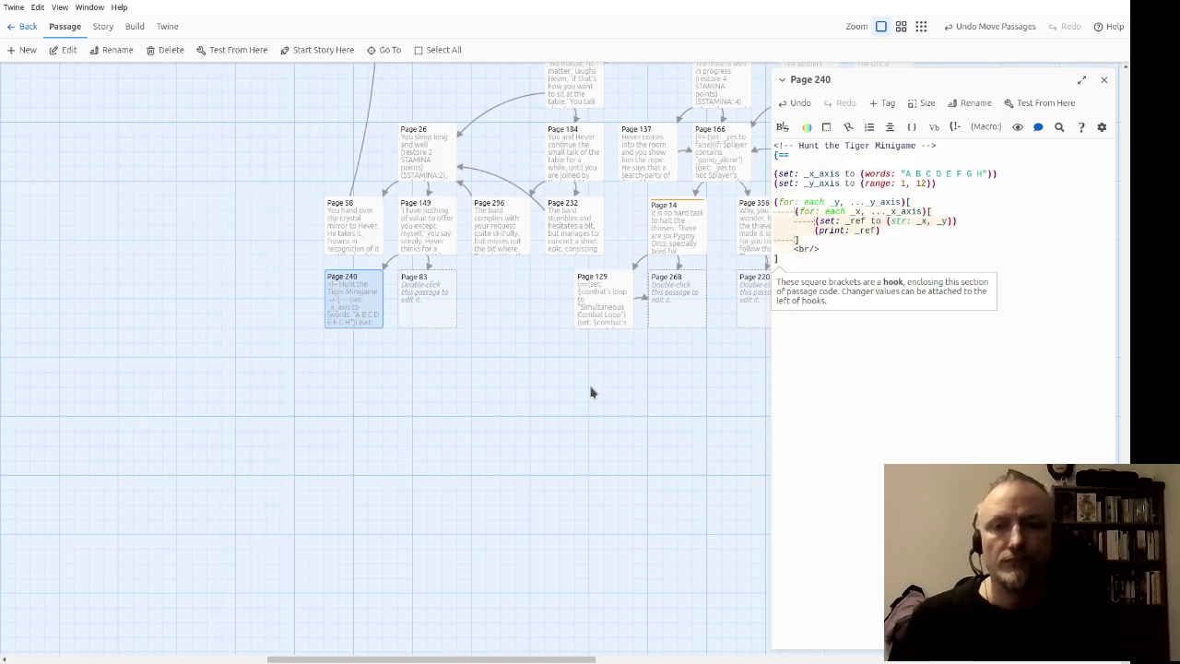
left_click(1080, 238)
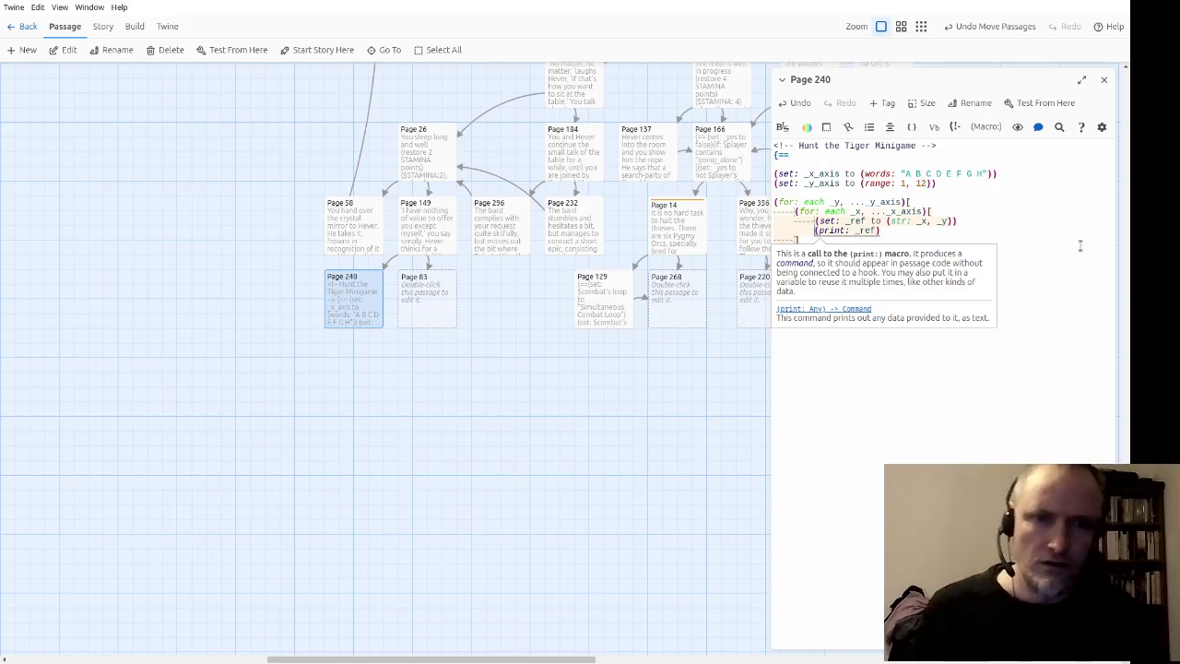
key("BackSpace")
key("BackSpace")
key("BackSpace")
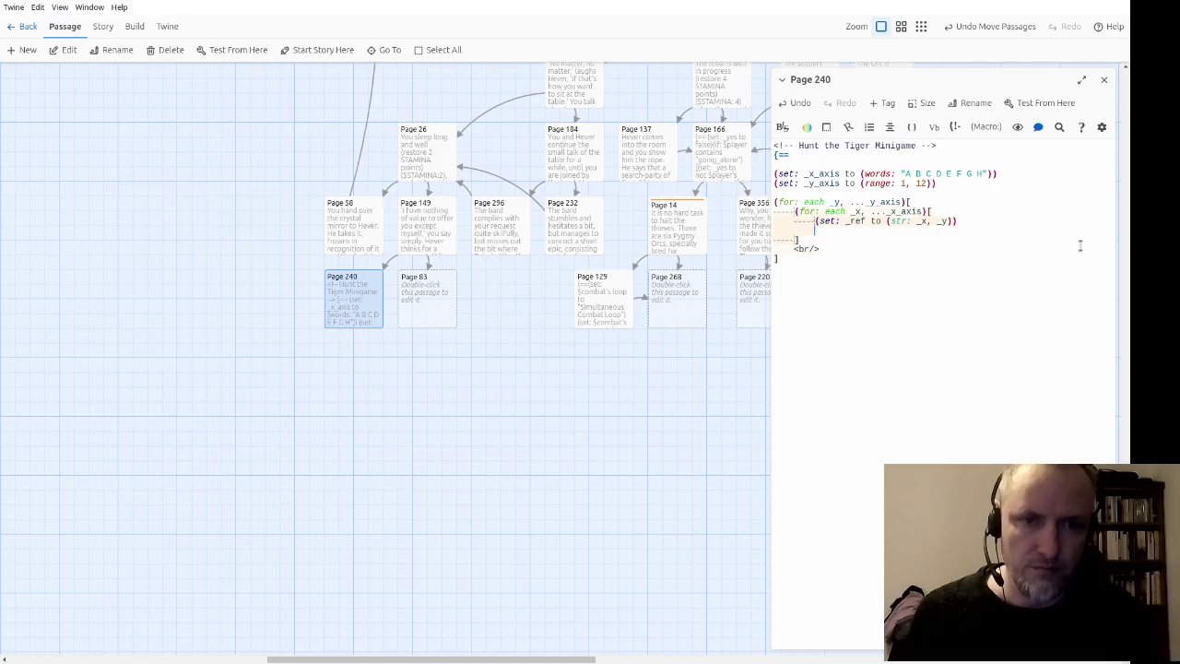
Step: Wrap the nested loops in <div class="tiger-map"> ... </div>
type("<div>")
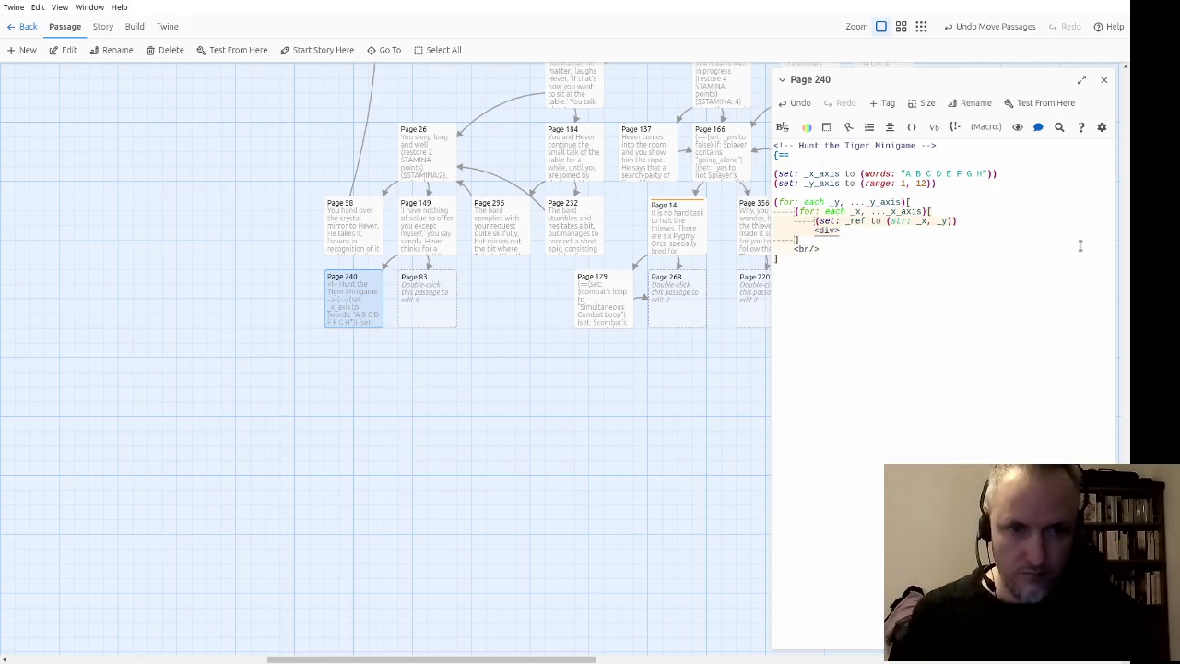
key("BackSpace")
key("BackSpace")
key("BackSpace")
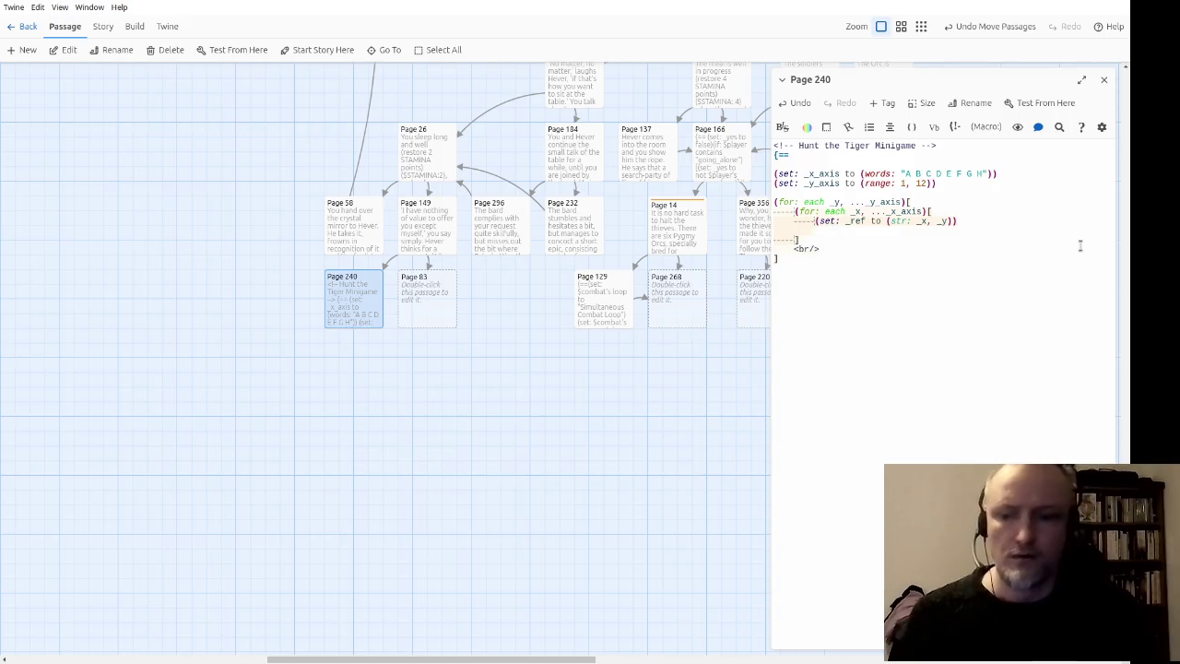
key("Up")
key("Up")
key("Up")
key("Return")
type("div class")
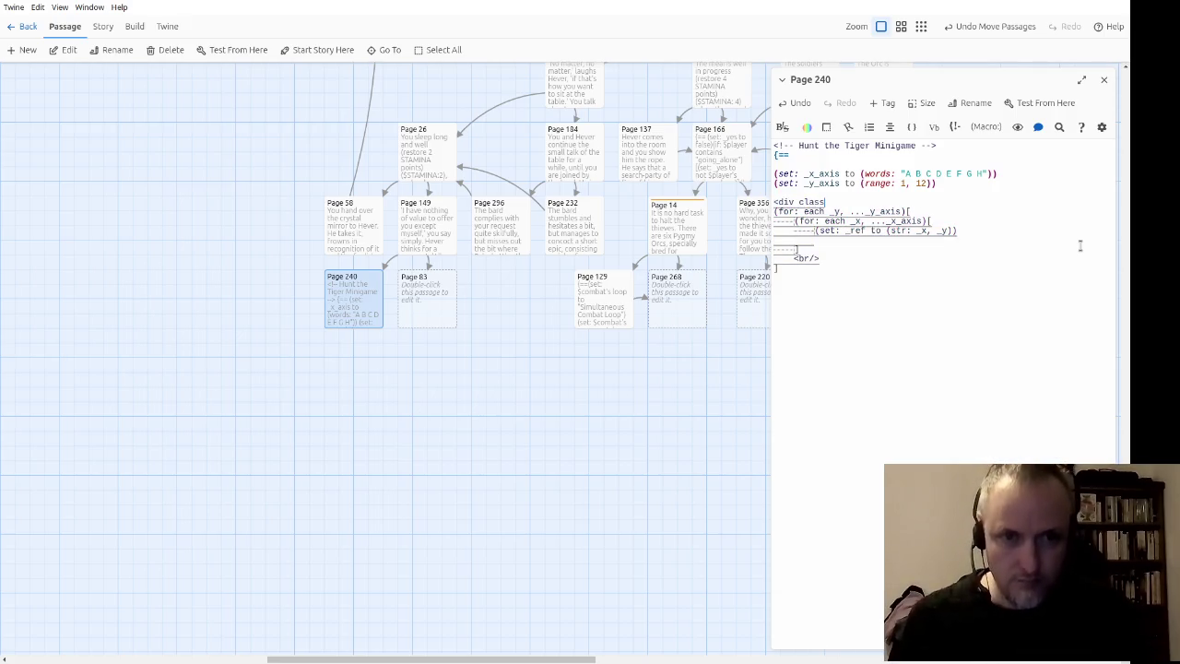
type("=\"ti")
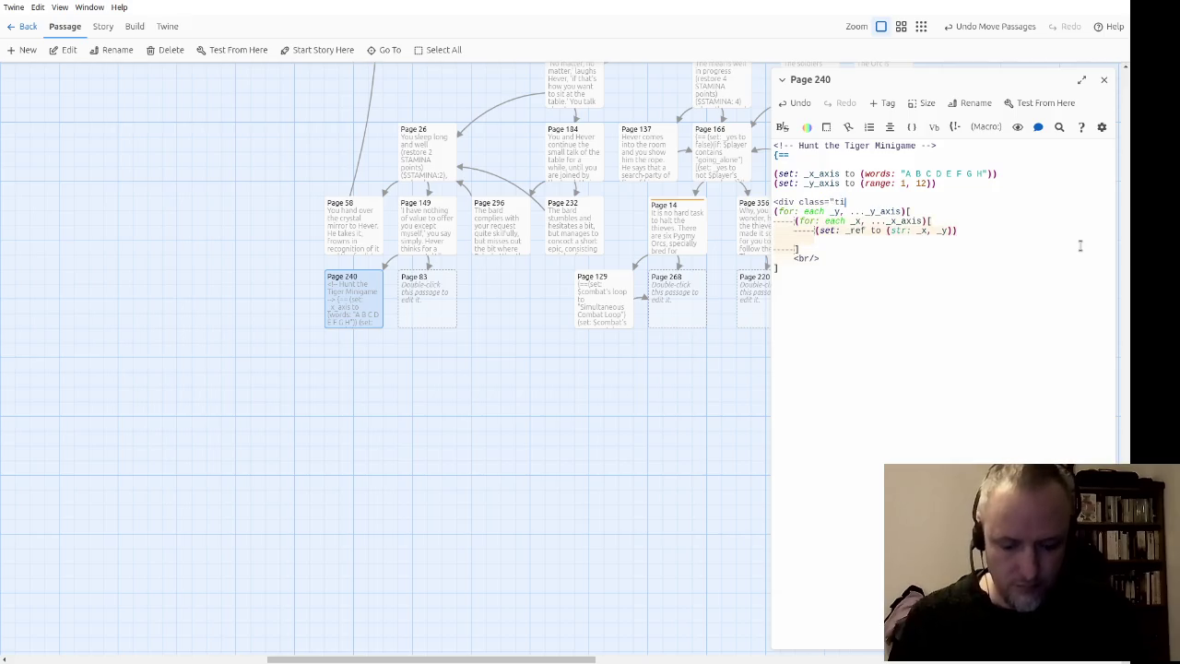
type("ger-map\">")
key("Down")
key("Down")
key("Down")
key("Down")
type("</div>")
Step: Put an empty <div></div> pair with a blank line inside the inner loop
key("Up")
type("<div>")
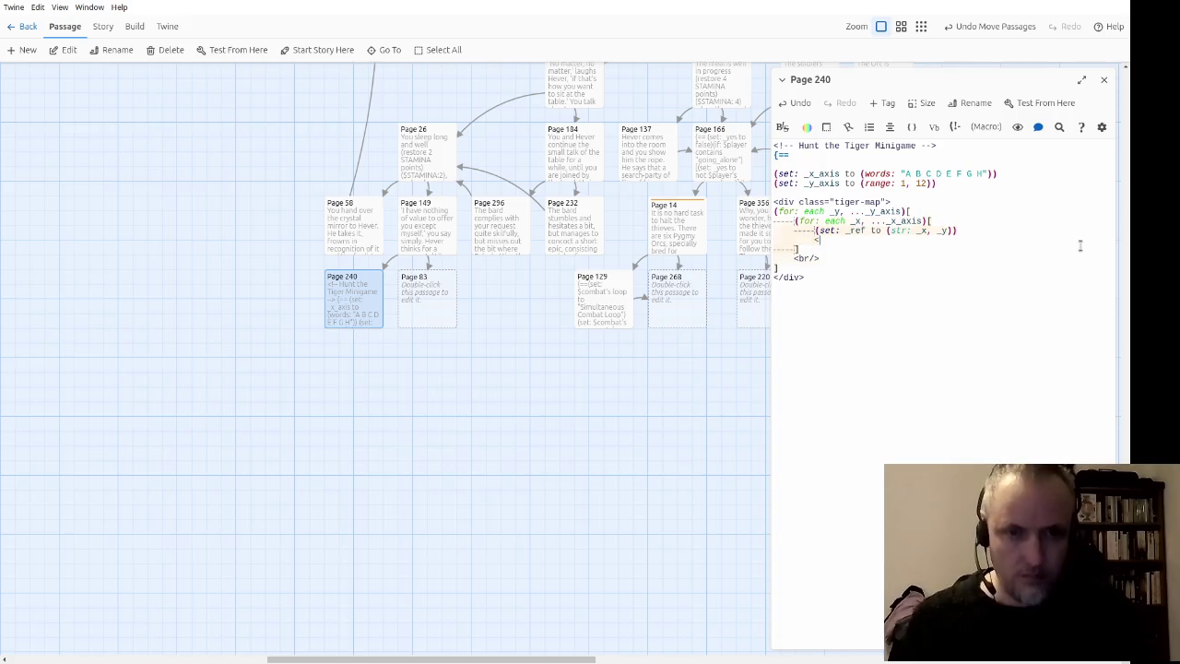
key("Return")
type("</div>")
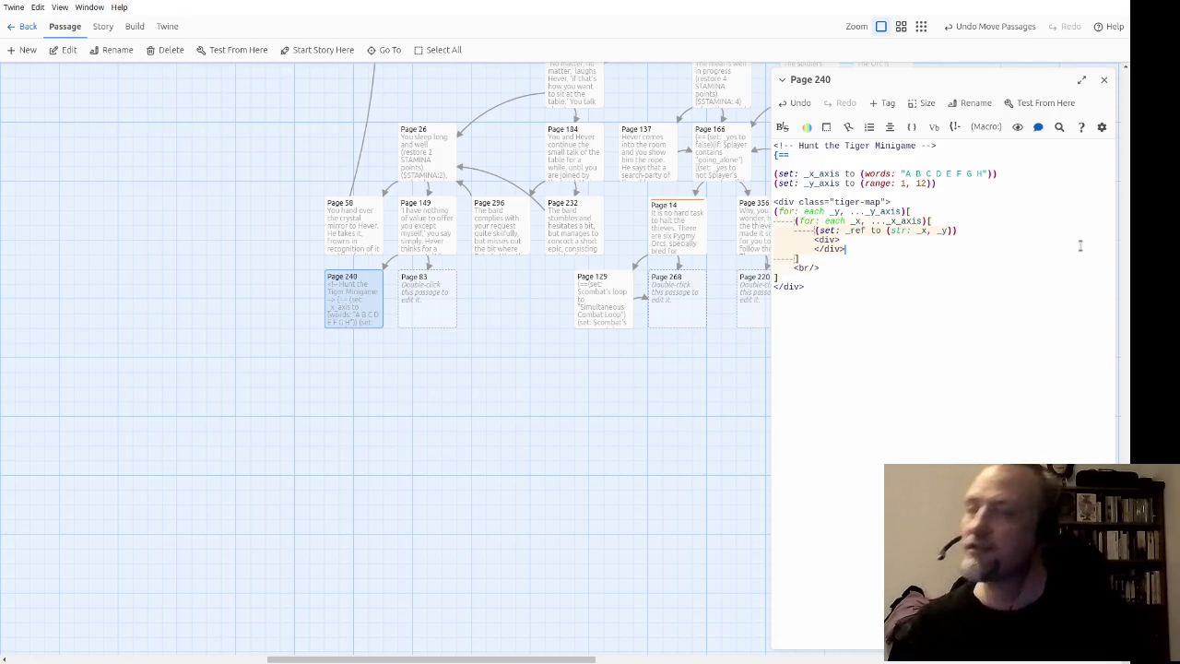
key("Return")
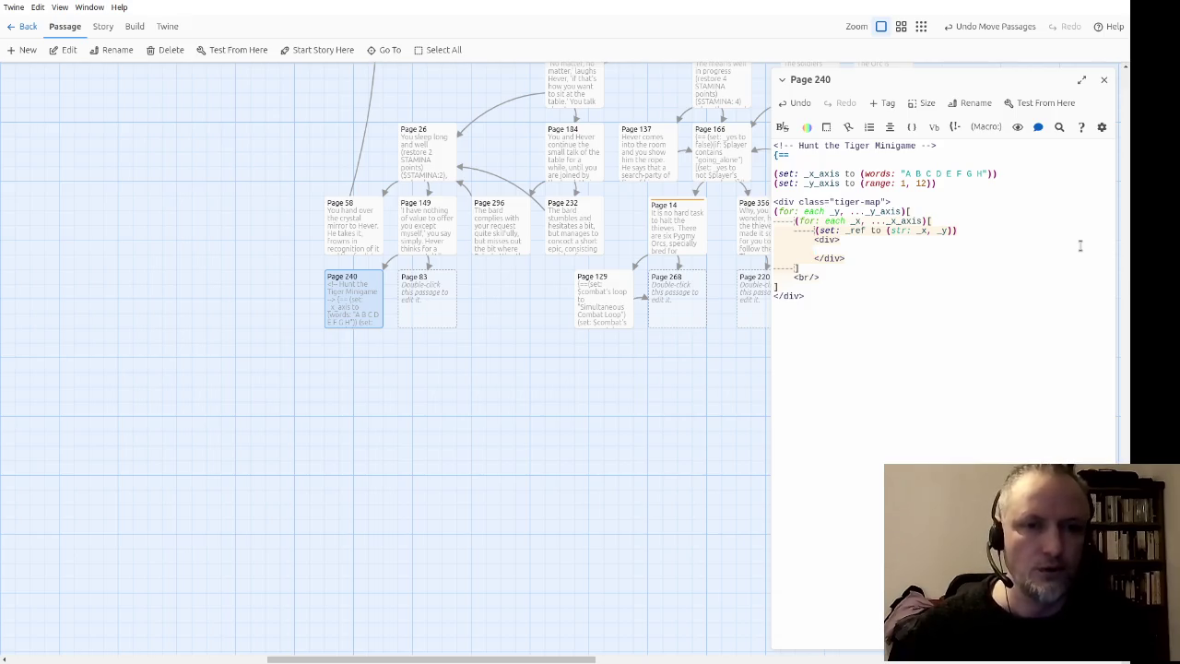
Step: Give the inner div class="tiger-cell" and remove the indentation from its empty line
key("Up")
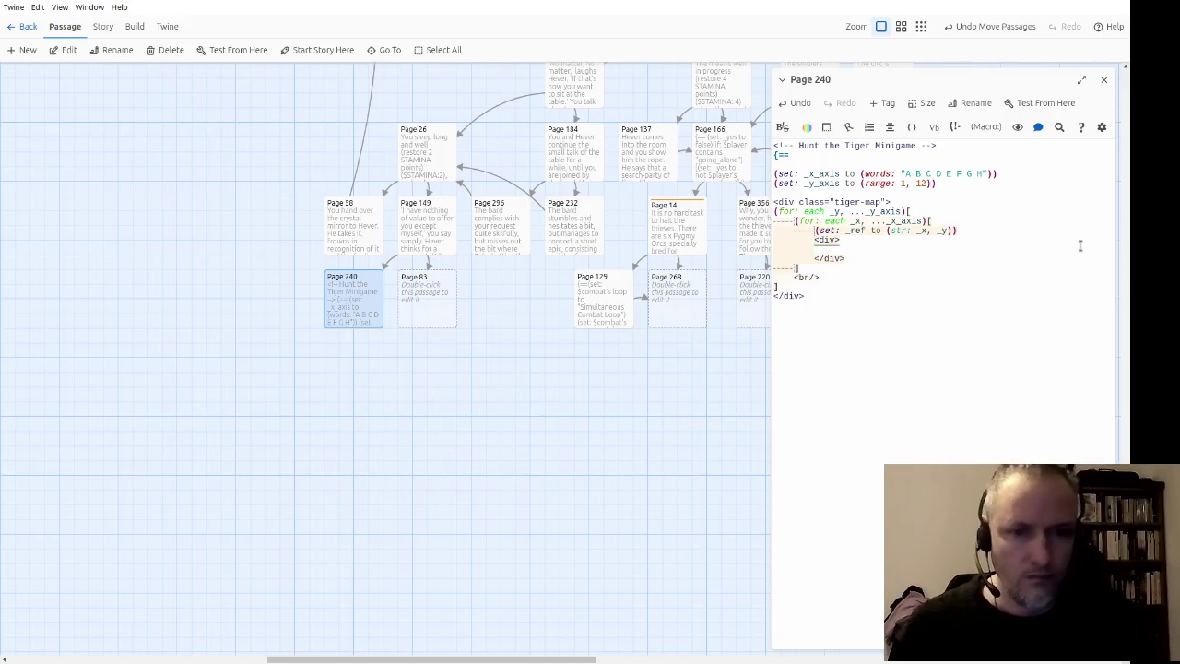
type("class=\"")
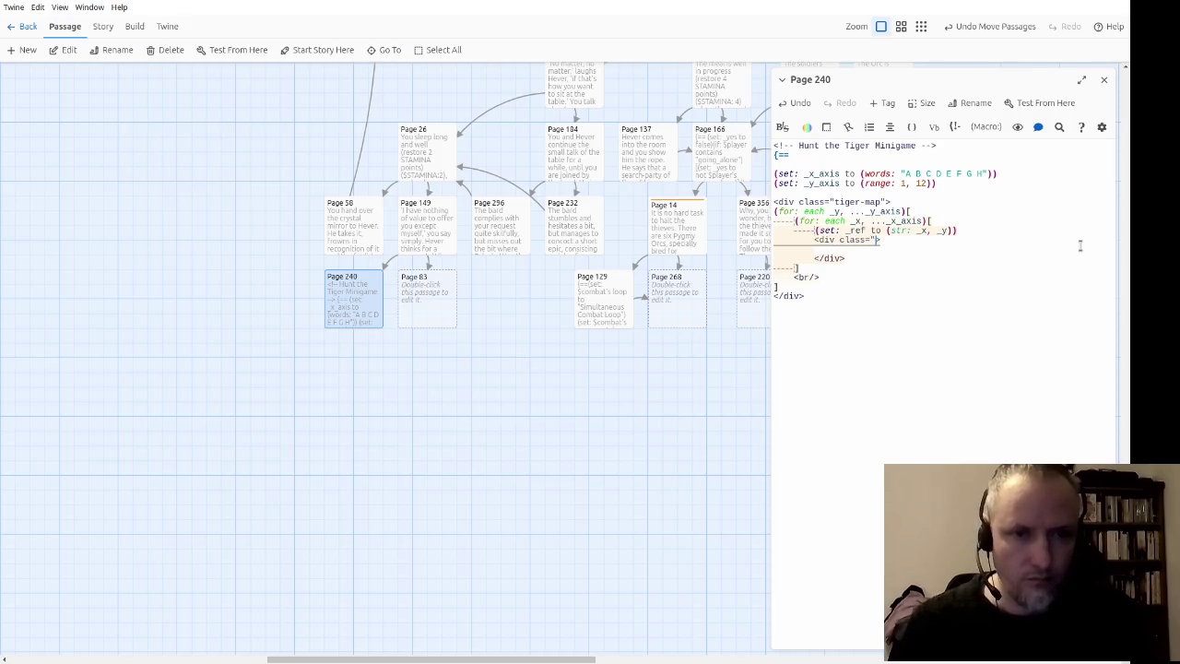
type("tiger-cel")
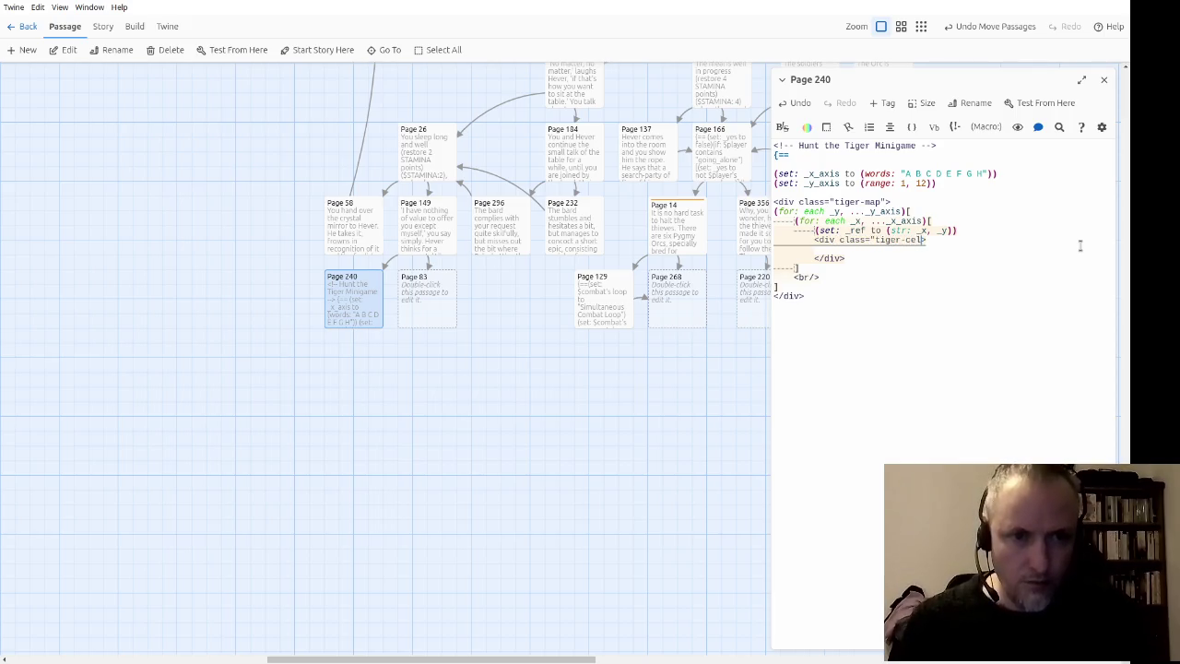
type("l\"")
key("Down")
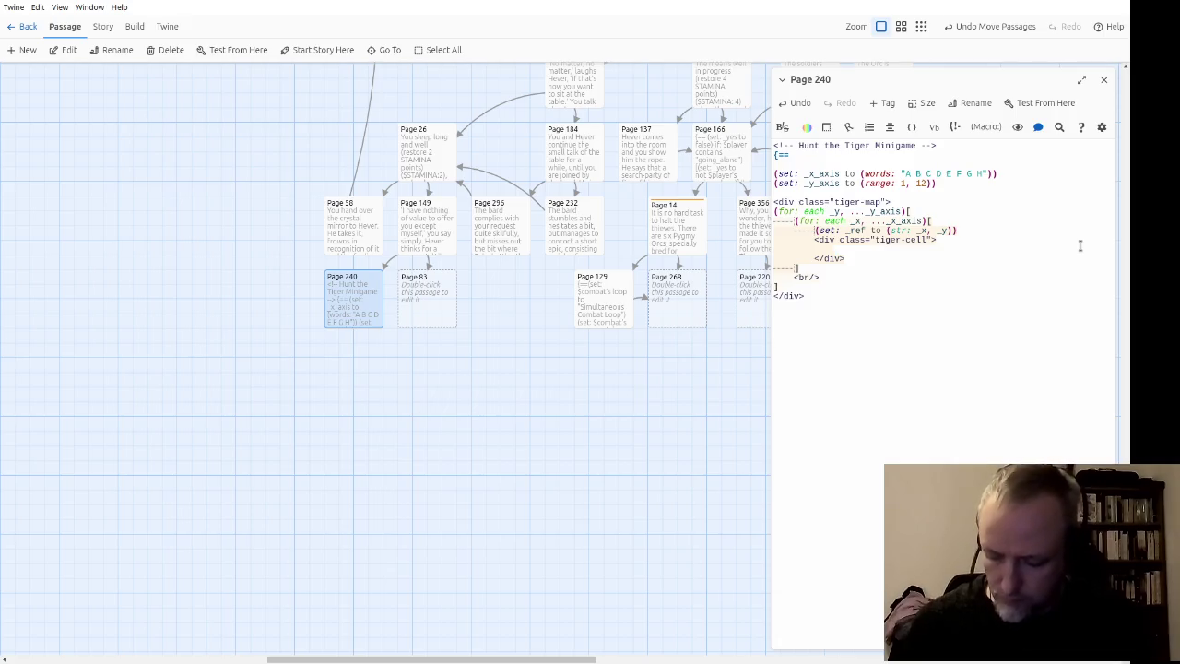
key("shift+Home")
key("BackSpace")
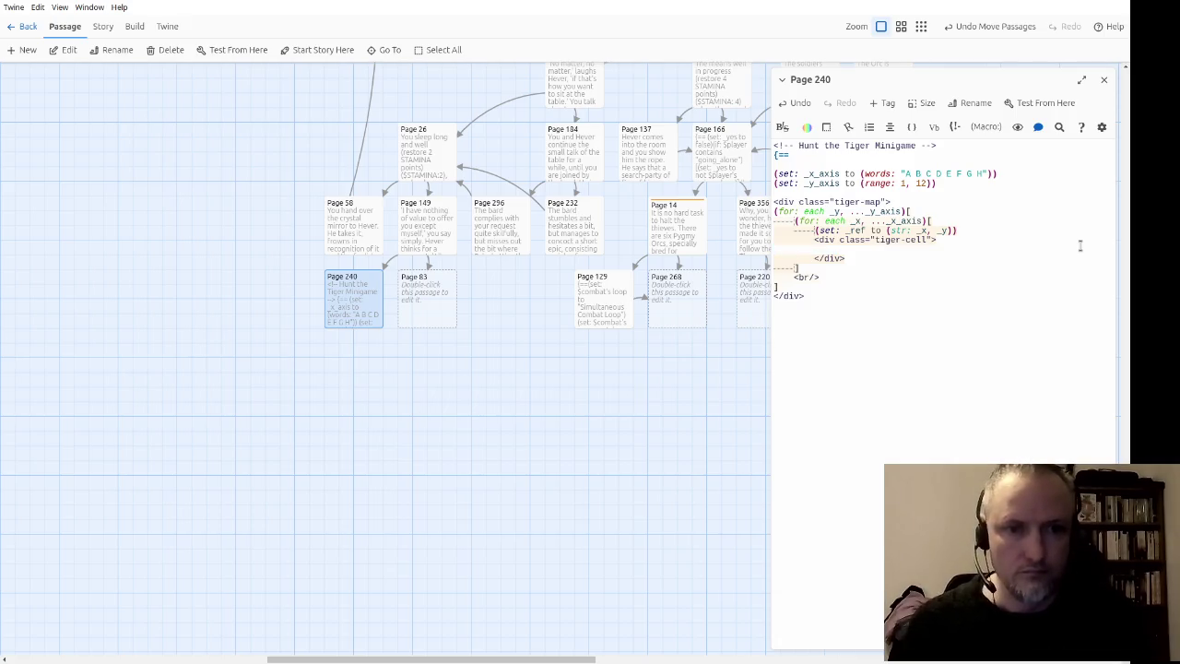
left_click(859, 368)
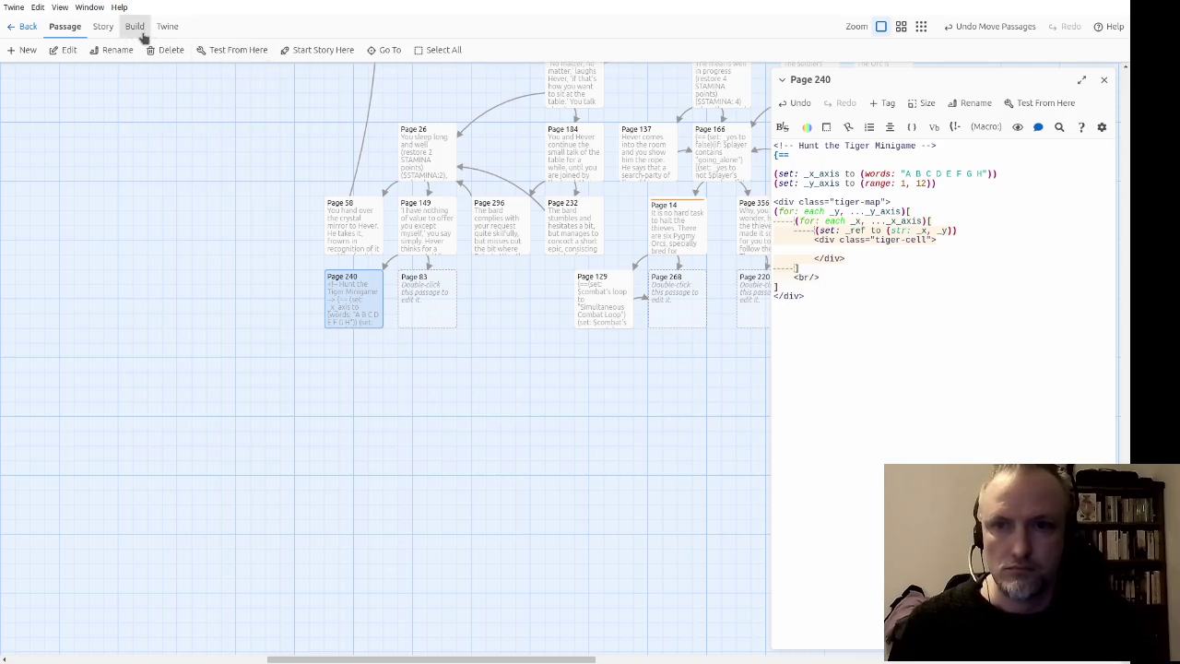
Step: Open the Story Stylesheet in a large editor pane and scroll to its end
left_click(101, 28)
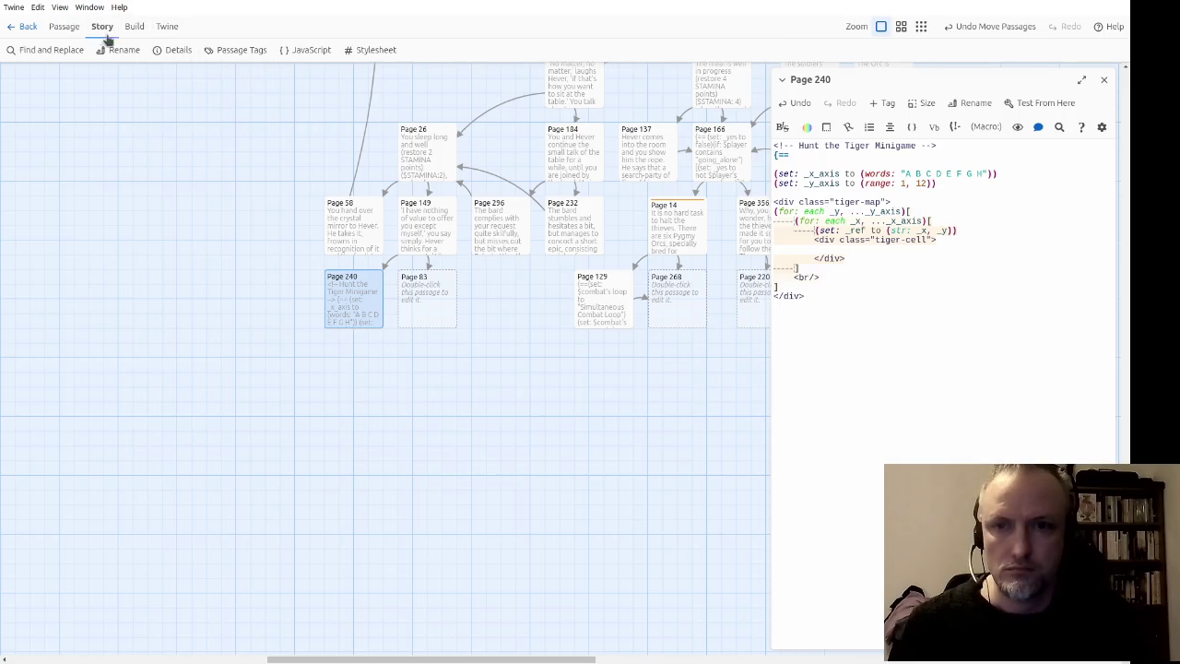
left_click(378, 50)
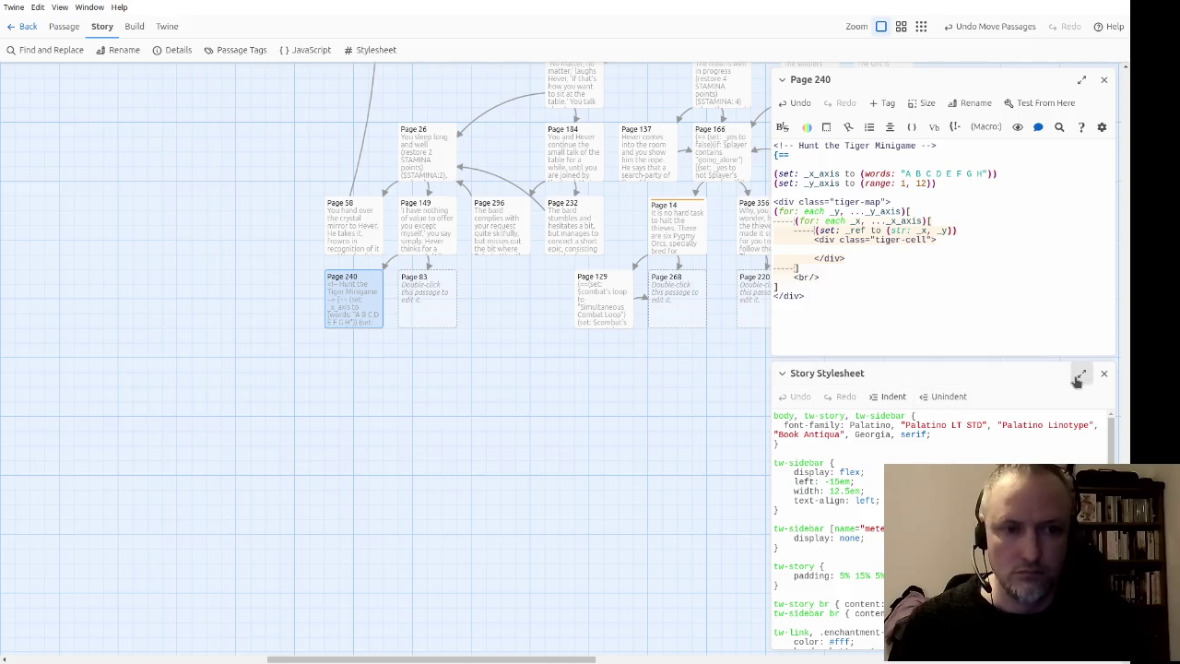
left_click(1080, 374)
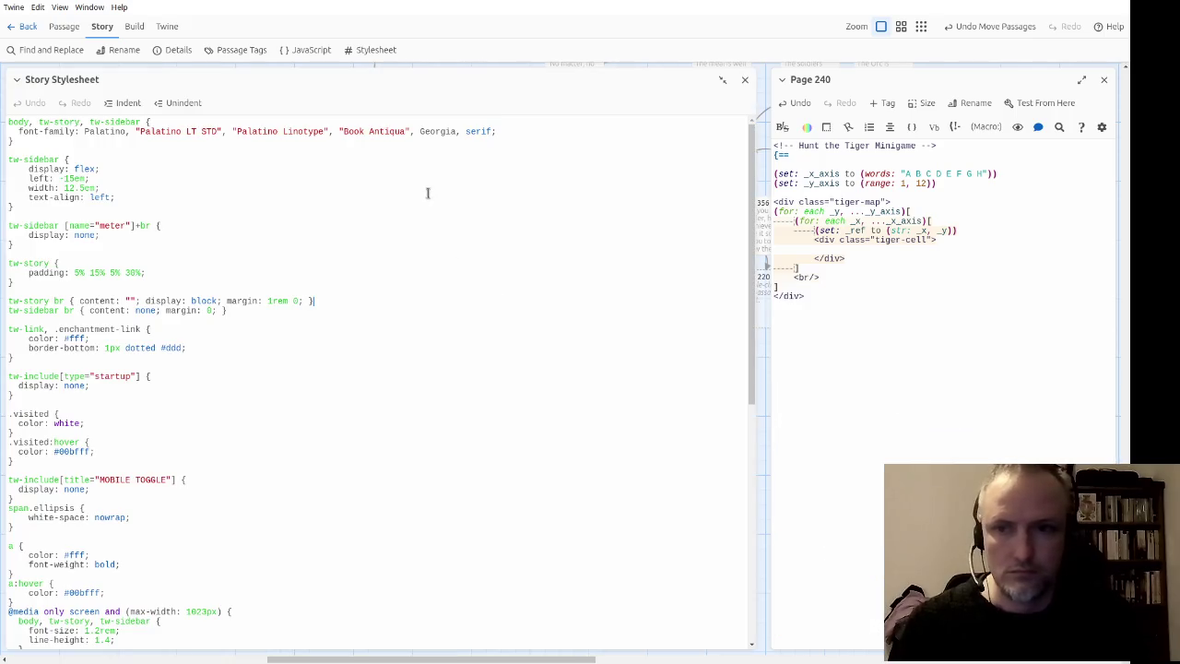
scroll(434, 196, "down", 5)
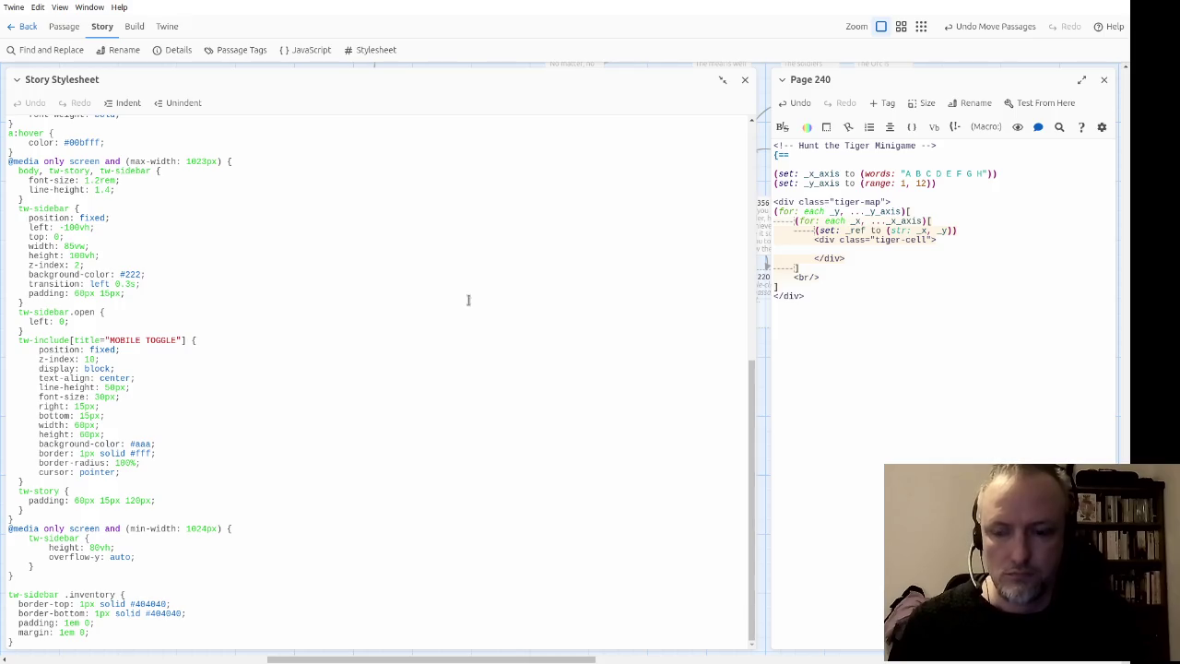
scroll(470, 293, "down", 1)
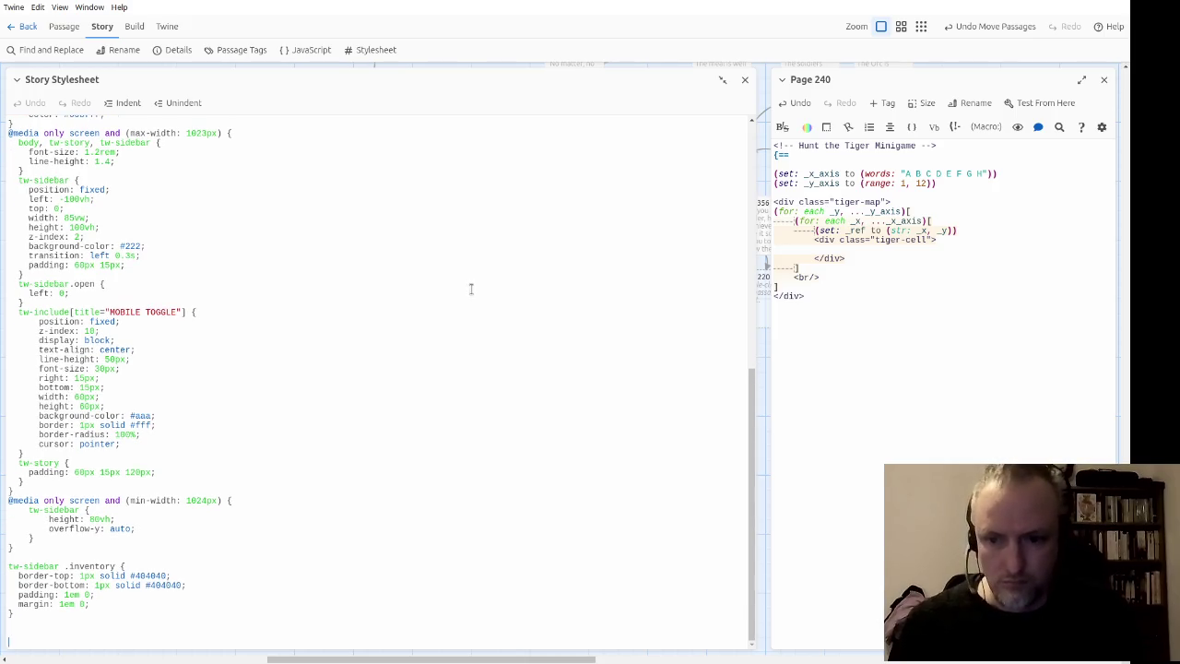
Step: Add a /* Hunt the Tiger */ comment and a tiger-map rule with display: grid
type("/")
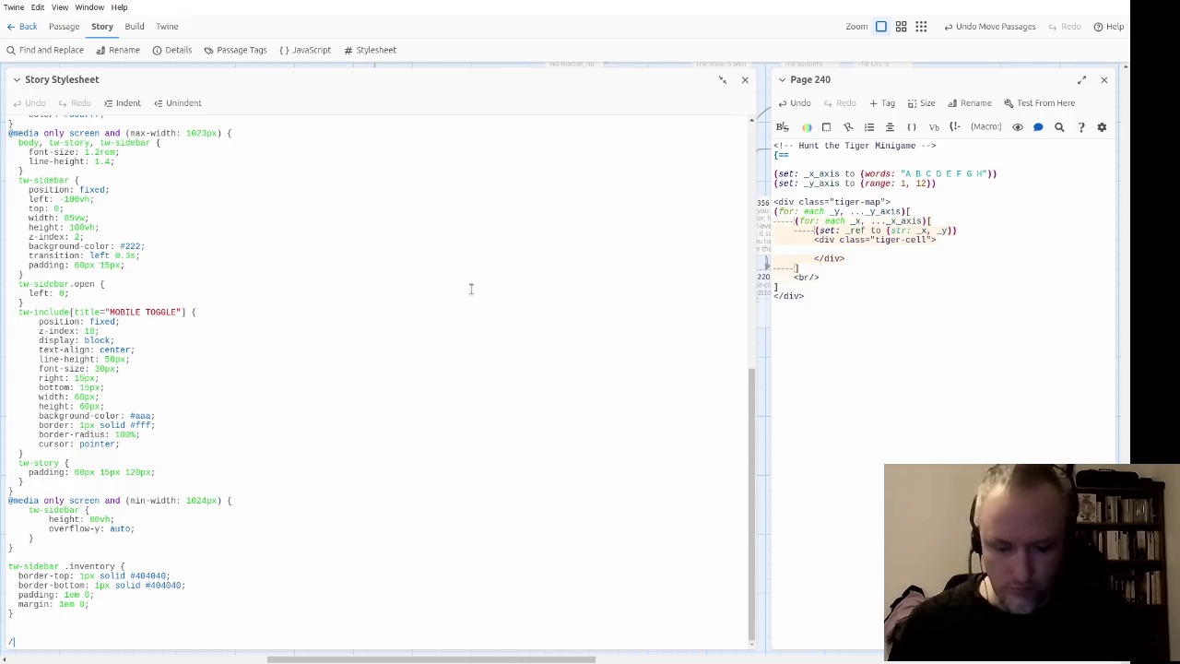
type("* Hunt ")
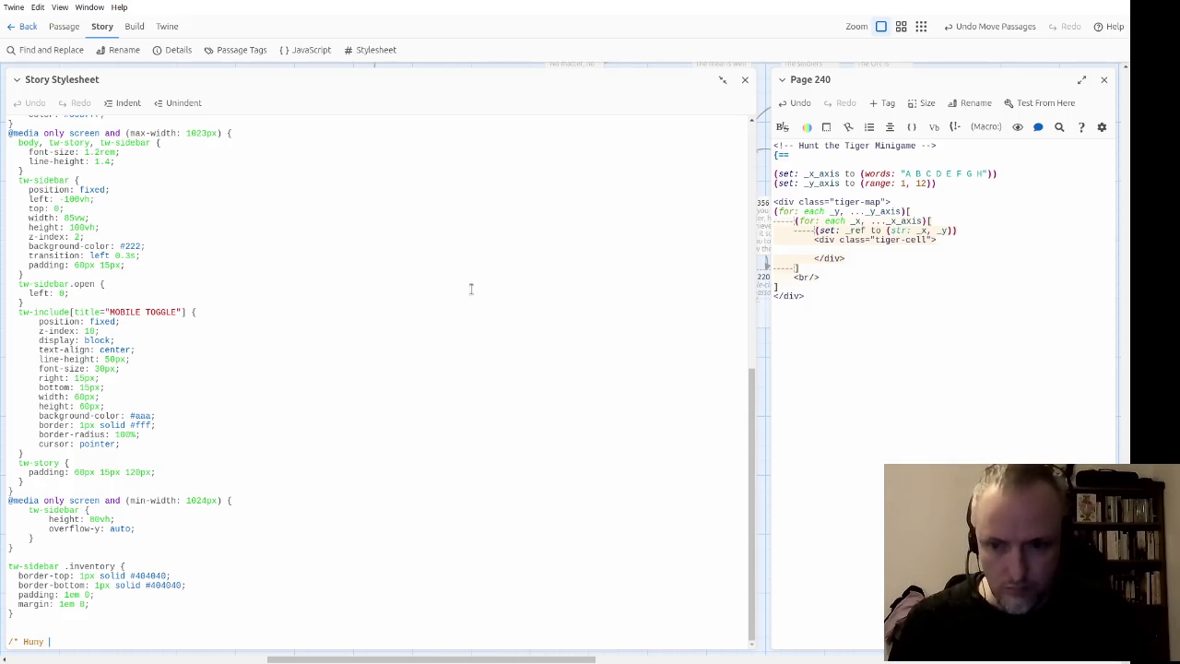
type("t the T")
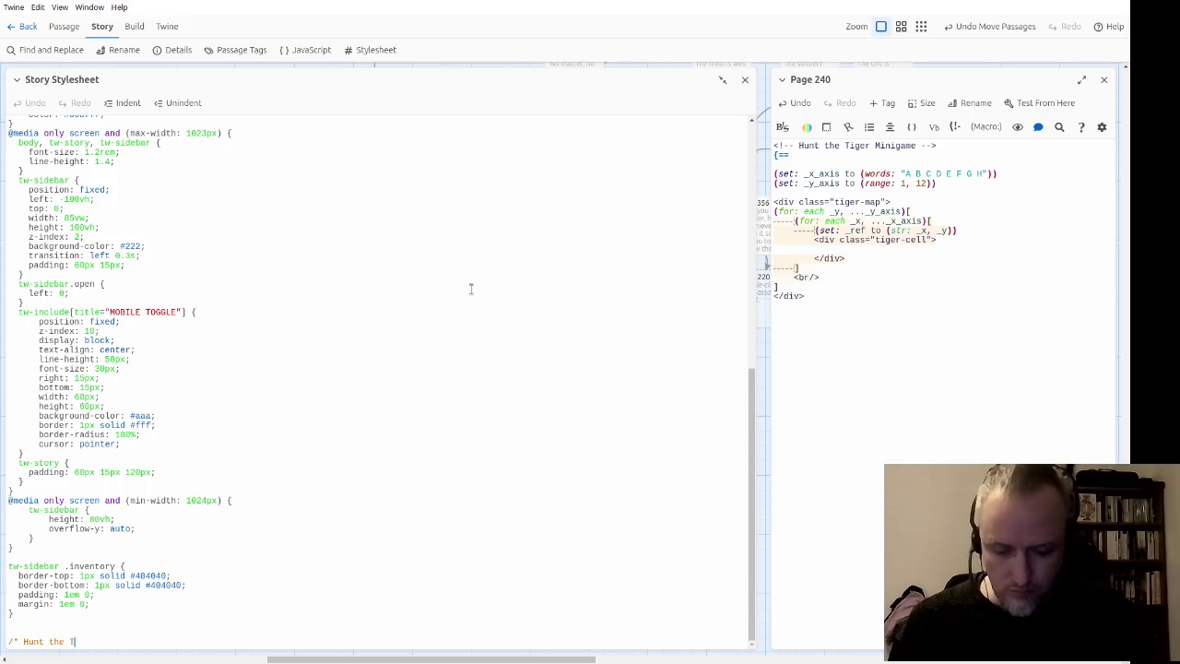
type("iger */")
key("Return")
key("Return")
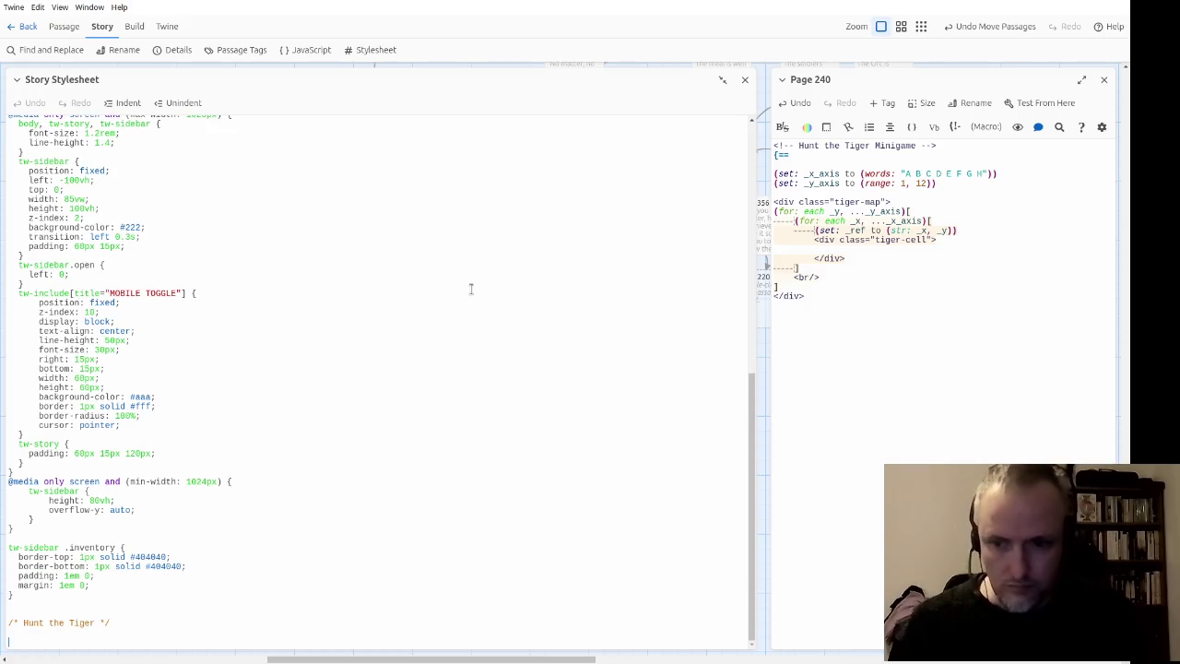
key("Return")
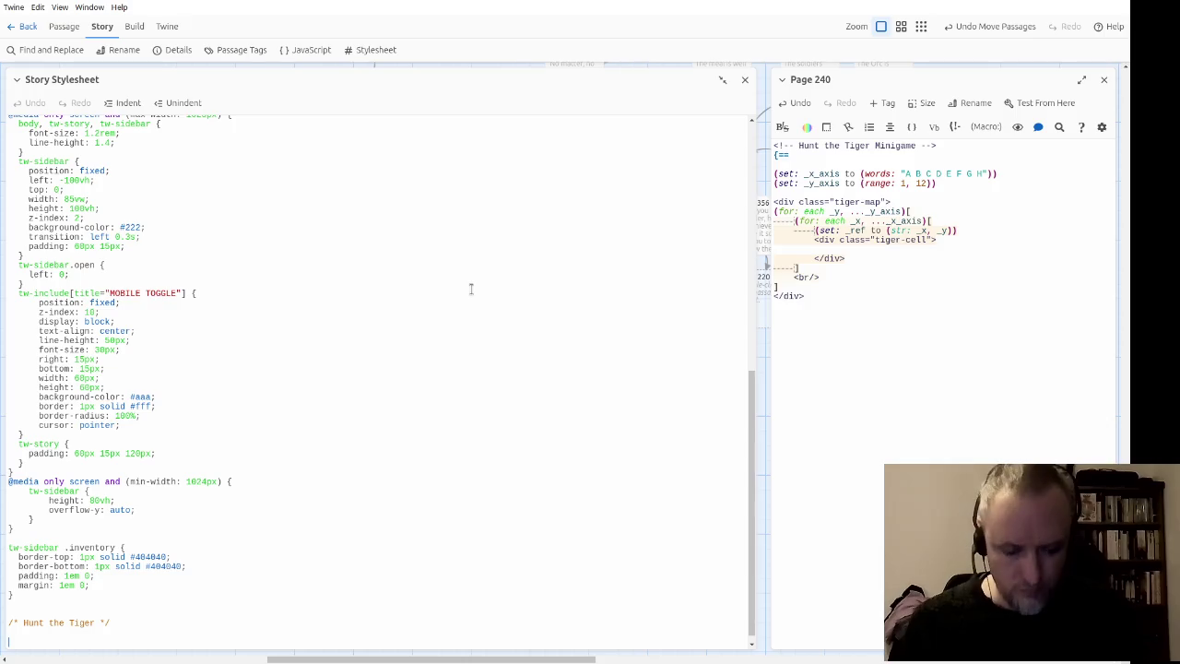
type(".tiger-map {")
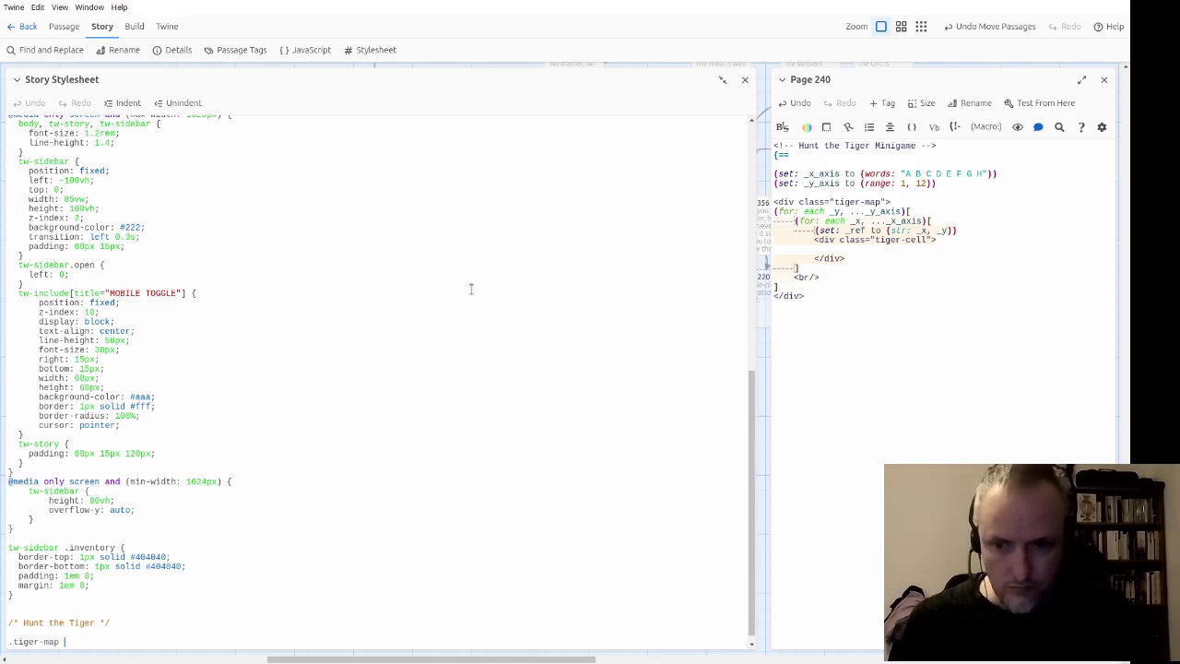
key("Return")
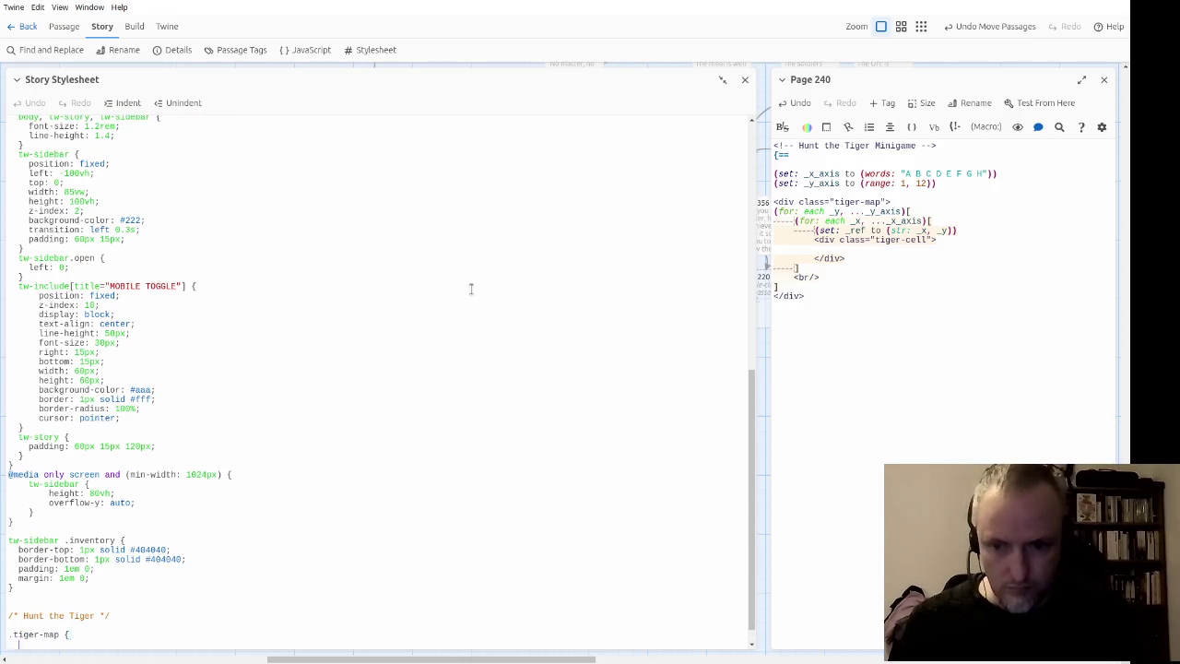
type("display: gri")
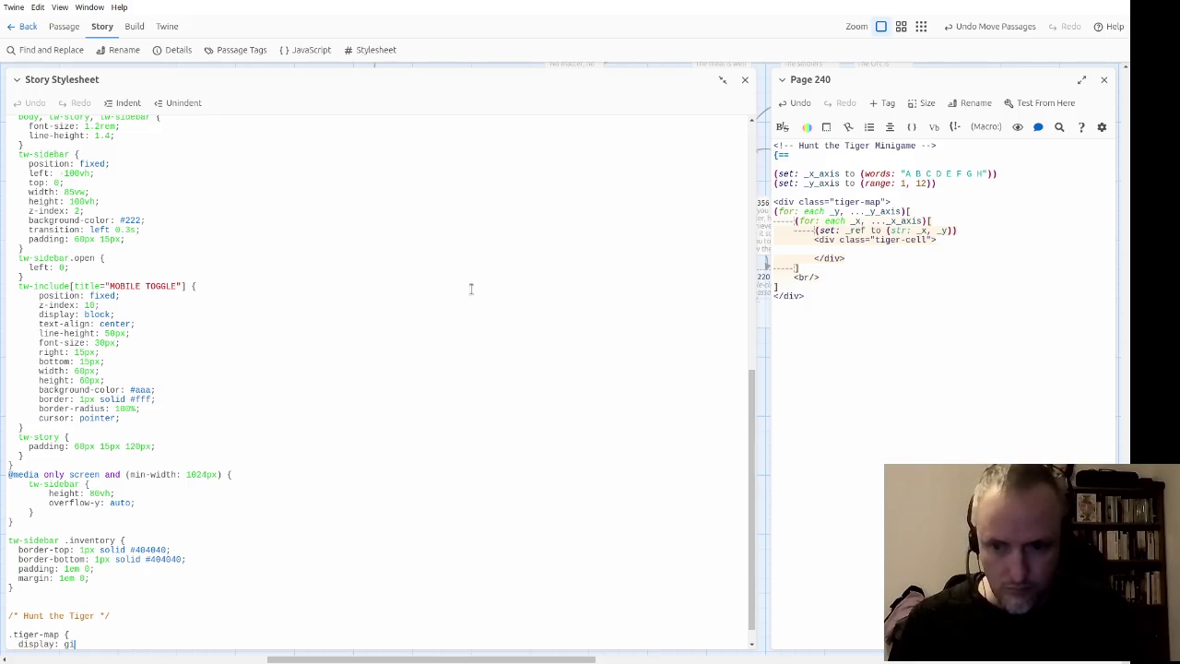
type("d;")
key("Down")
key("Return")
key("Return")
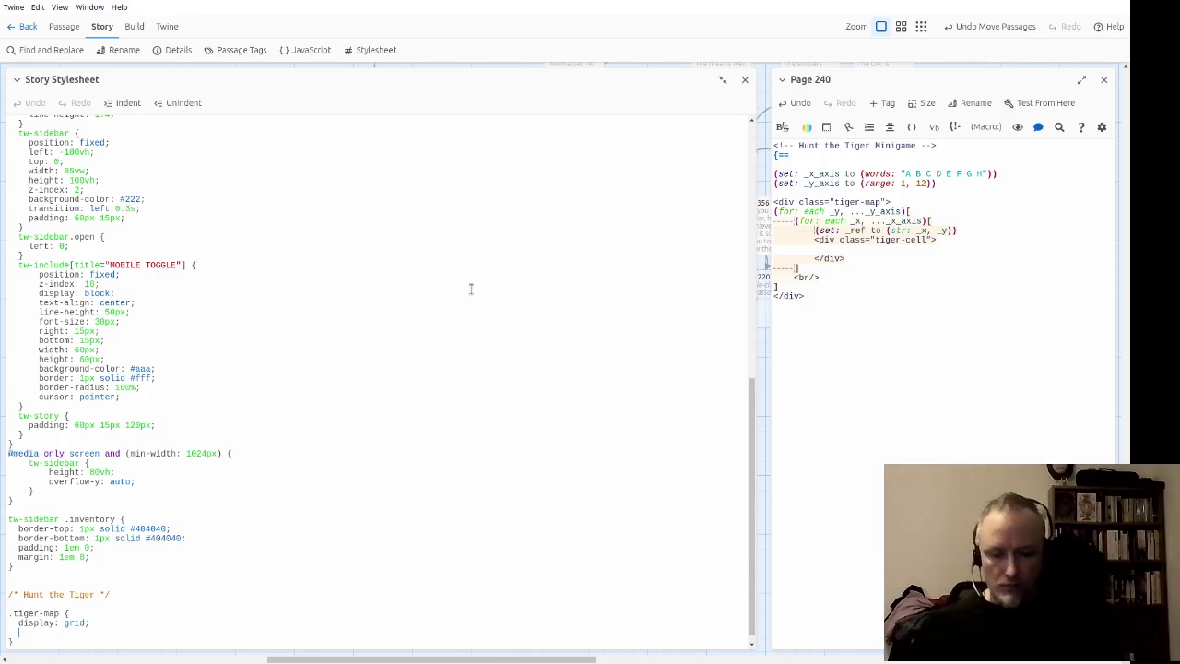
Step: Give tiger-map grid-template-columns of eight 1fr values, ending the declaration with a semicolon
type("gri")
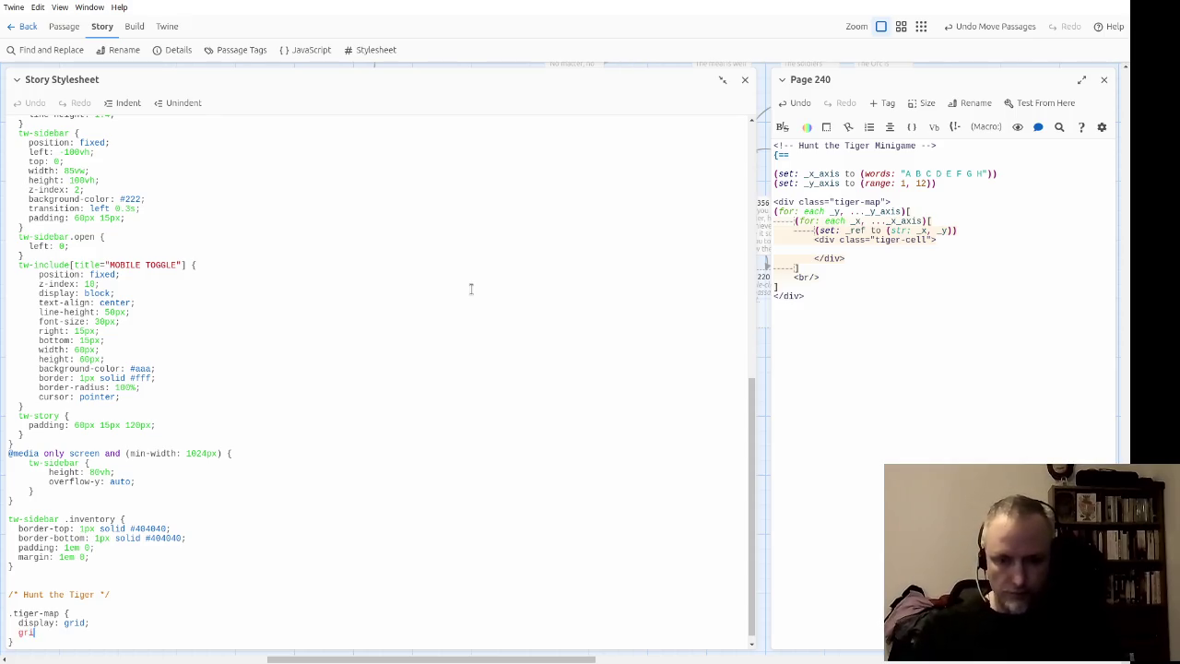
type("d-template-columns: ")
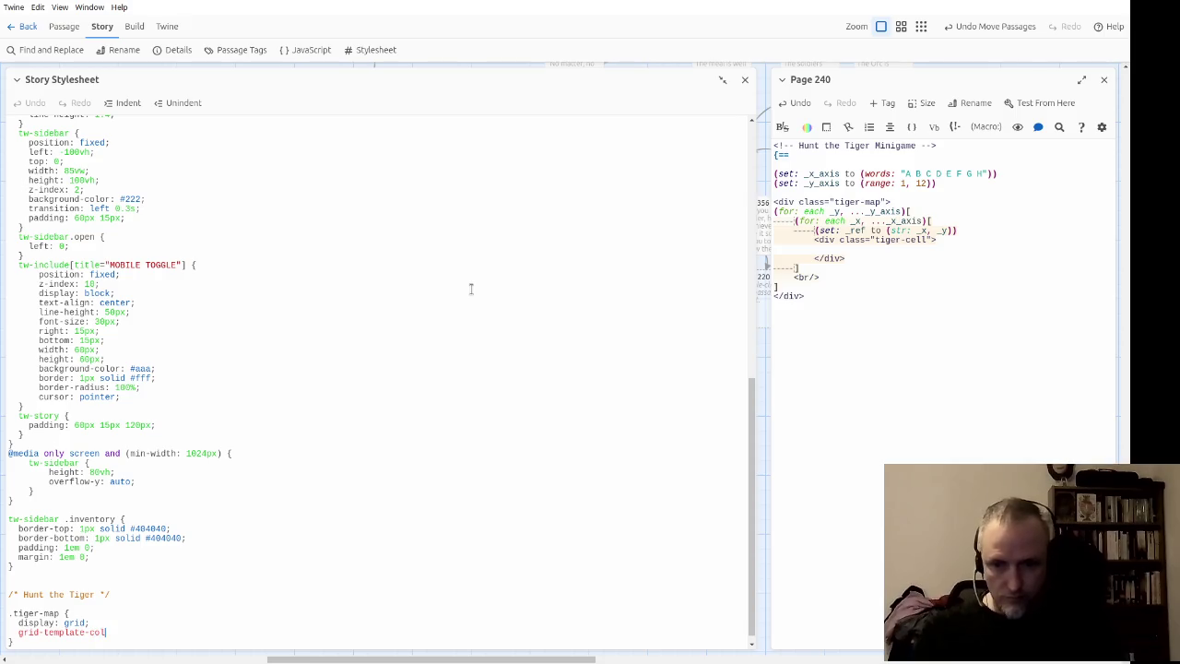
type("1fr 1fr 1fr 1fr ")
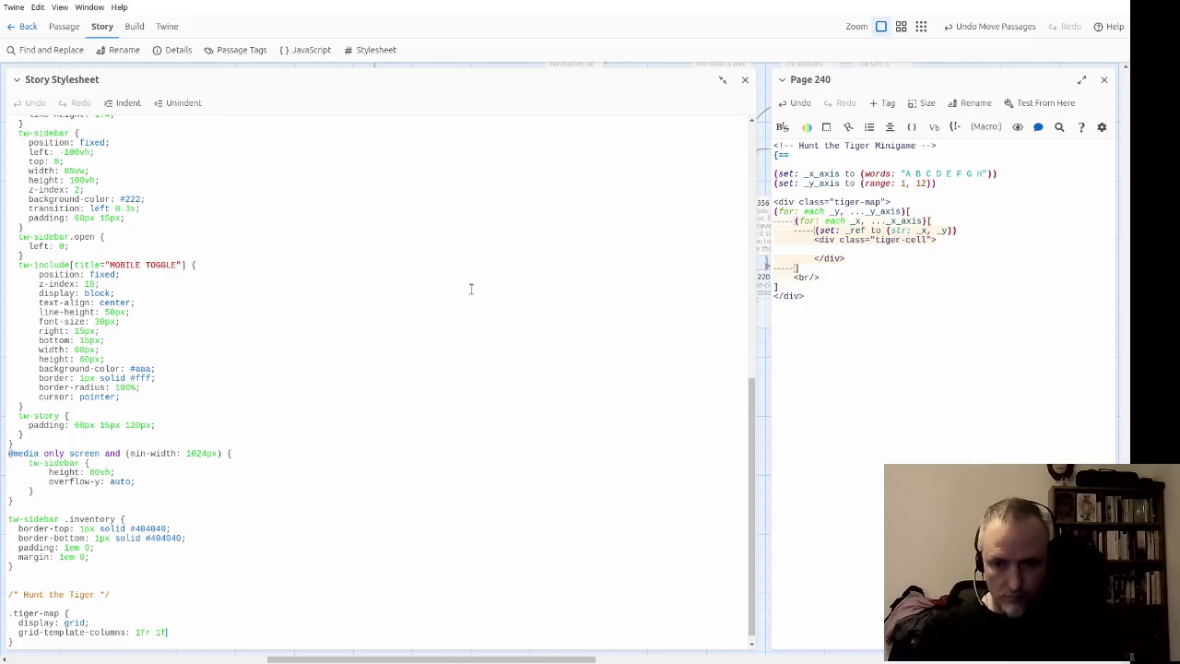
type("1fr 1fr 1fr")
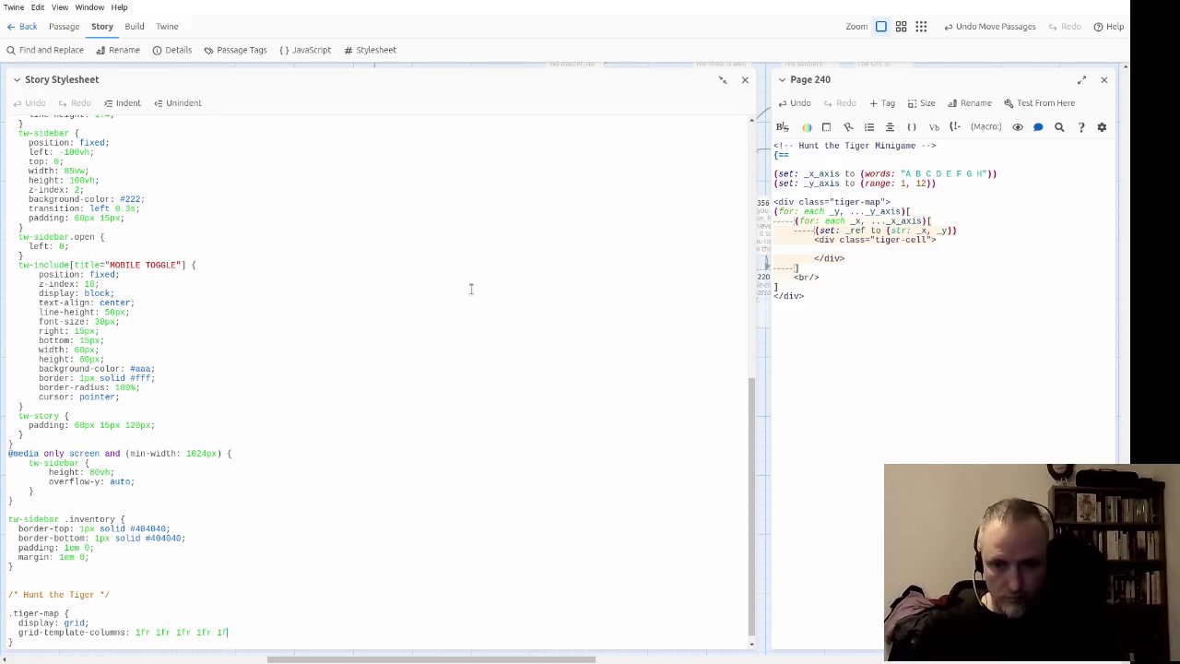
type(" 1fr")
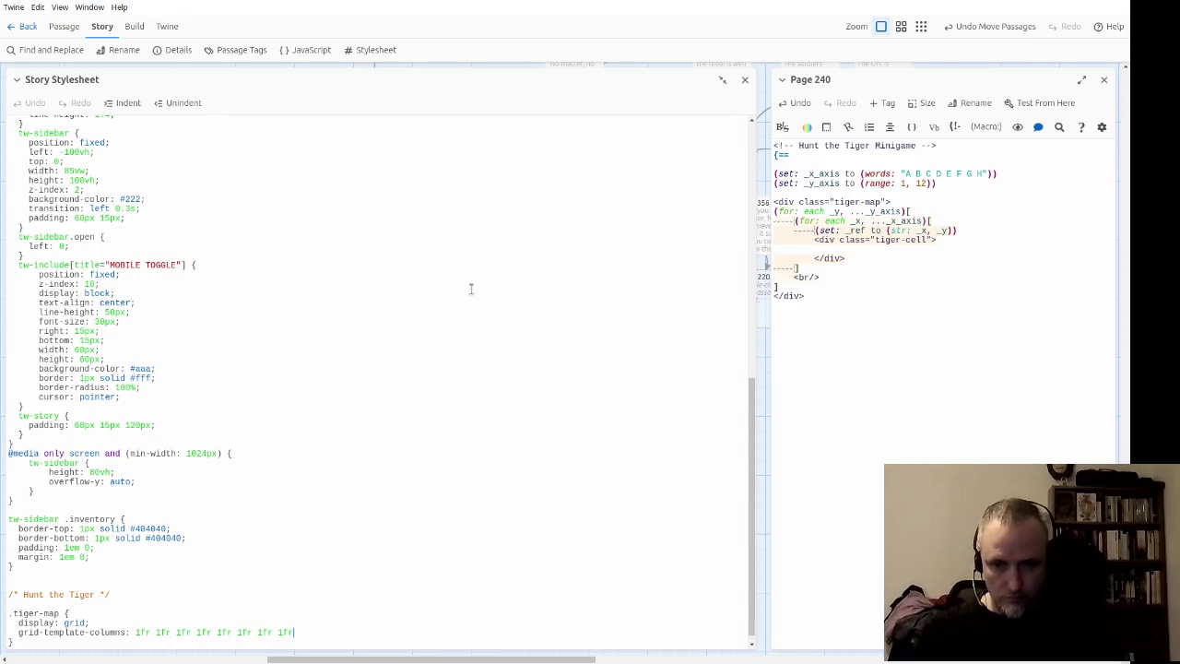
key("Left")
key("Left")
key("Left")
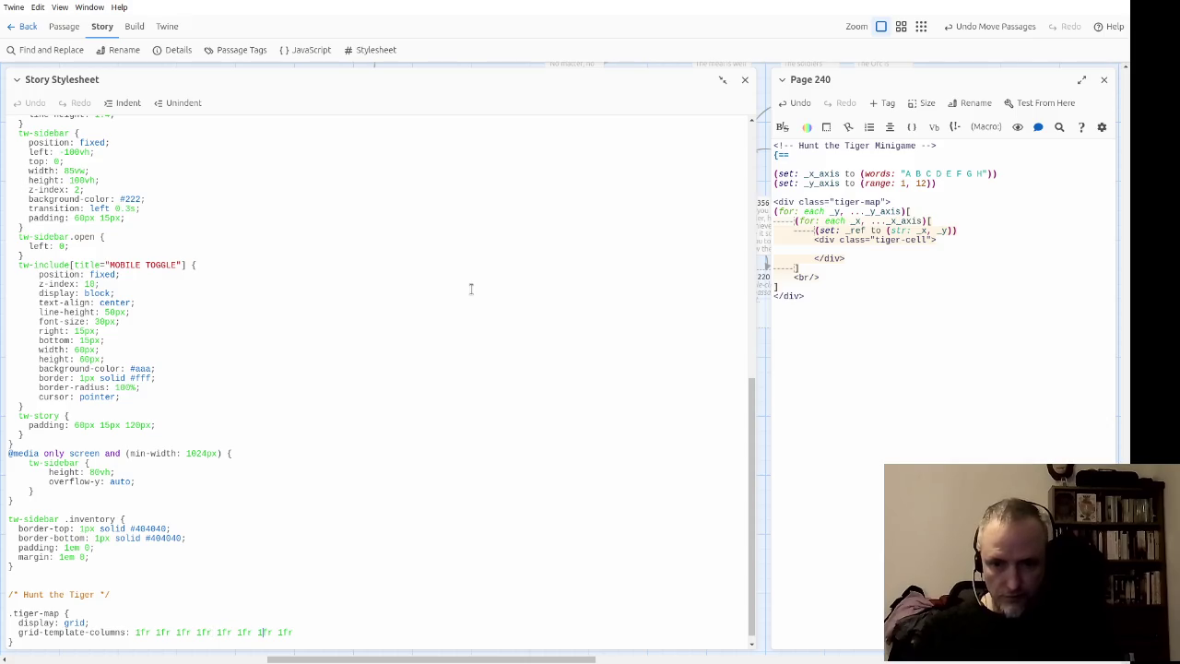
key("End")
type(";")
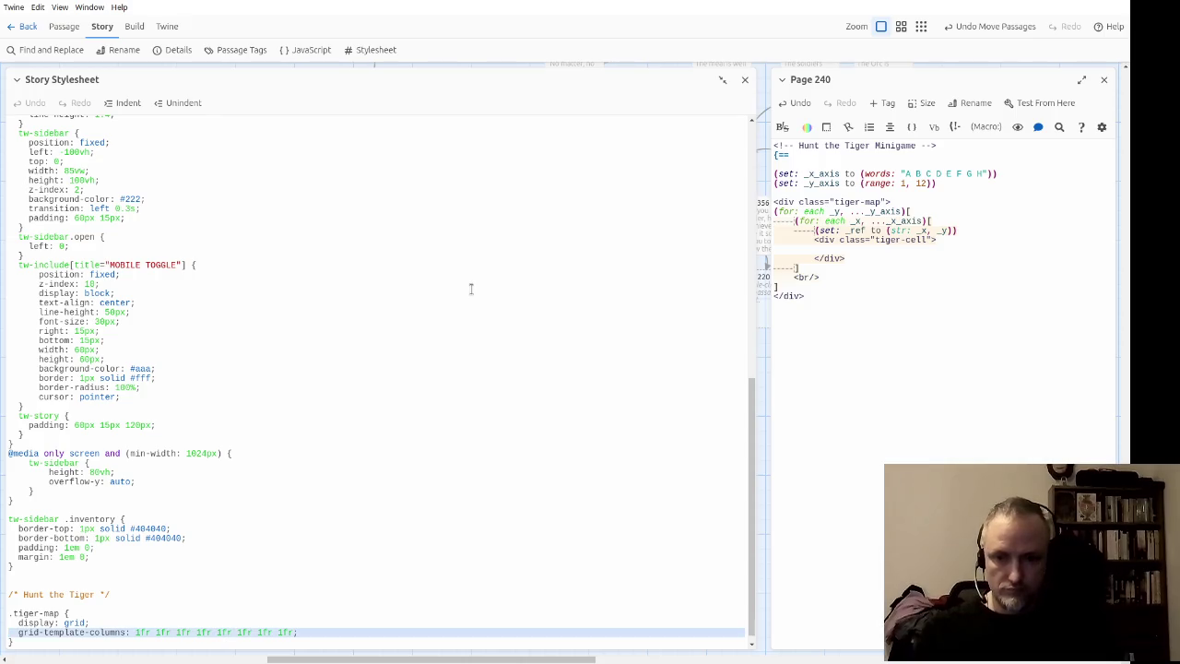
key("Left")
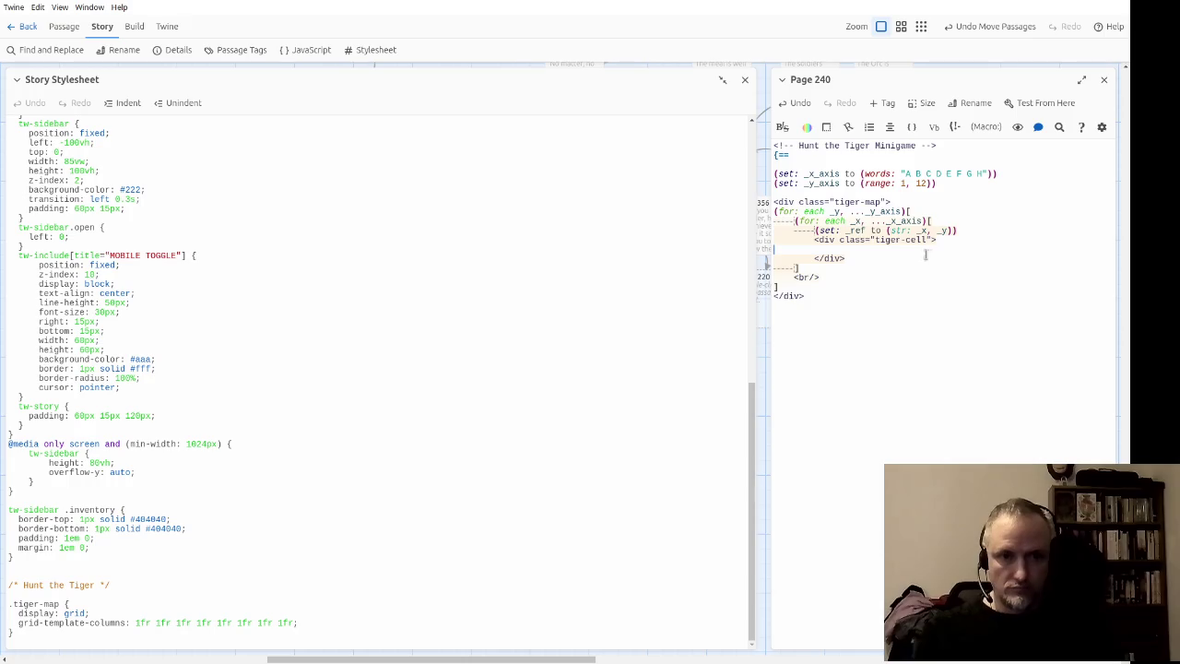
left_click_drag(875, 239, 927, 240)
key("ctrl+c")
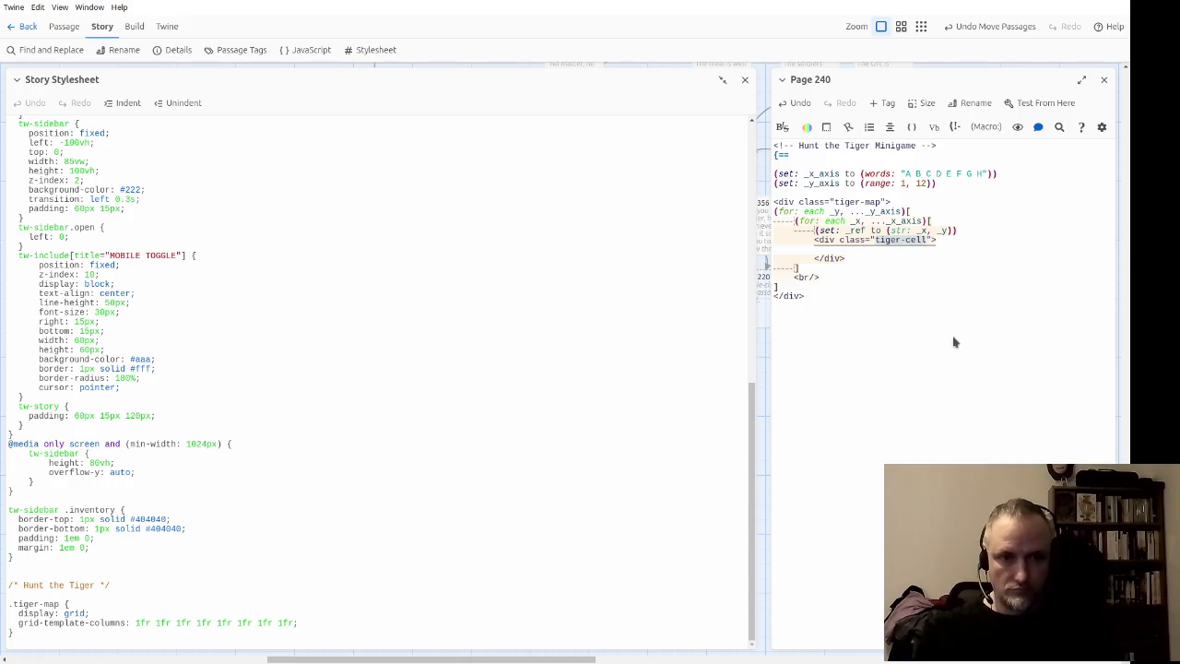
Step: Paste tiger-cell below the tiger-map rule and turn it into an empty .tiger-cell { rule
left_click(467, 604)
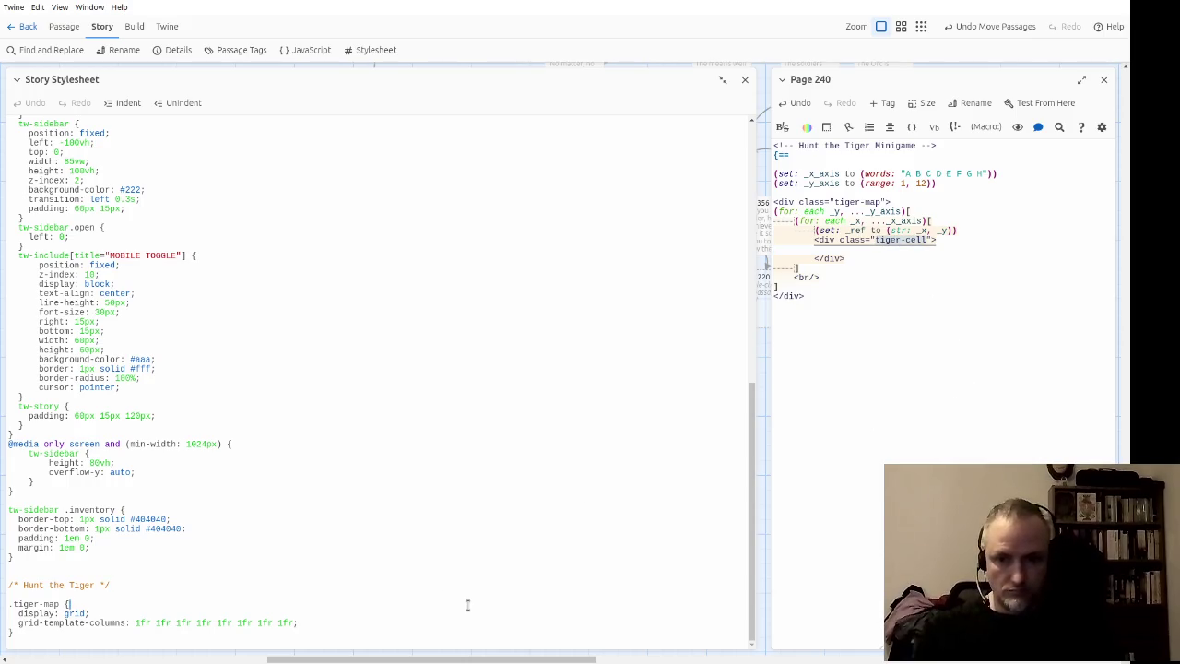
key("ctrl+End")
key("Return")
key("ctrl+v")
key("Home")
type(".")
key("End")
key("End")
type("{")
key("End")
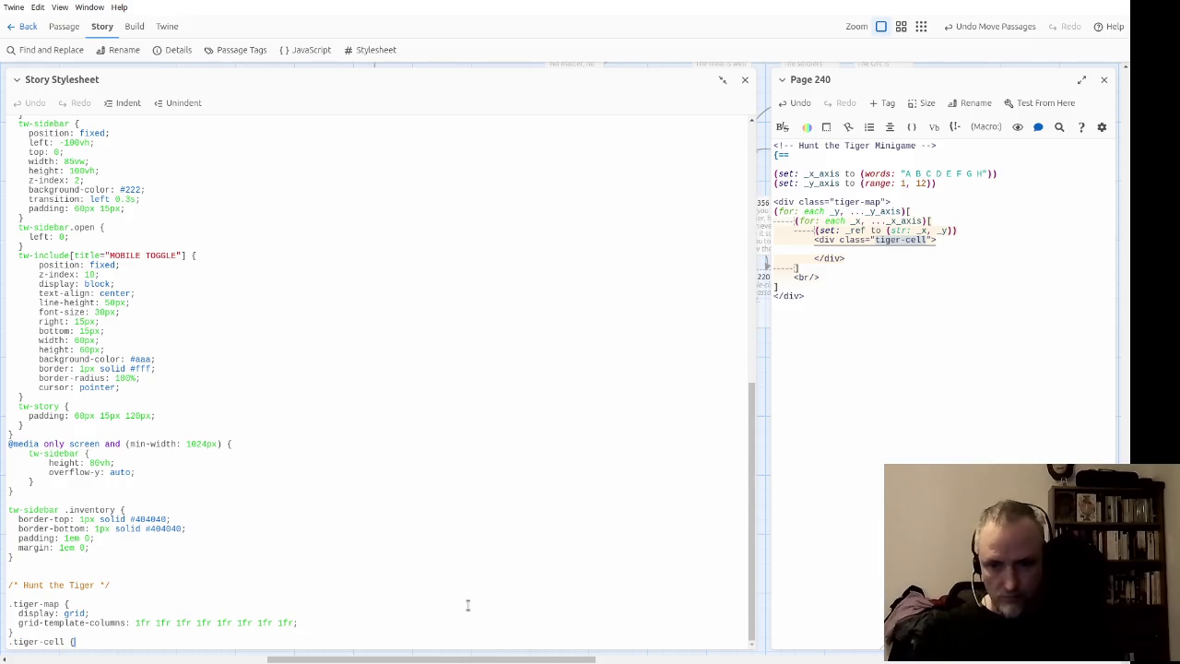
key("Return")
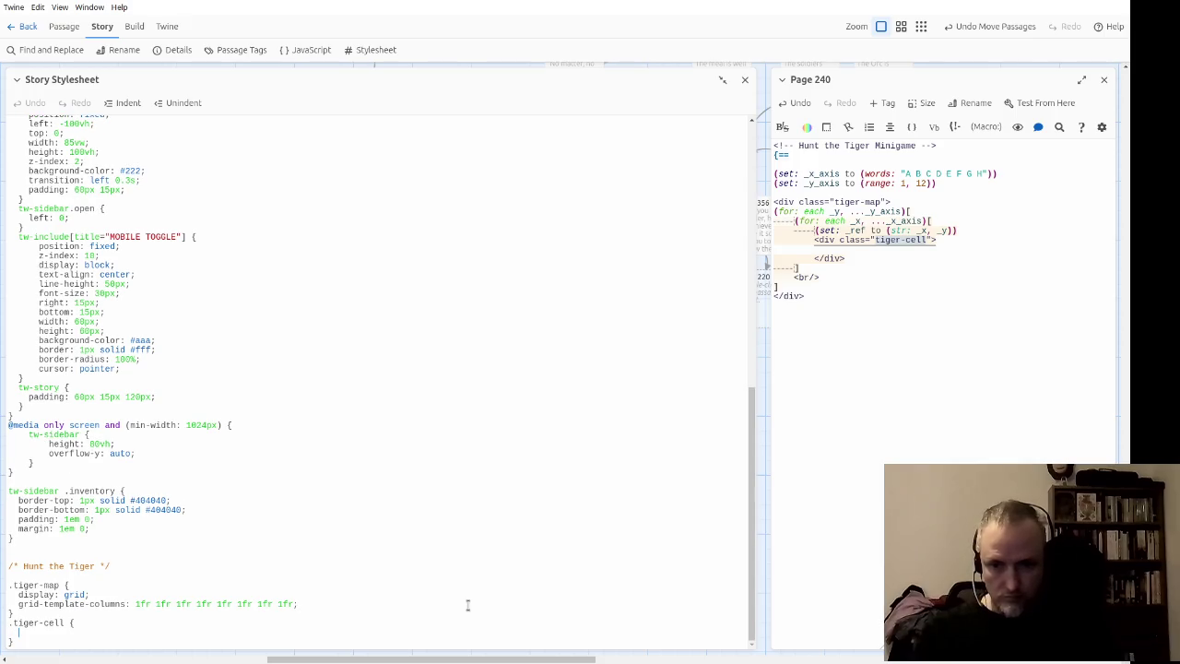
Step: Add background: #888 to .tiger-map and border: 1px solid black to .tiger-cell
key("Up")
key("Return")
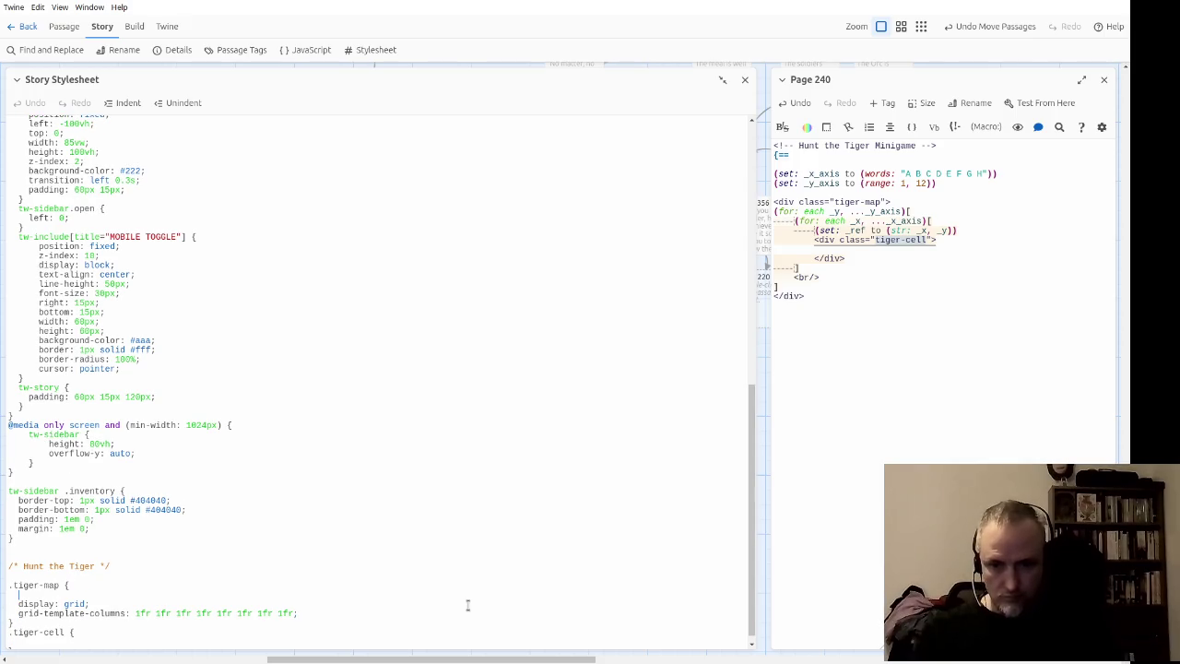
type("background: #")
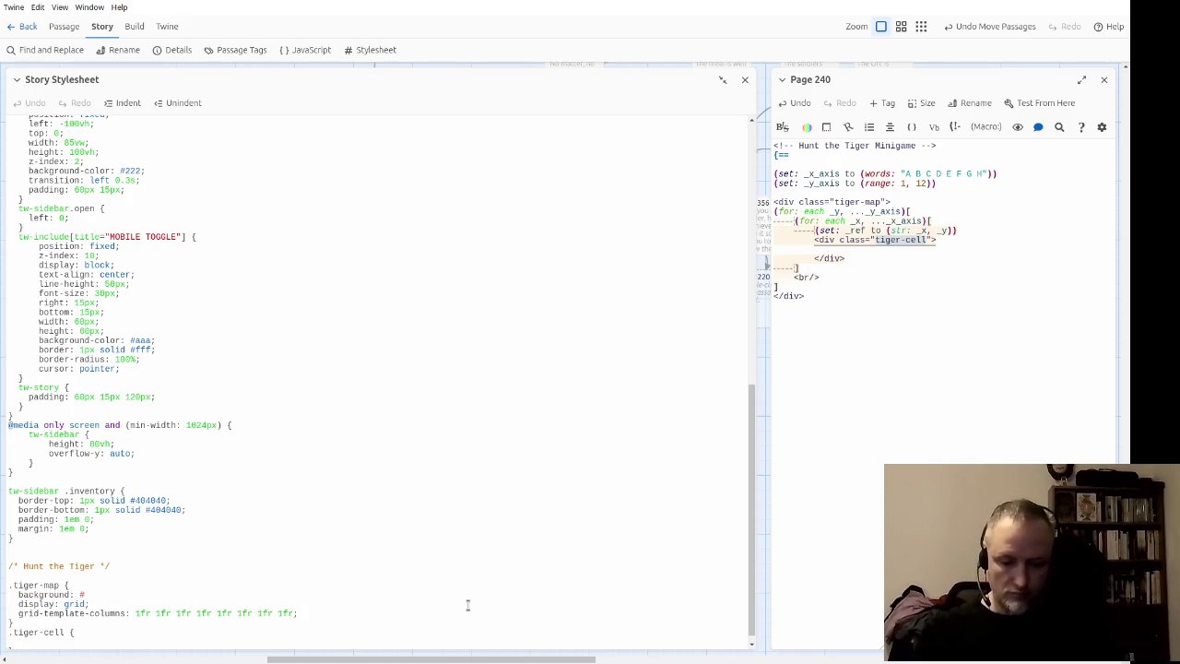
type("888")
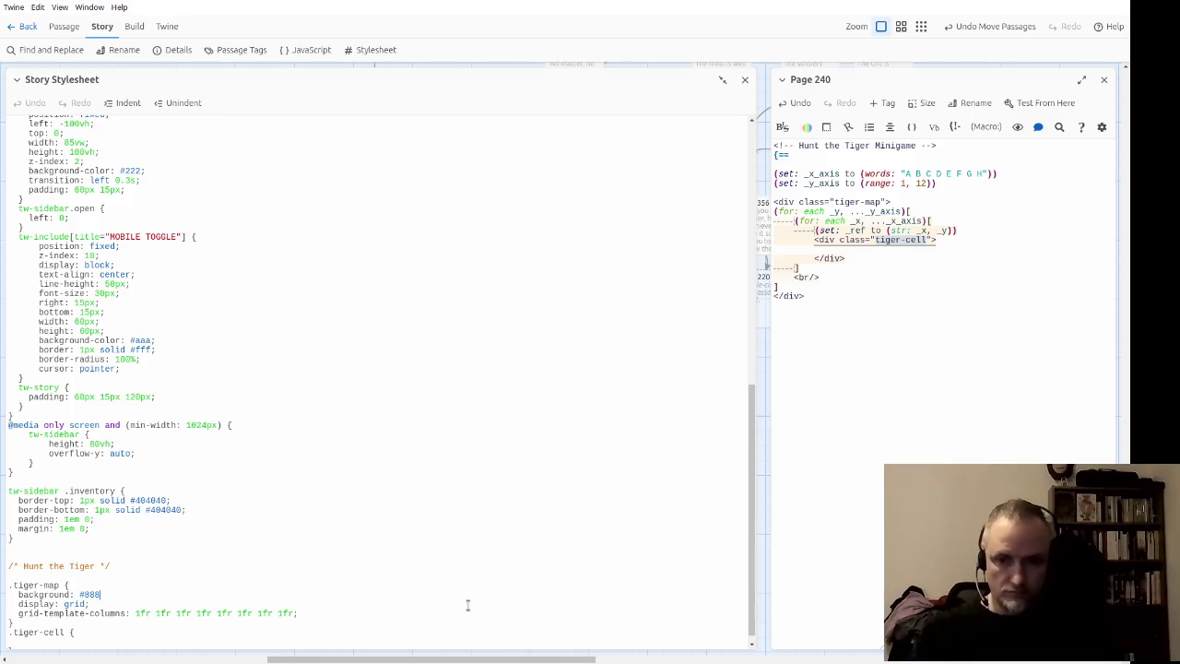
type(";;")
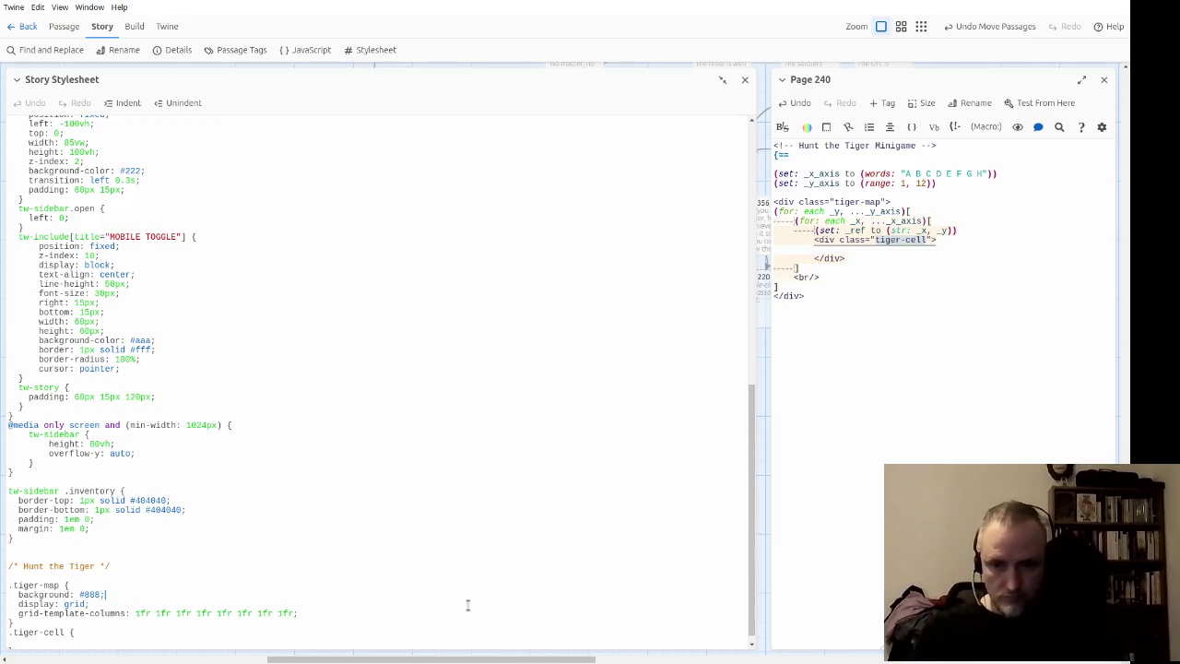
key("ctrl+End")
type("border: 1")
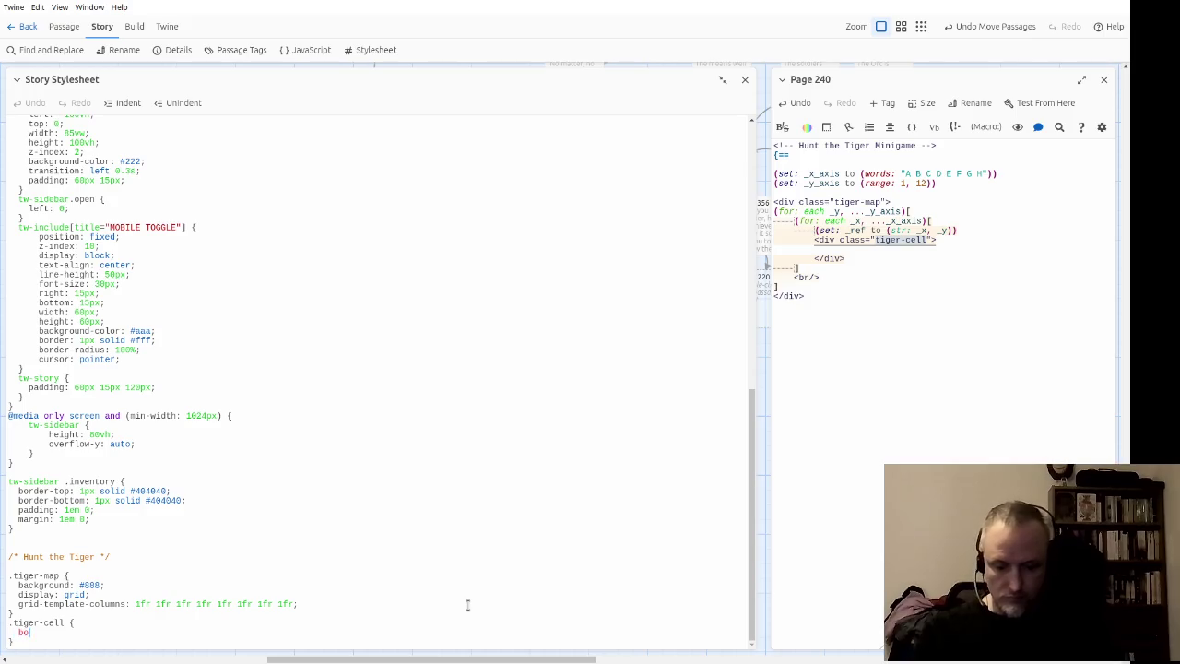
type("px s")
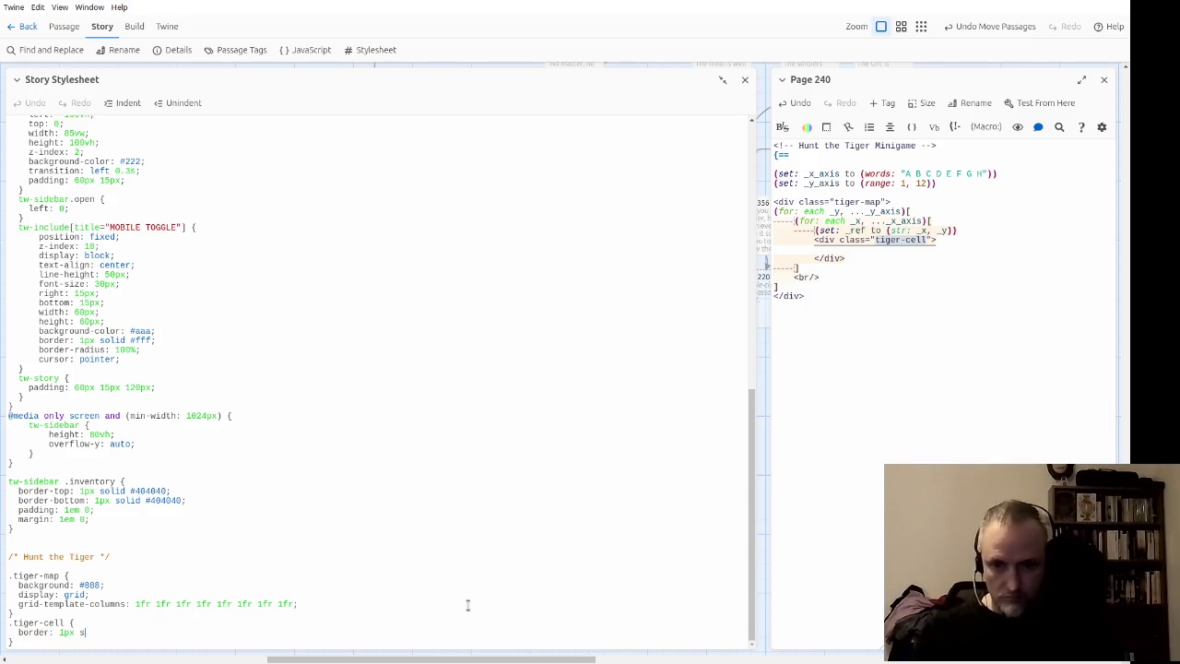
type("olid black;")
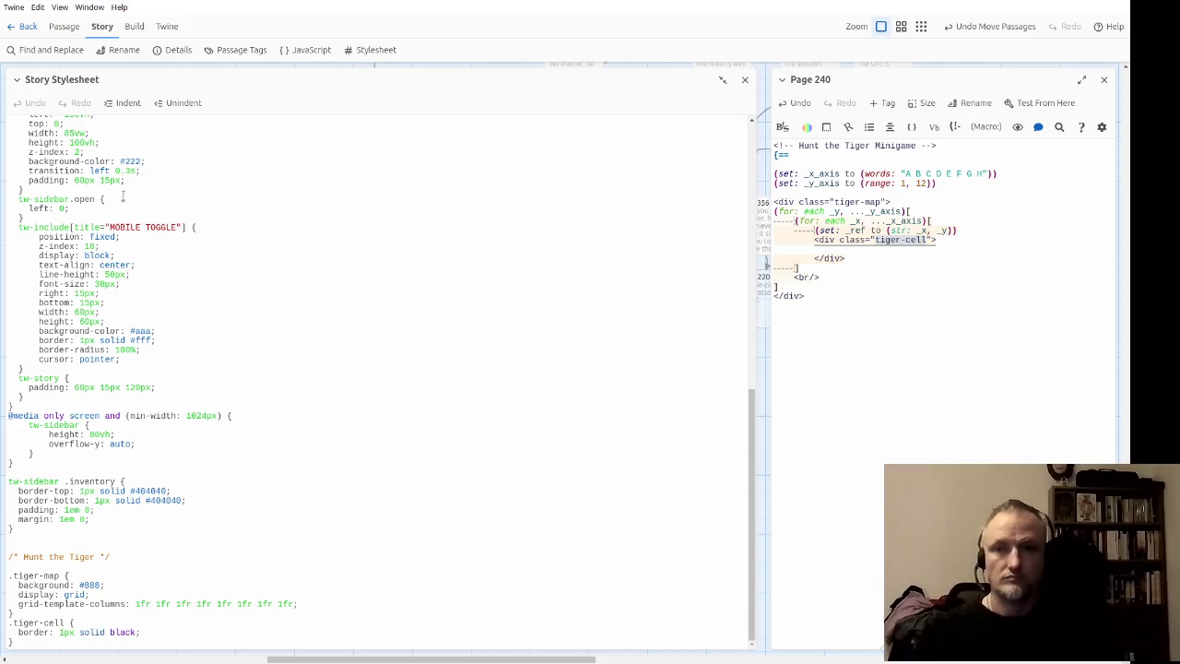
left_click(745, 81)
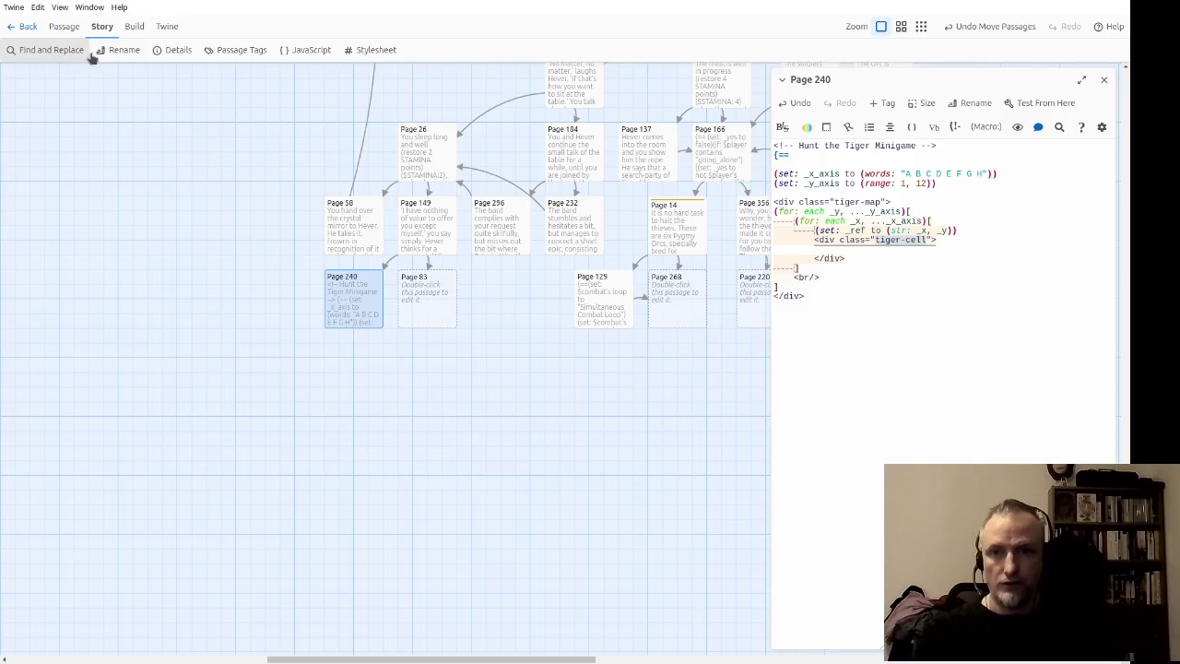
Step: Bring up the passage actions and put the caret in the Page 240 passage text
left_click(64, 26)
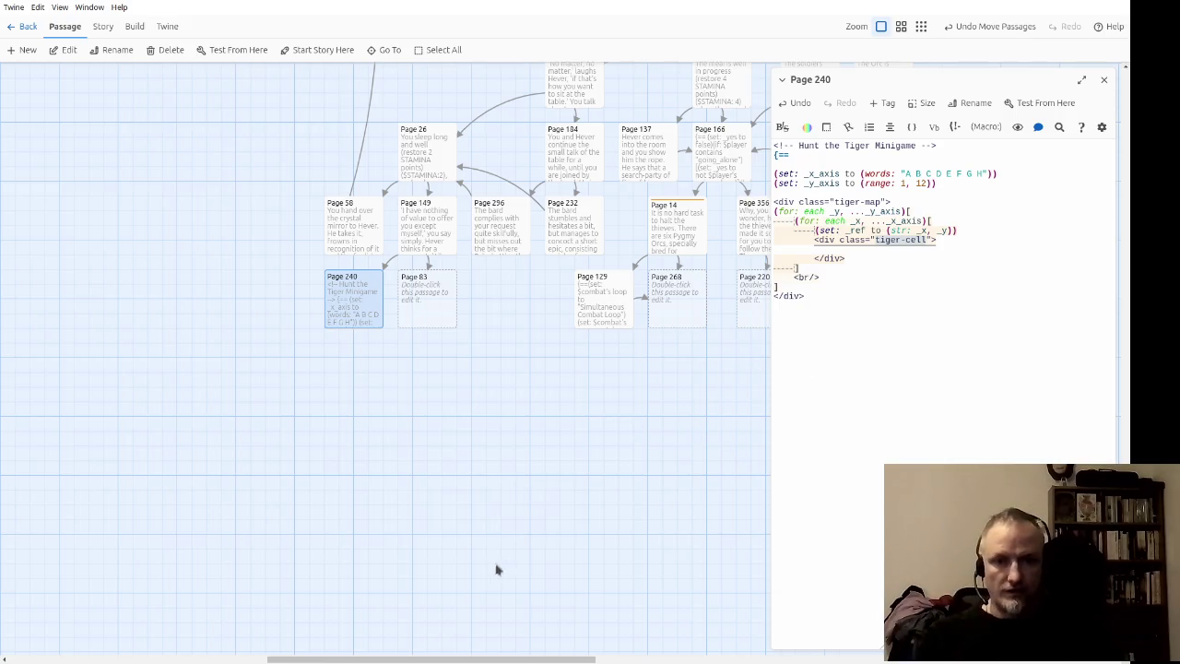
left_click(970, 297)
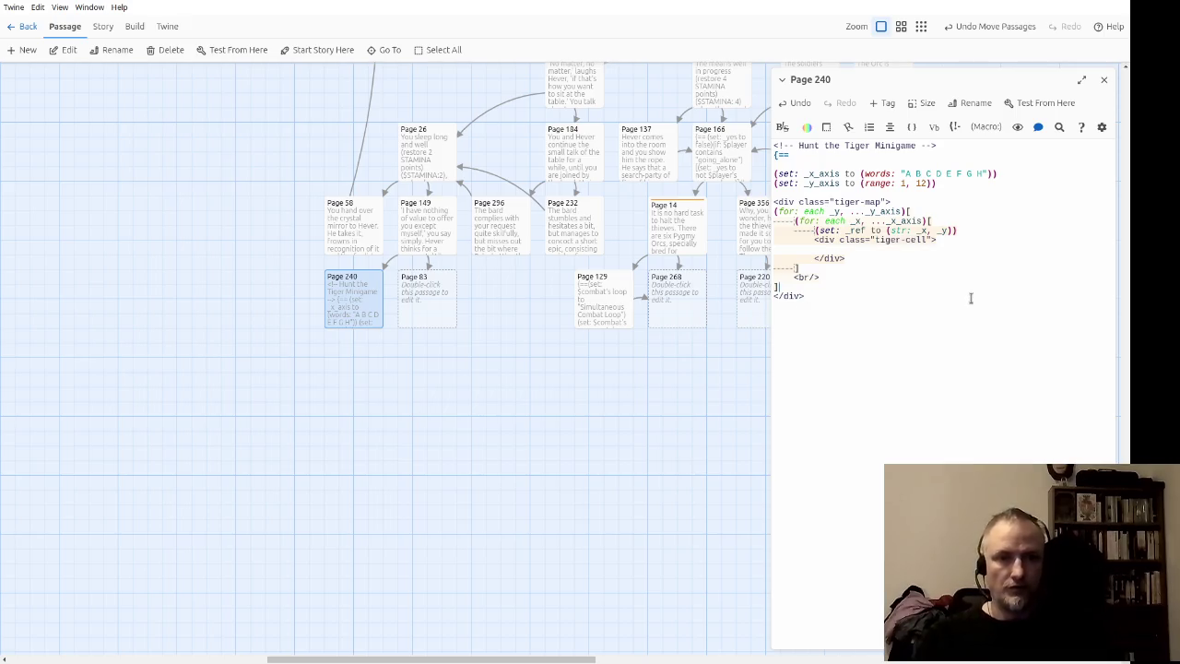
Step: Delete the (set: _ref to (str: _x, _y)) line, leaving only the tiger-cell div in the inner loop
key("Down")
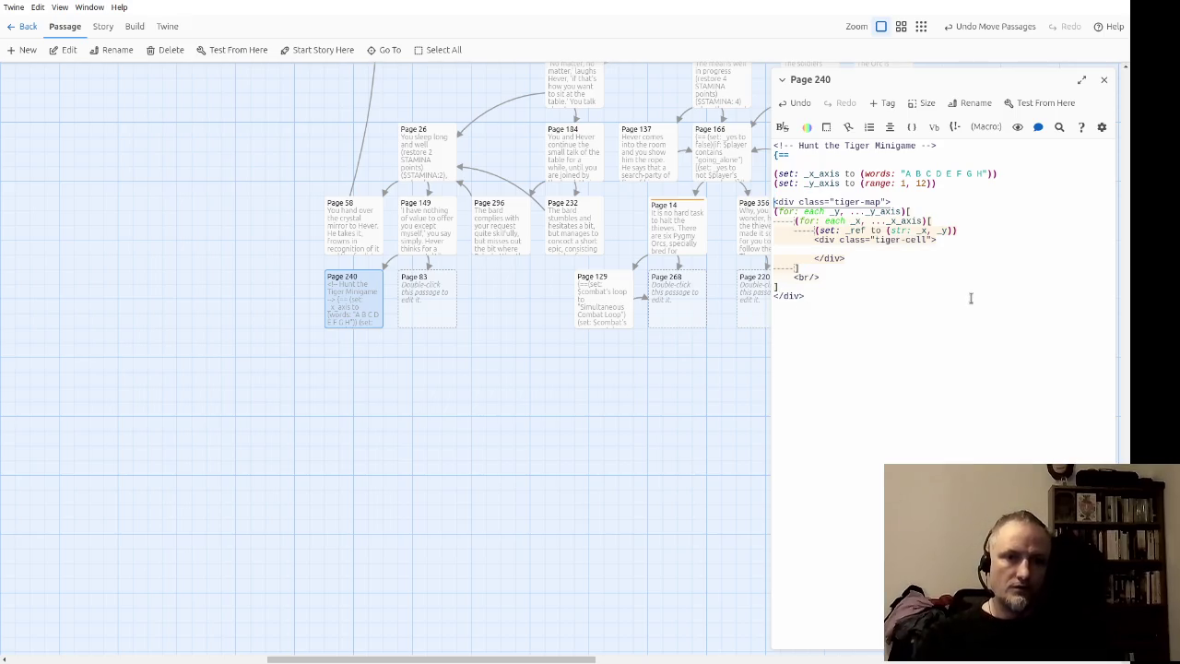
left_click(970, 296)
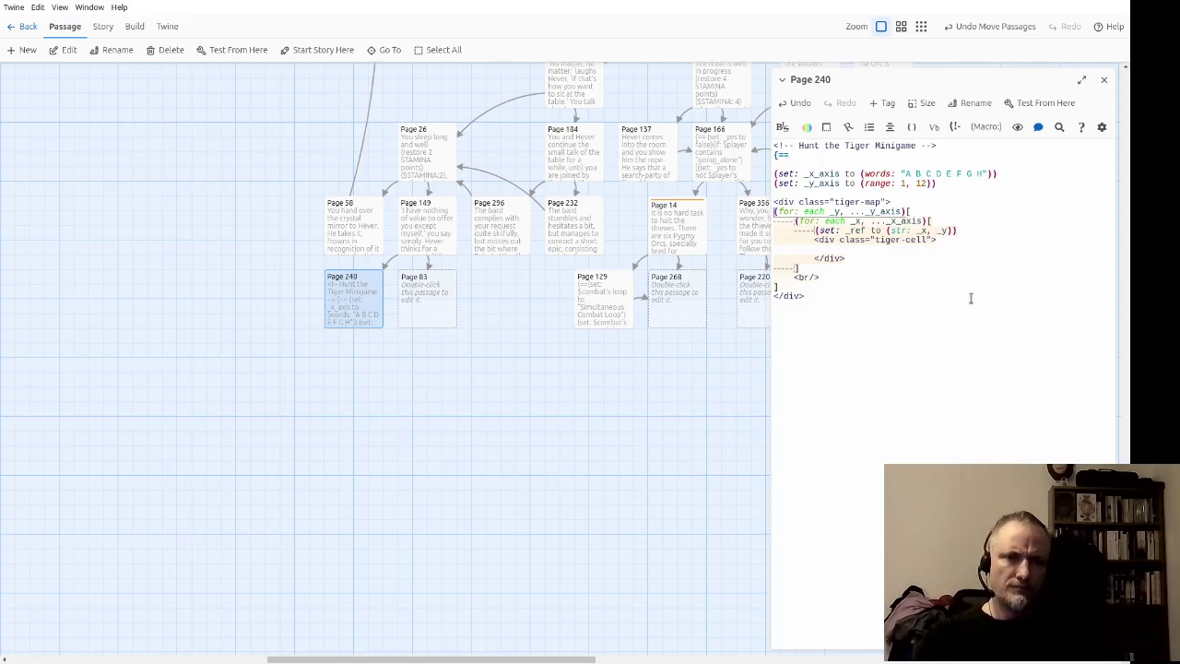
key("Up")
key("Up")
key("Up")
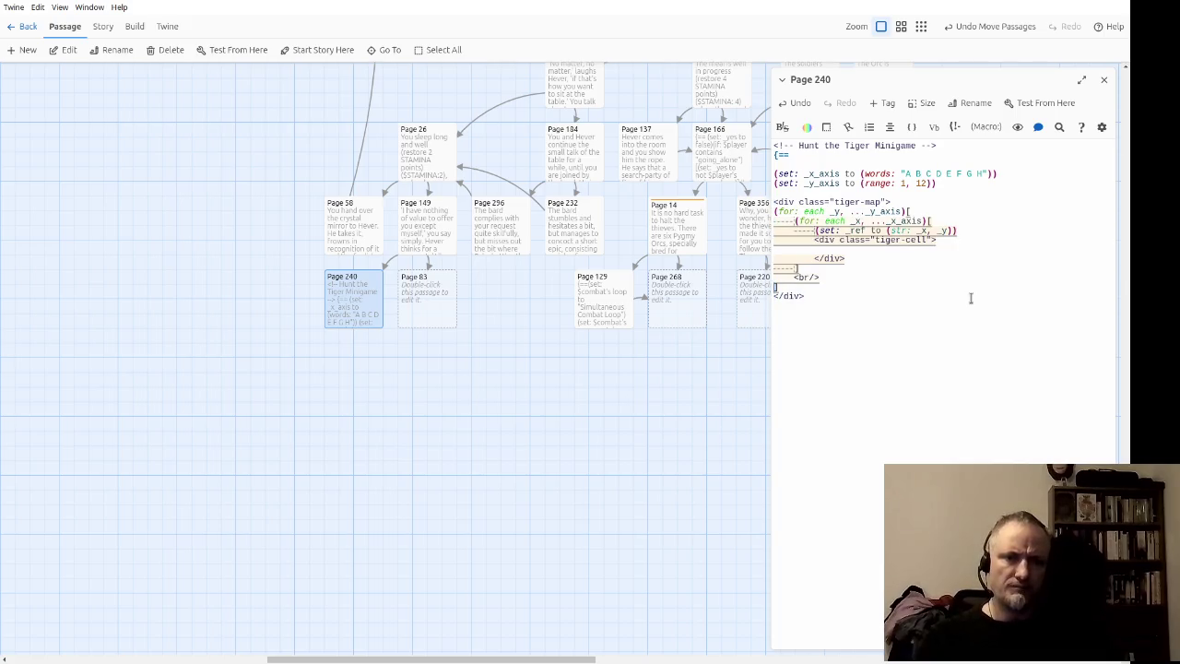
key("Down")
key("Down")
key("Down")
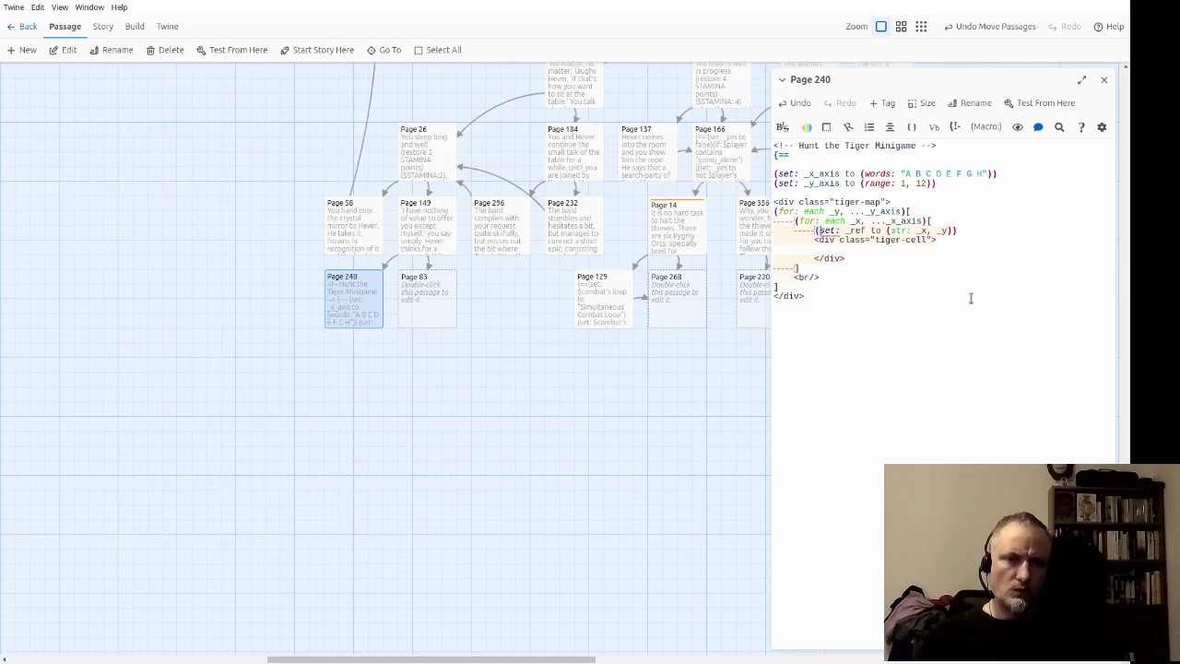
key("Down")
key("Down")
key("Down")
key("Down")
key("Up")
key("Up")
key("Up")
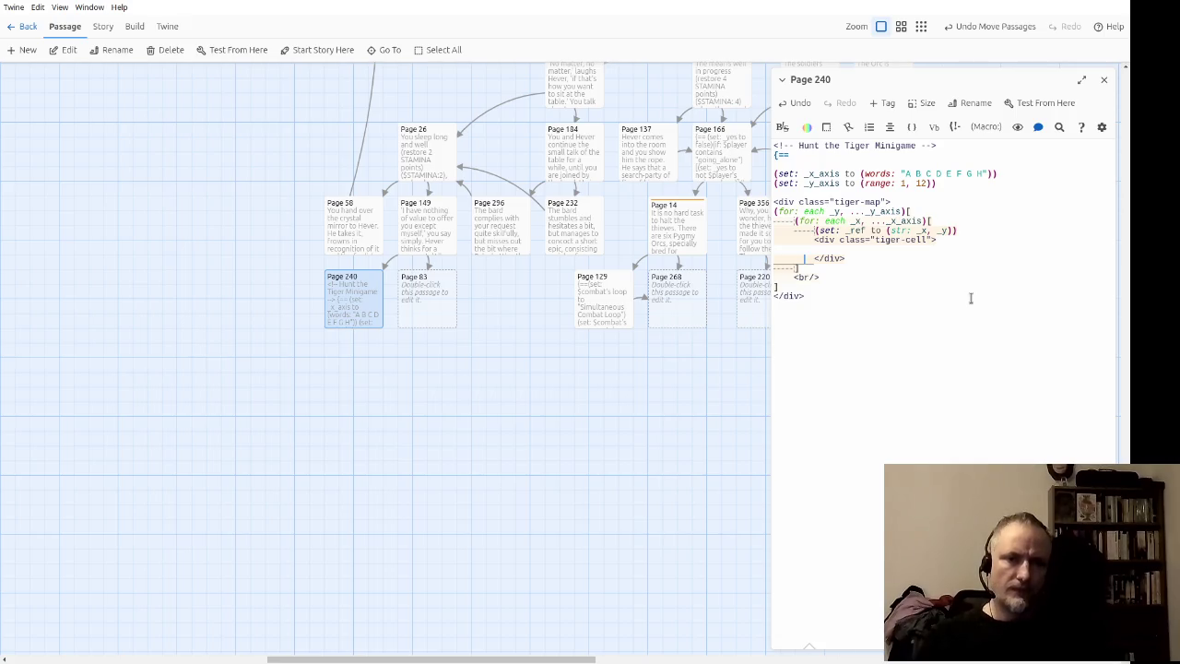
key("Up")
key("Up")
key("Up")
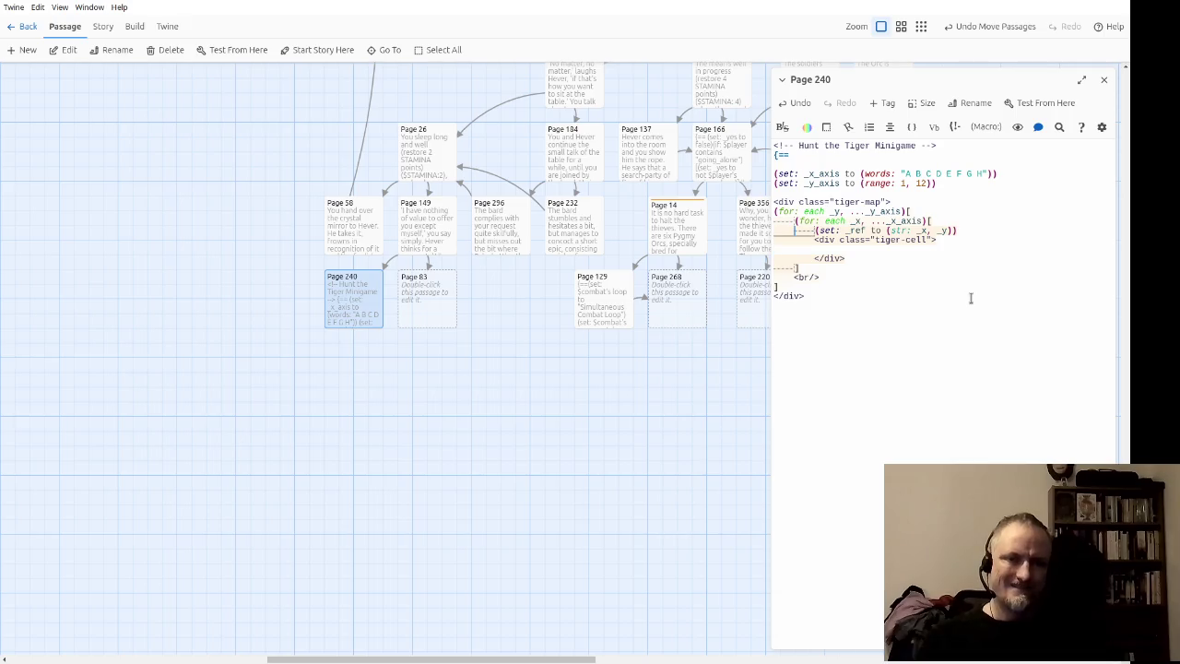
key("Right")
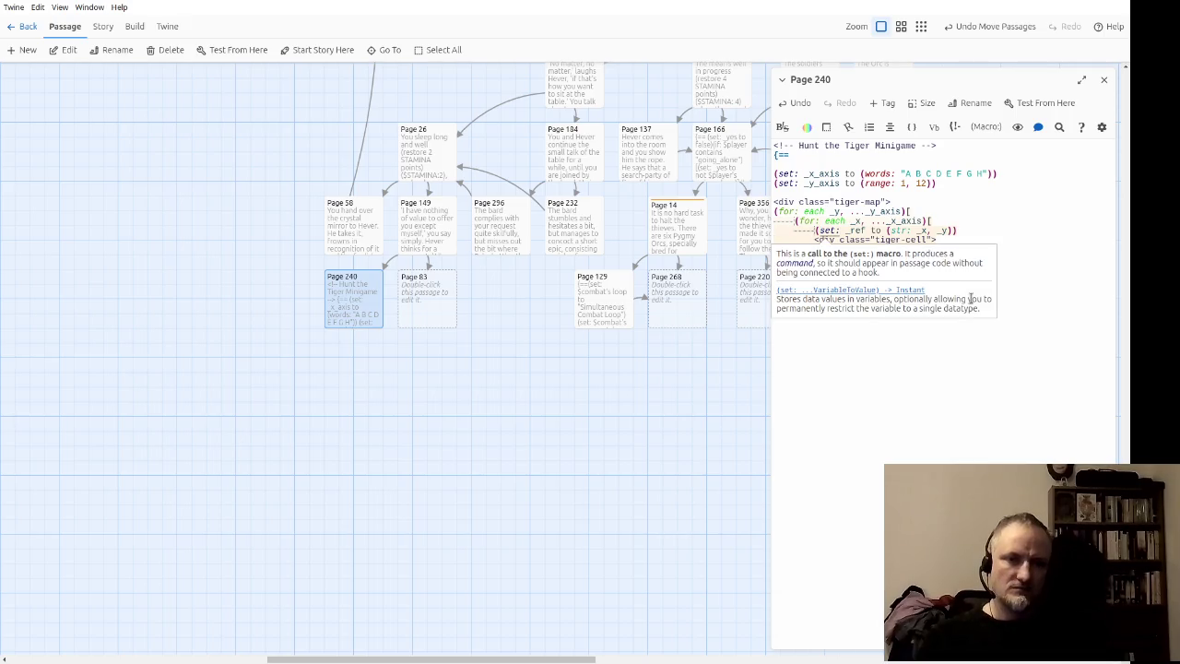
key("Up")
key("Right")
key("Right")
key("Down")
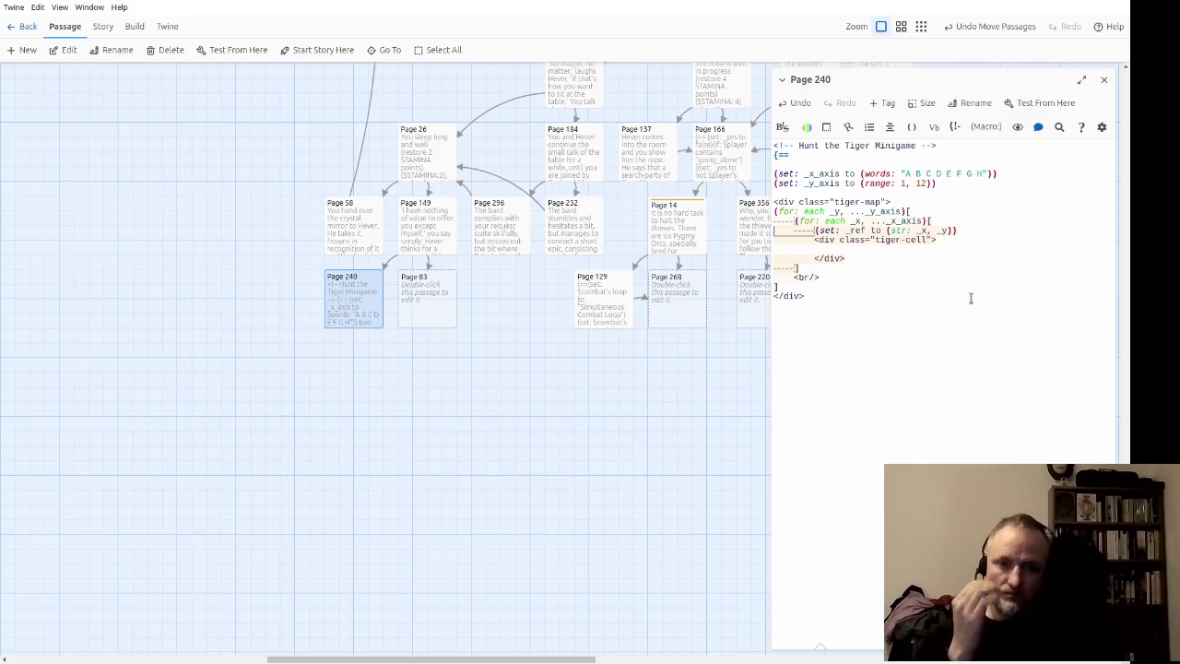
key("shift+Down")
key("Delete")
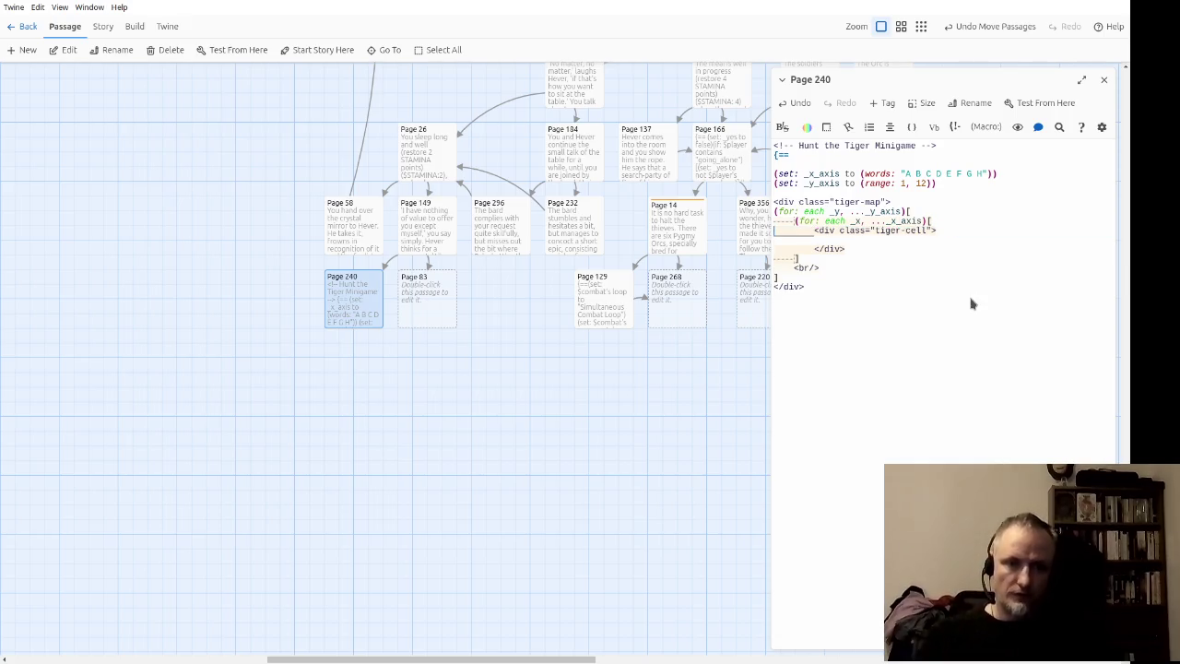
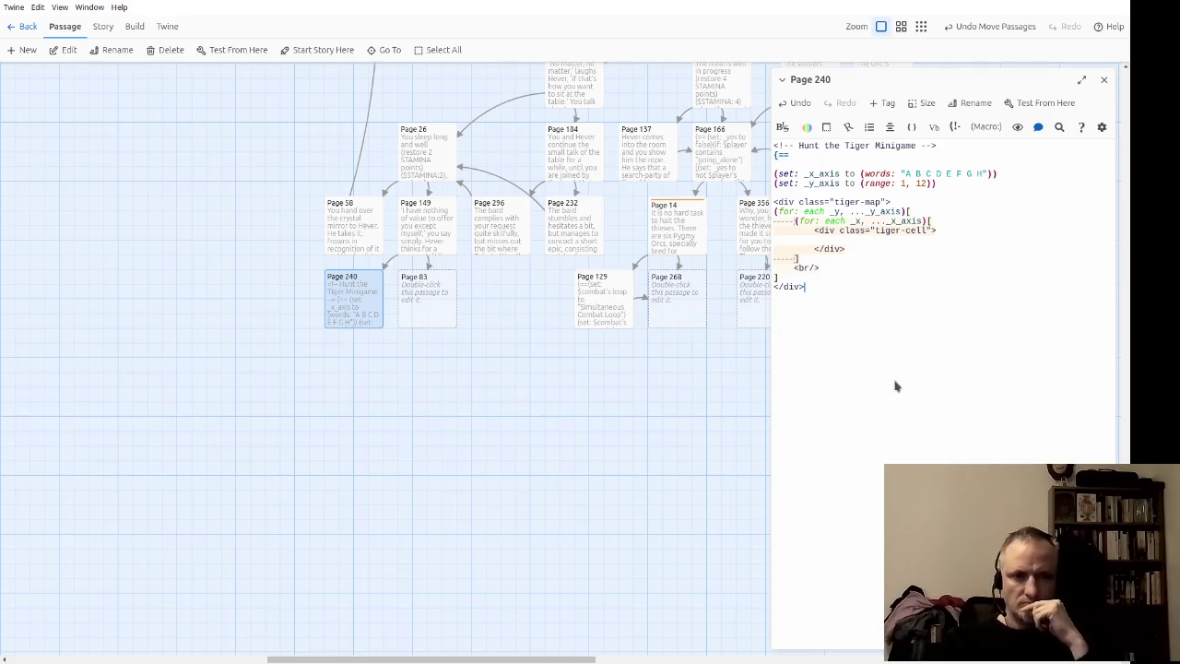
Step: Insert (set: _ref to (str: _x, _y)) inside the inner _x loop of Page 240
key("ctrl+v")
key("Down")
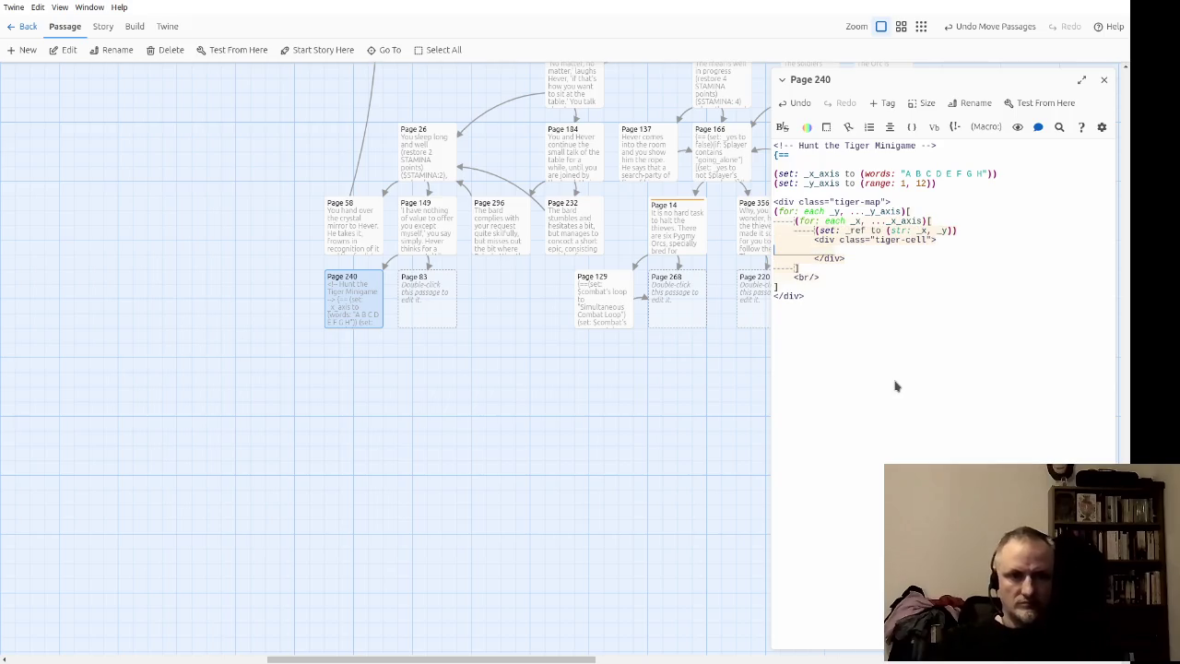
key("ctrl+z")
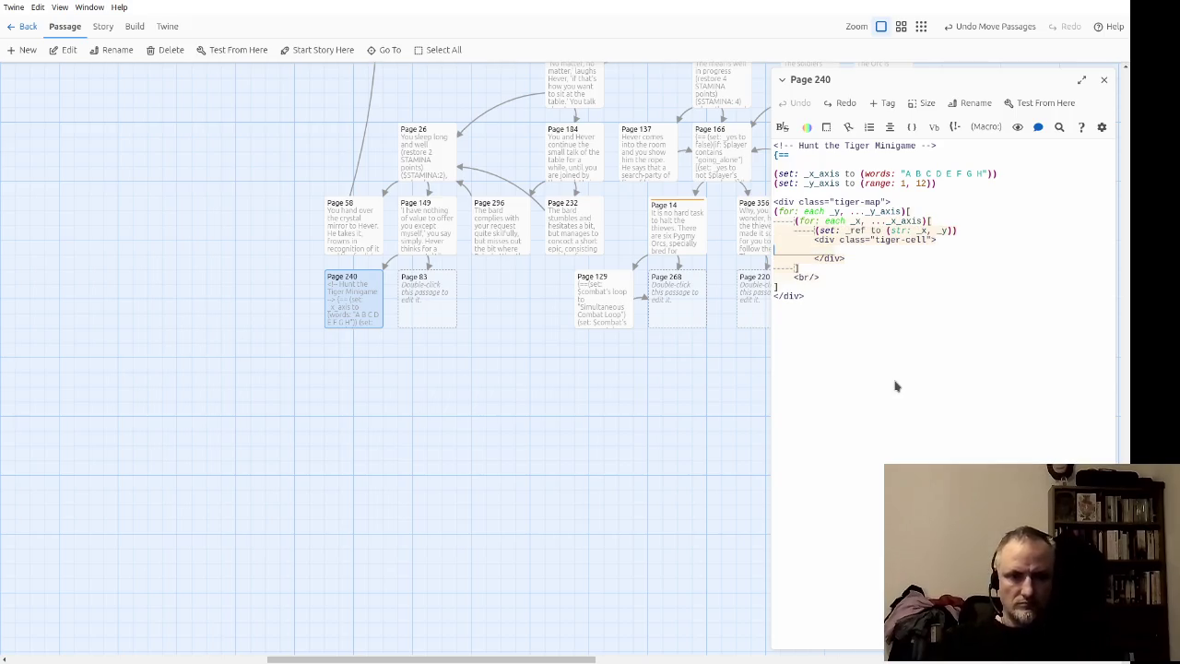
left_click(934, 293)
key("Up")
key("Up")
key("Up")
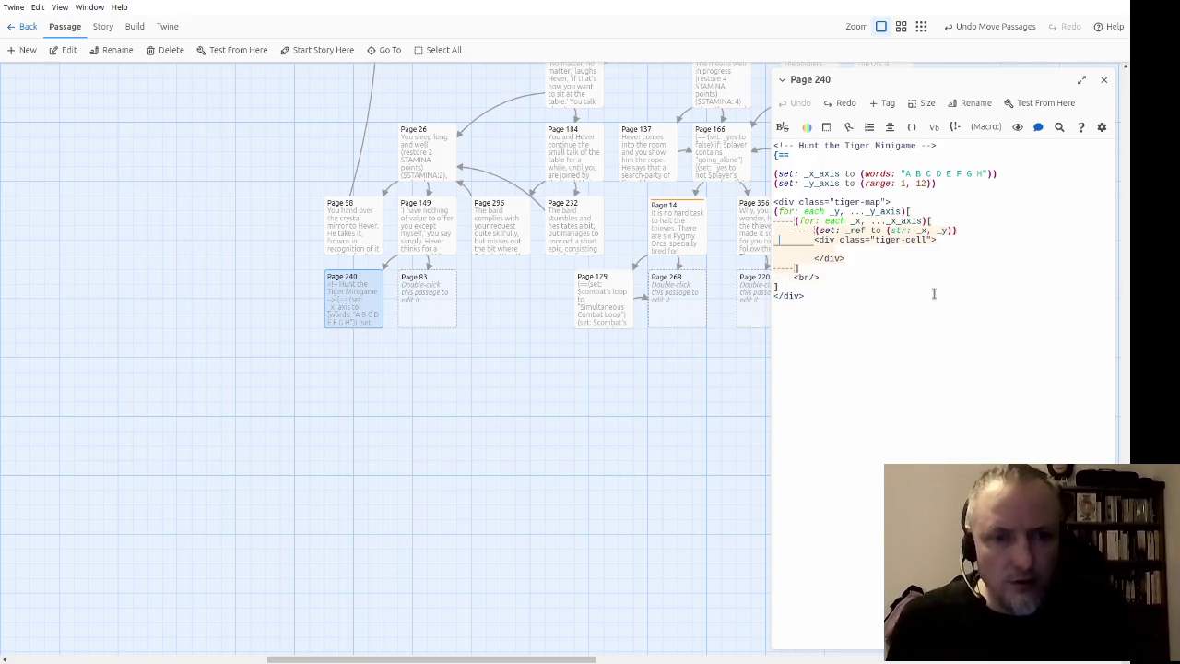
key("Up")
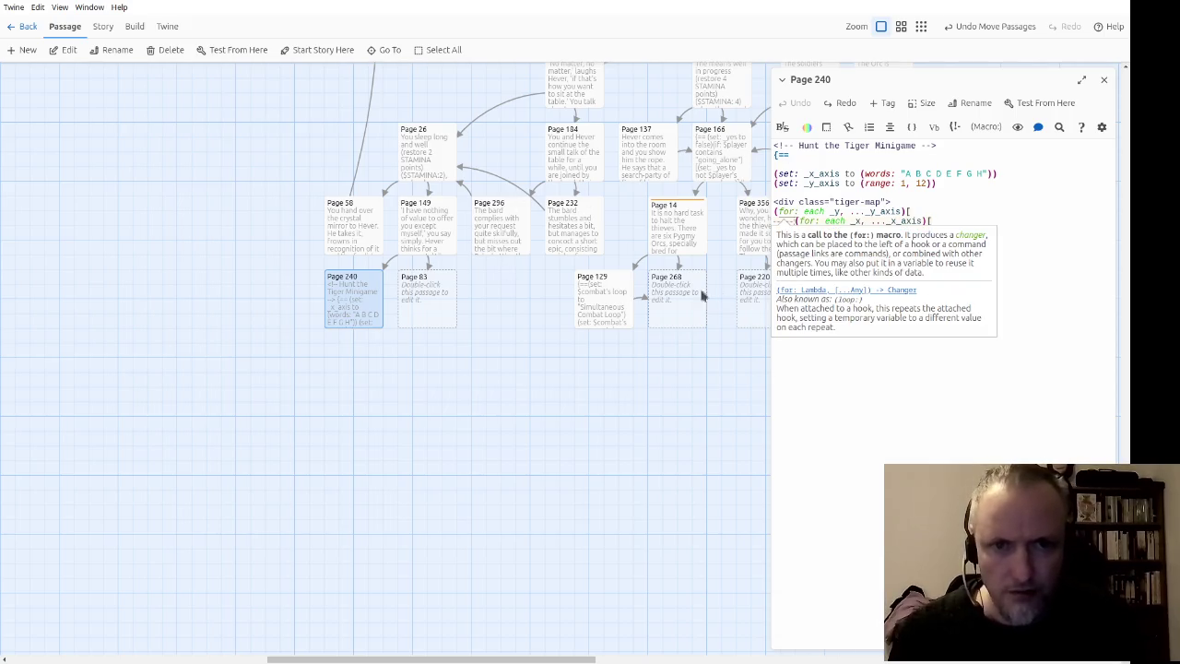
left_click(102, 28)
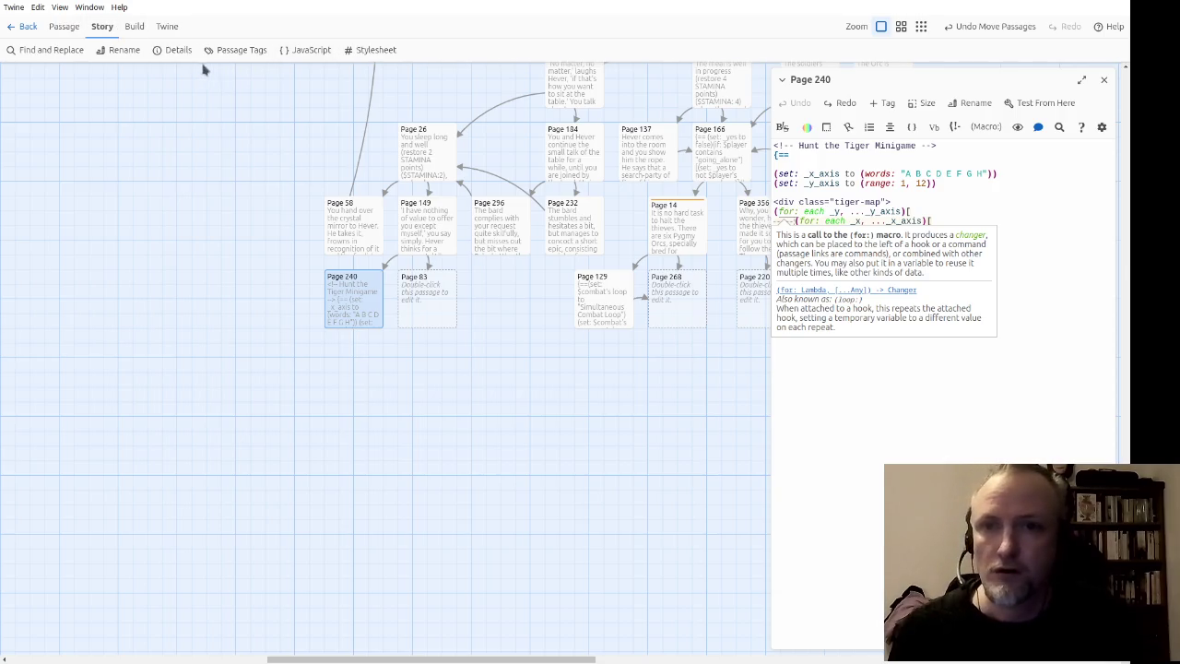
Step: Open the story stylesheet enlarged and cut the .tiger-map and .tiger-cell rules from its end
left_click(385, 53)
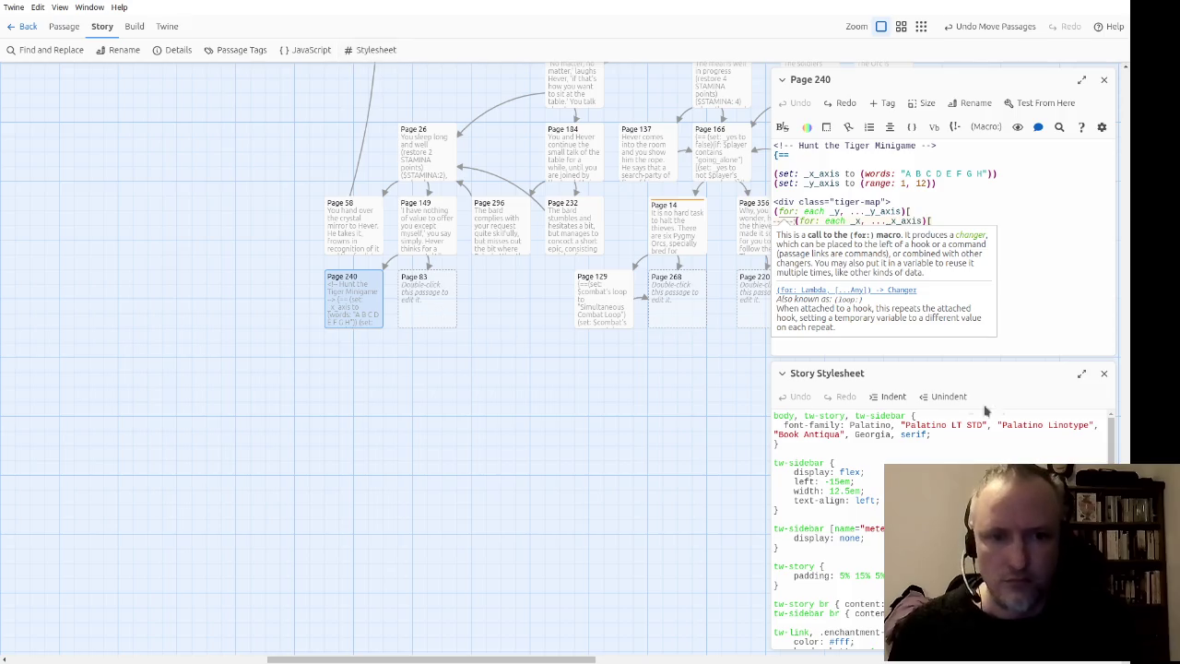
left_click(1081, 374)
scroll(376, 423, "down", 6)
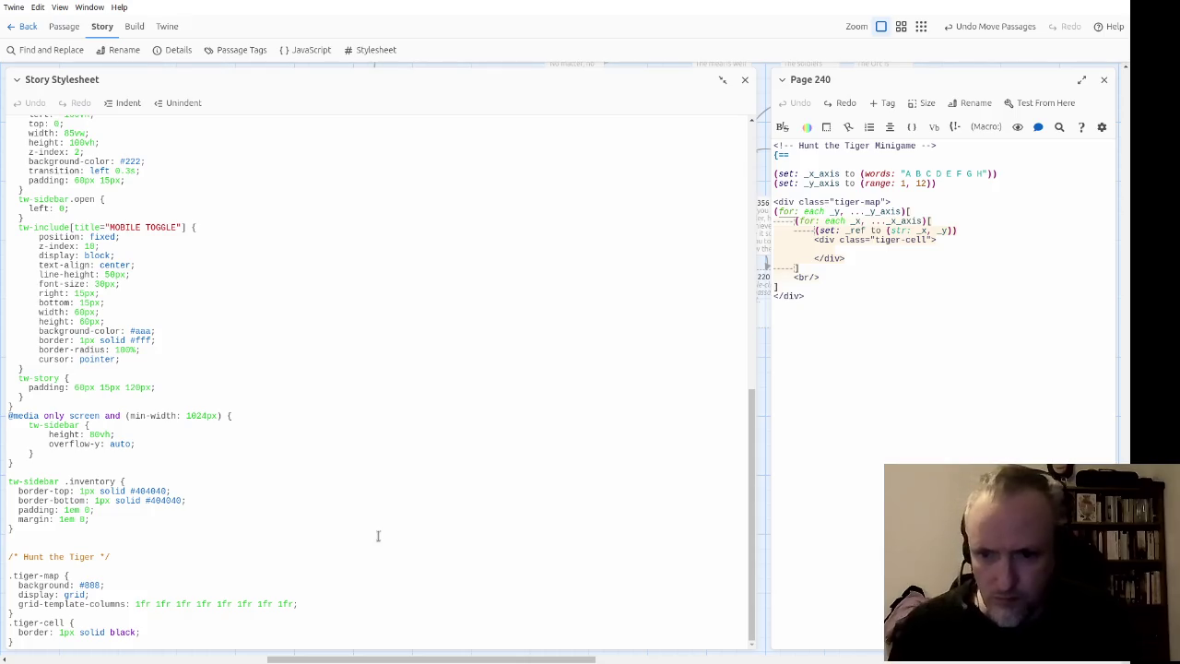
key("ctrl+shift+End")
key("ctrl+x")
Step: Return to the Page 240 passage and move up to the tiger-map div line
left_click(909, 372)
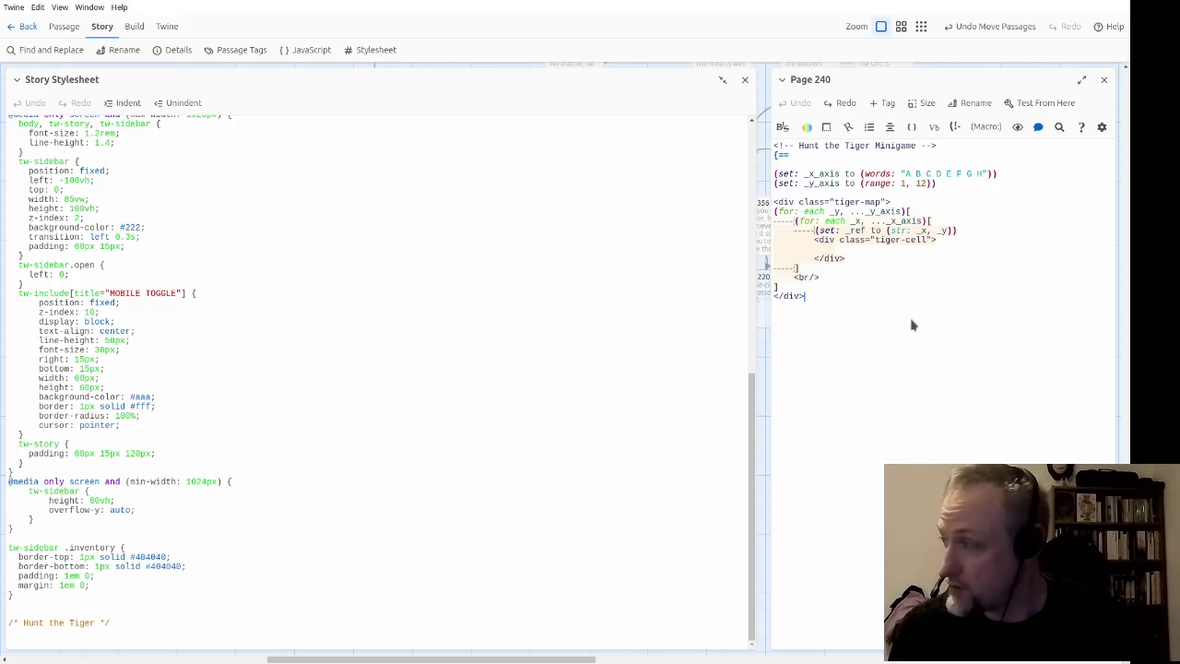
key("Up")
key("Up")
key("Up")
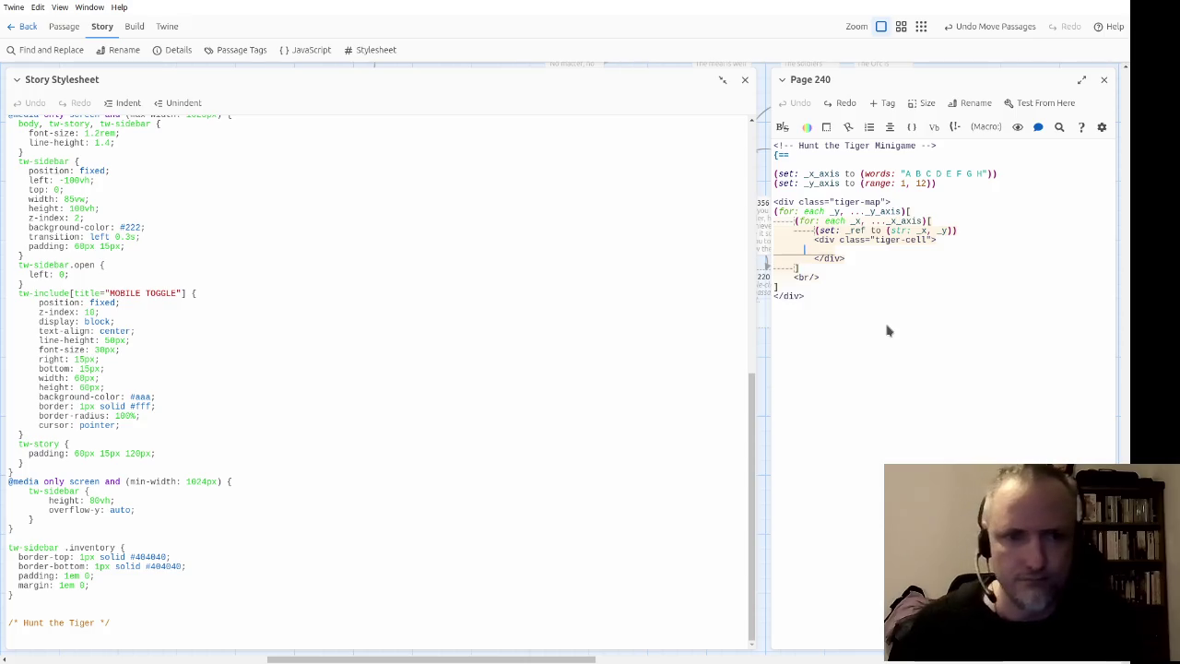
key("Up")
key("Up")
key("Up")
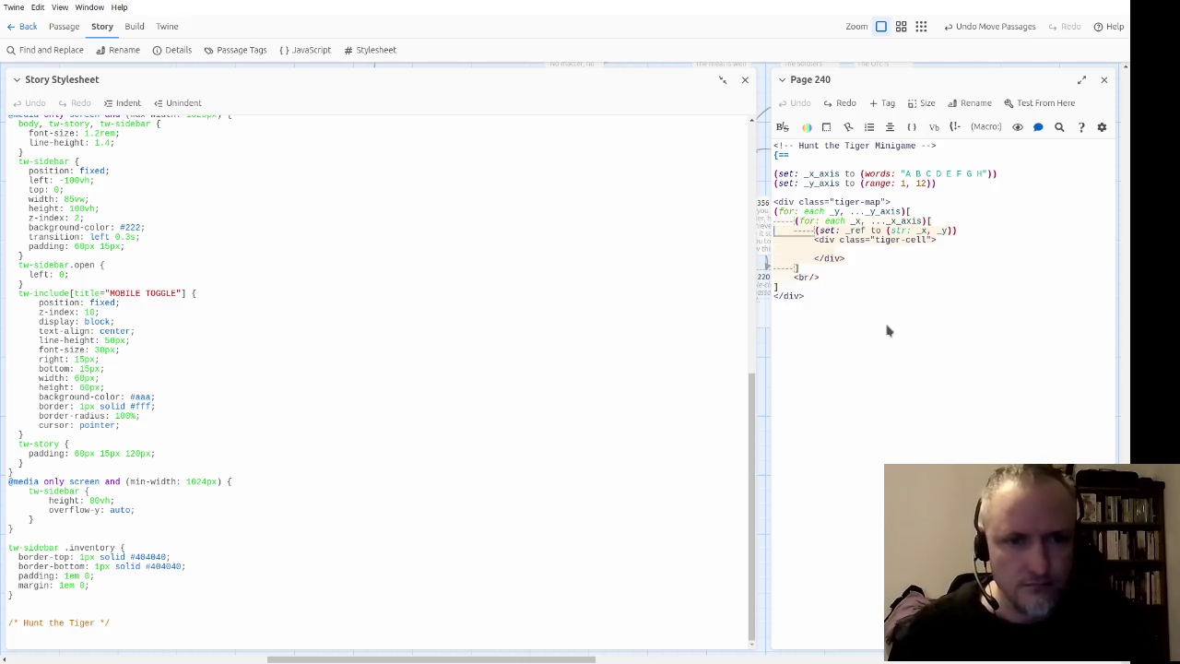
Step: Remove the opening tiger-map div line and the final closing div line
key("shift+Down")
key("BackSpace")
key("Down")
key("Down")
key("Down")
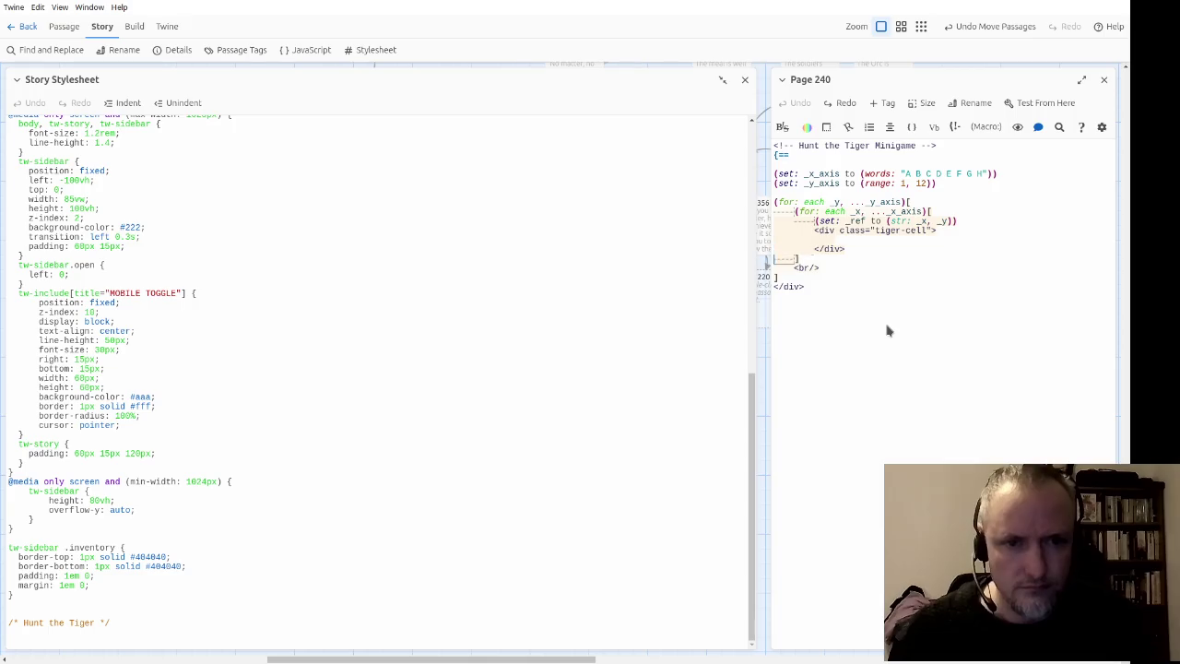
key("shift+Down")
key("BackSpace")
key("Up")
key("Up")
key("Up")
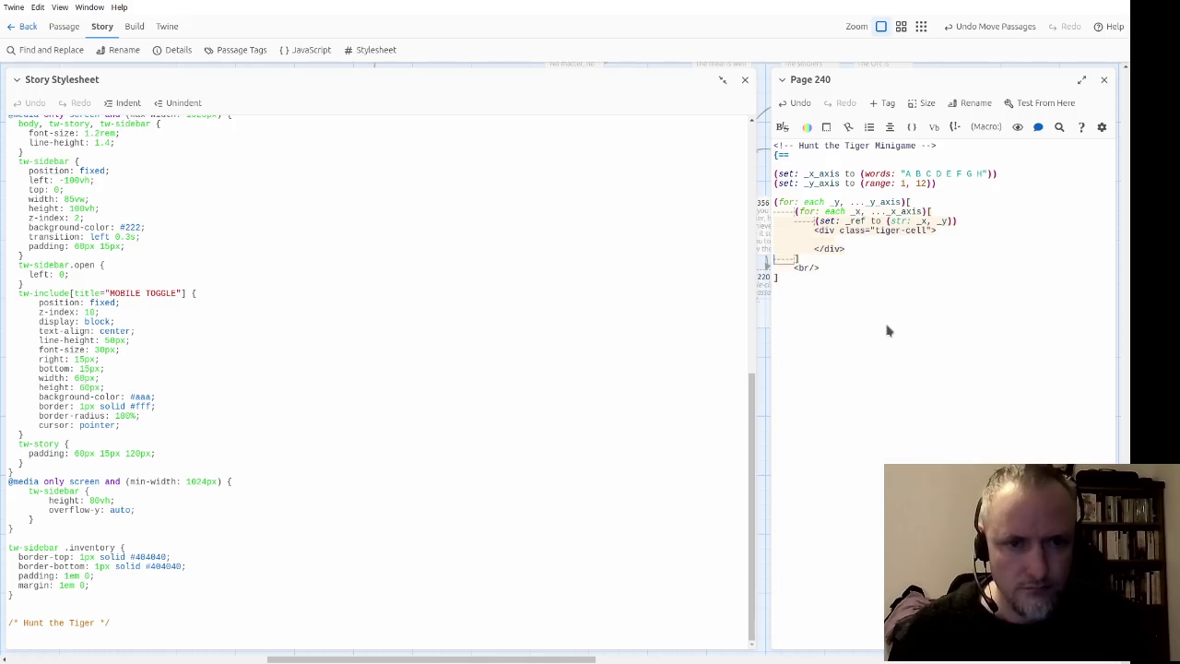
key("shift+Down")
key("shift+Down")
key("shift+Down")
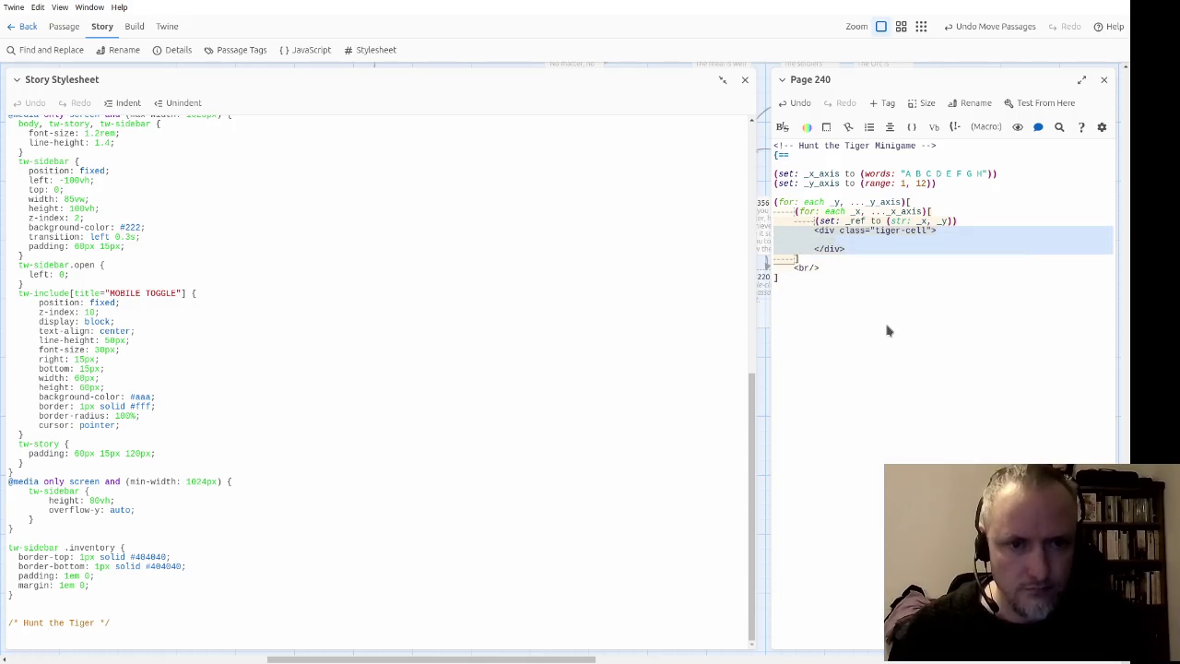
key("Left")
Step: Add (print: _ref) on the blank line inside the tiger-cell
key("Down")
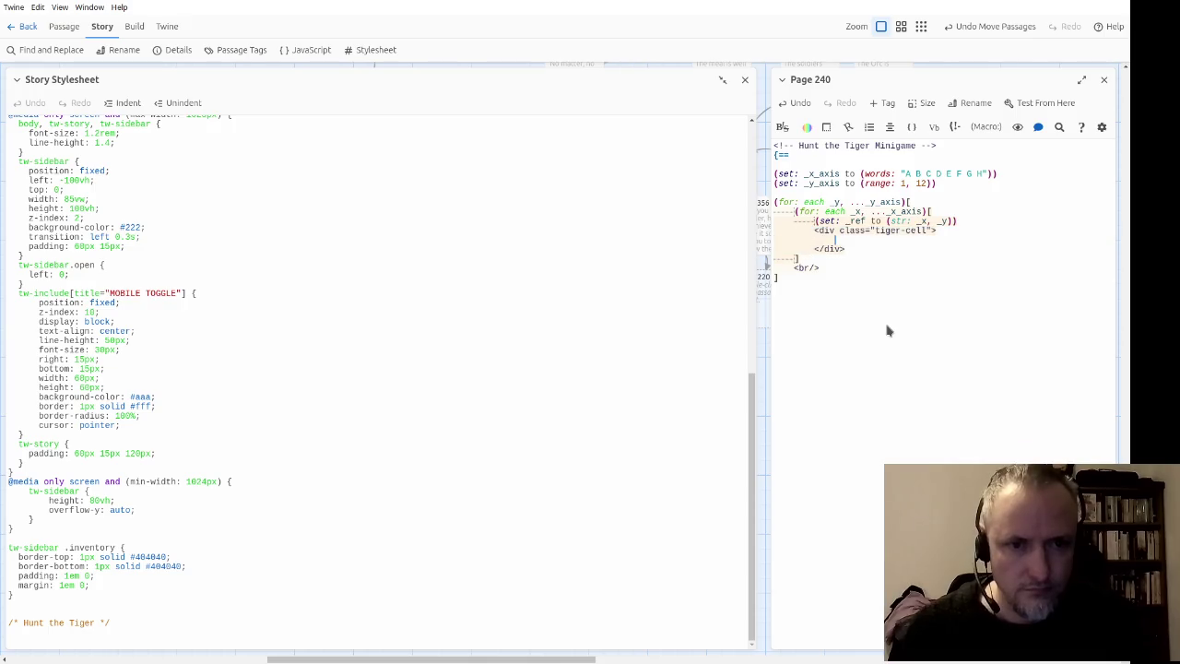
key("Home")
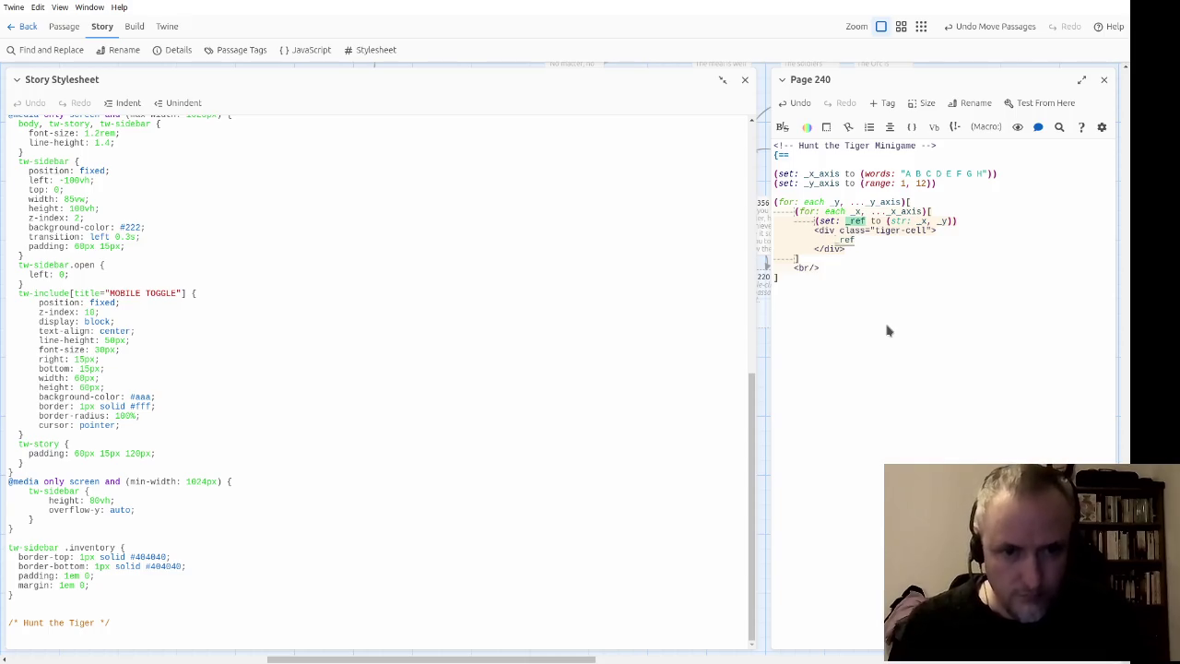
type("(print: _ref")
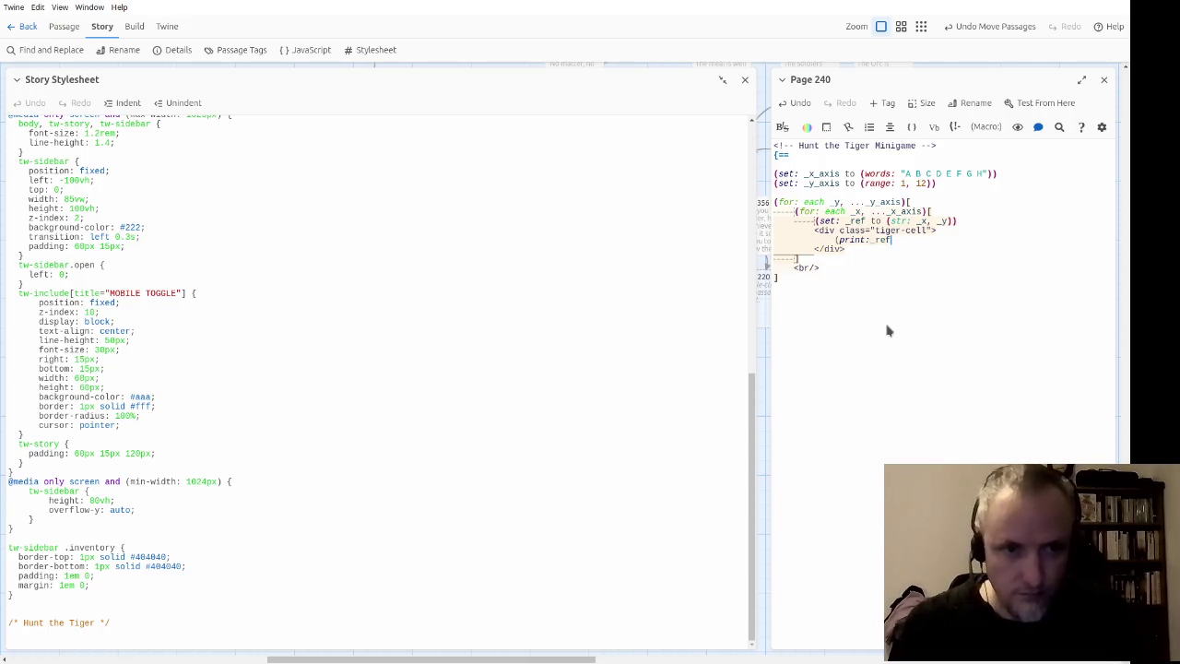
type(")")
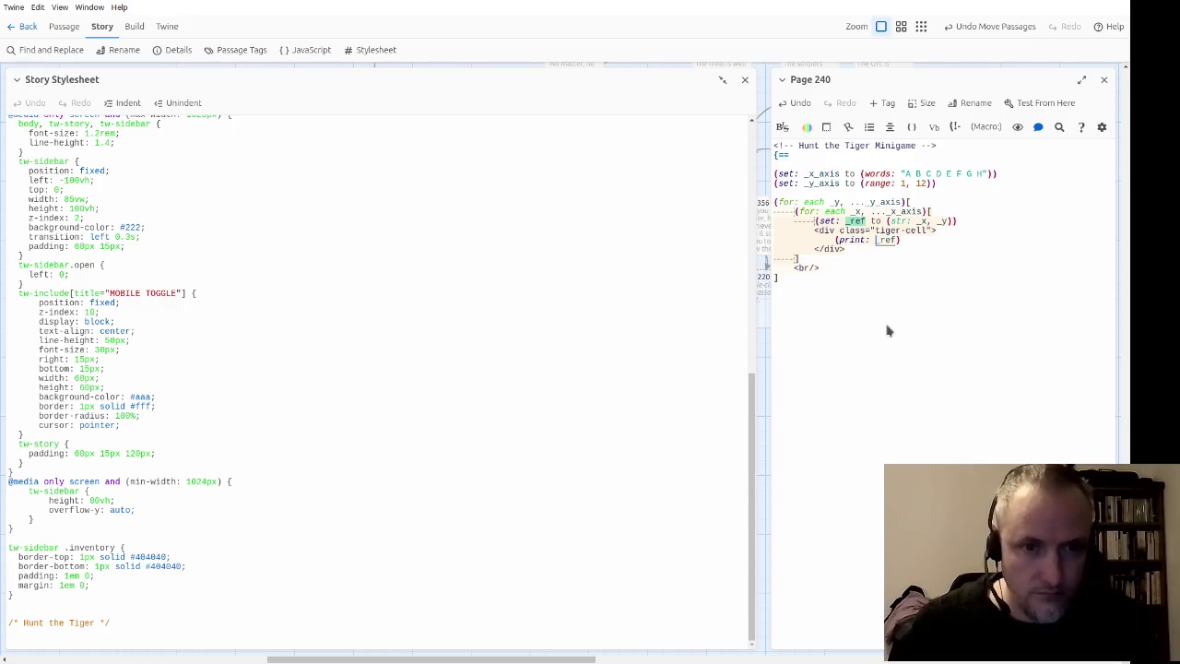
key("Down")
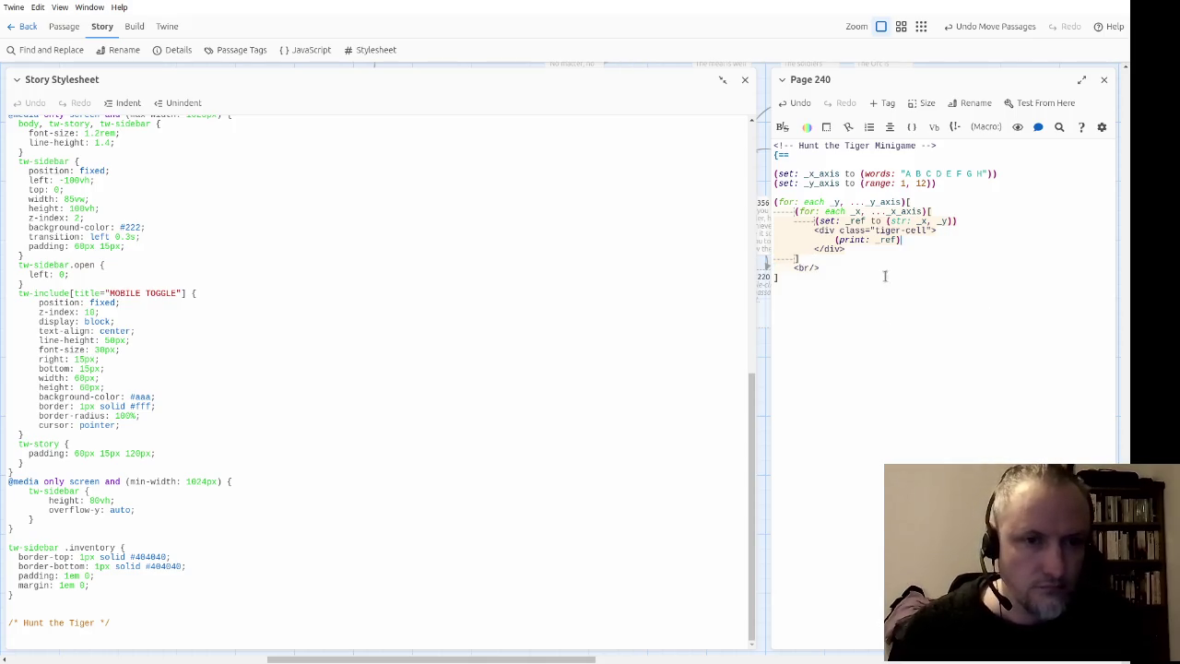
left_click(941, 243)
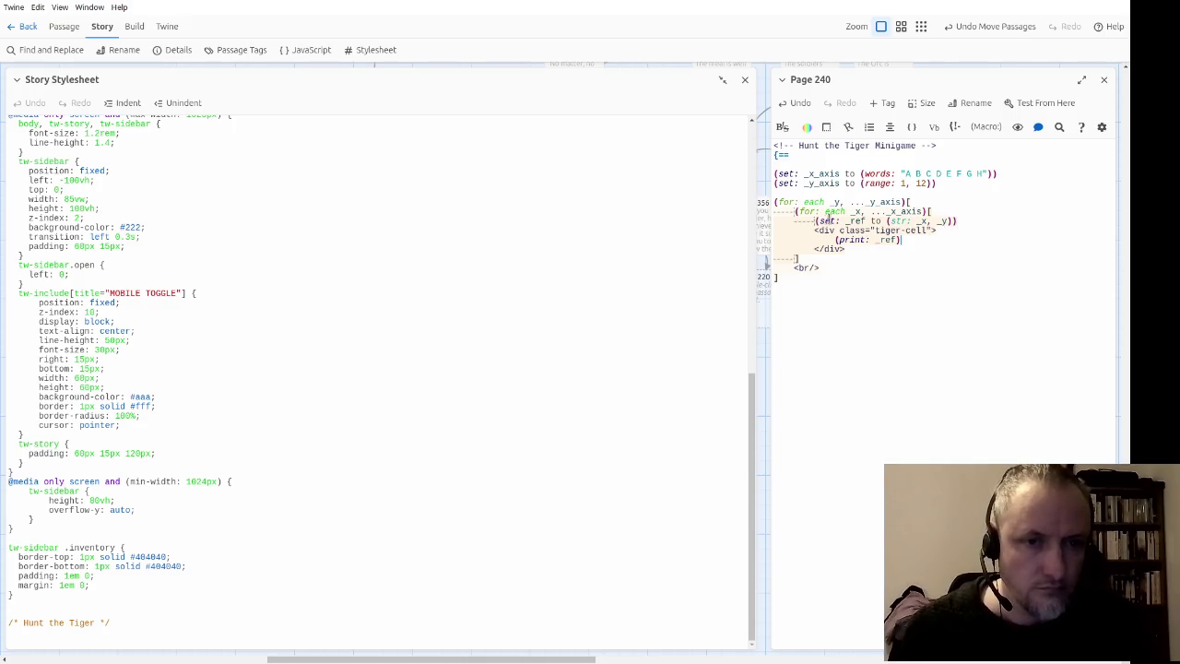
Step: Change the cell's opening and closing div tag names to td
double_click(830, 230)
type("td")
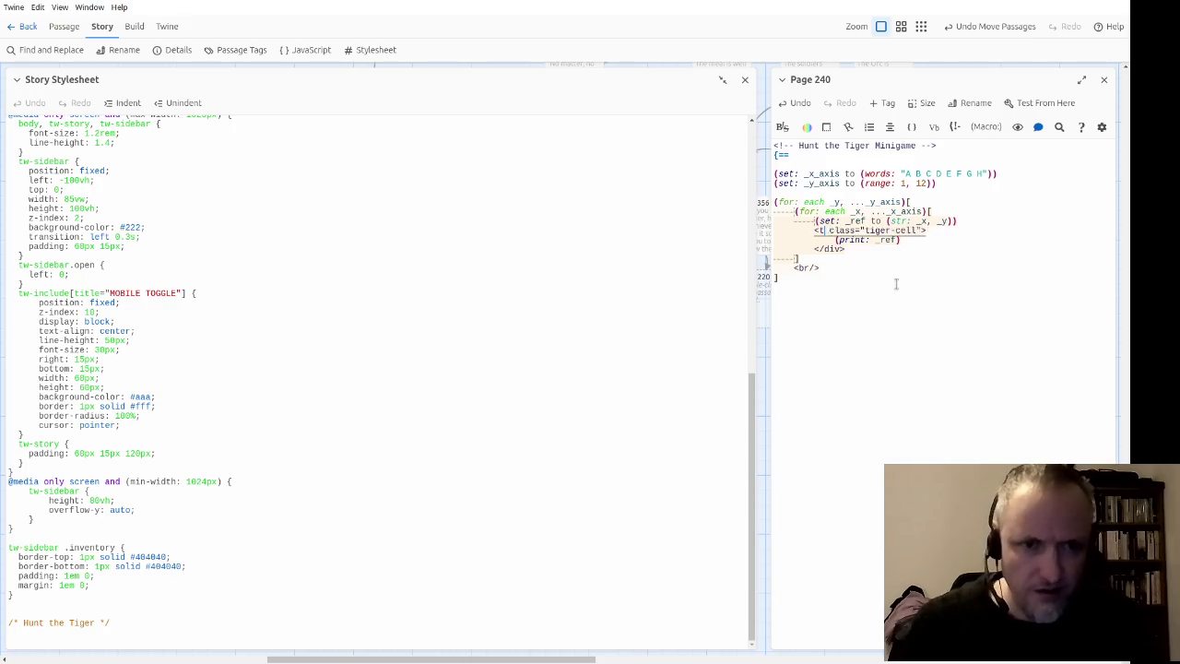
double_click(832, 248)
type("td")
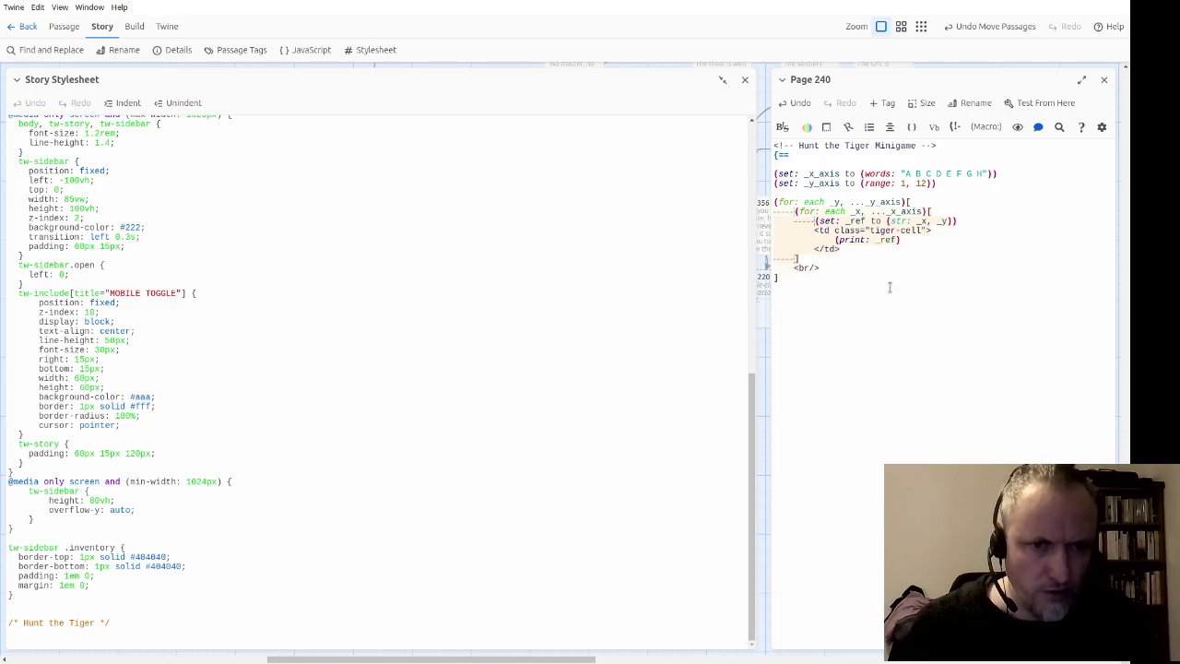
left_click(824, 267)
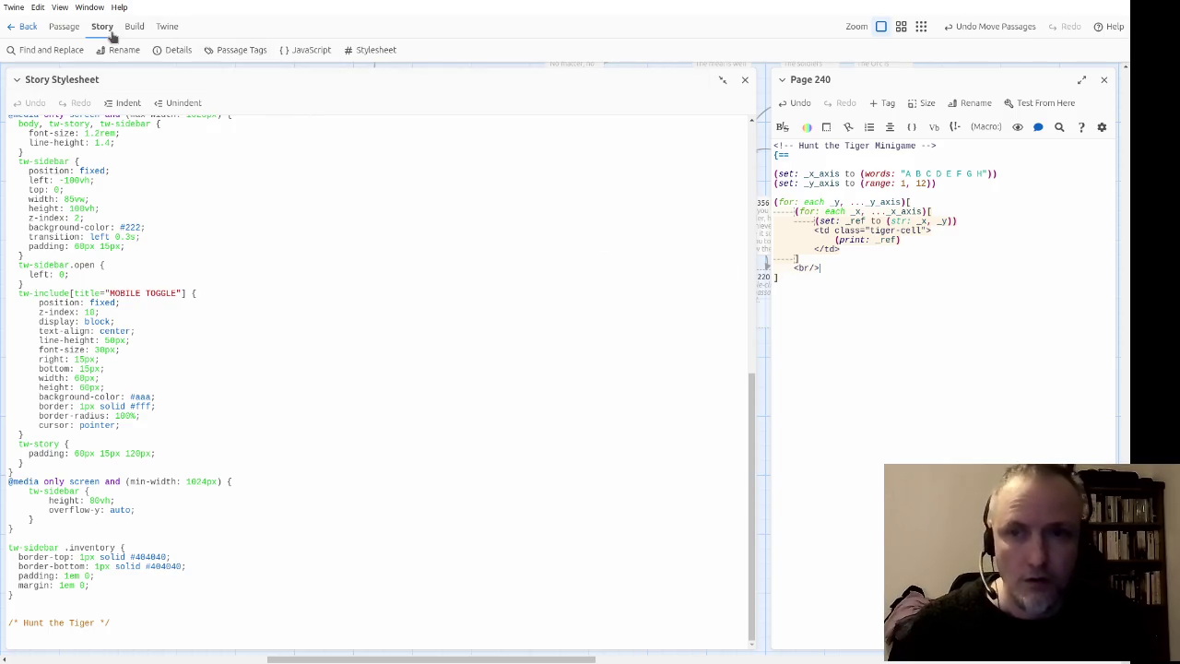
Step: Add a <tr> line inside the row loop and a <table> line above it in Page 240
left_click(64, 25)
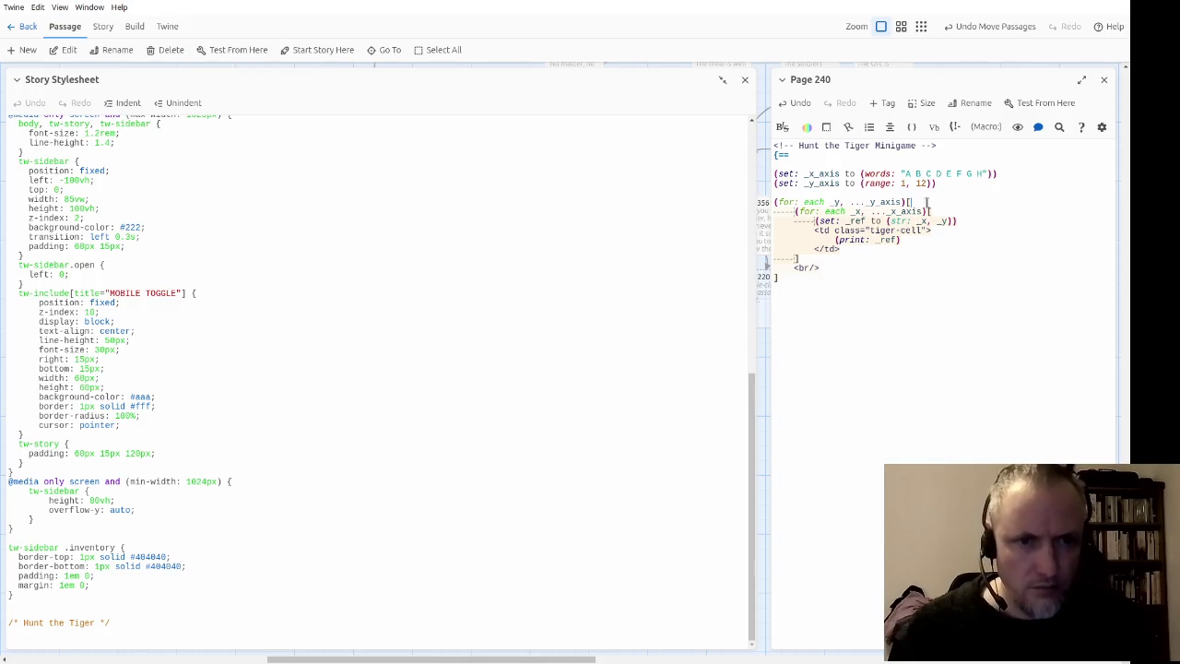
key("Return")
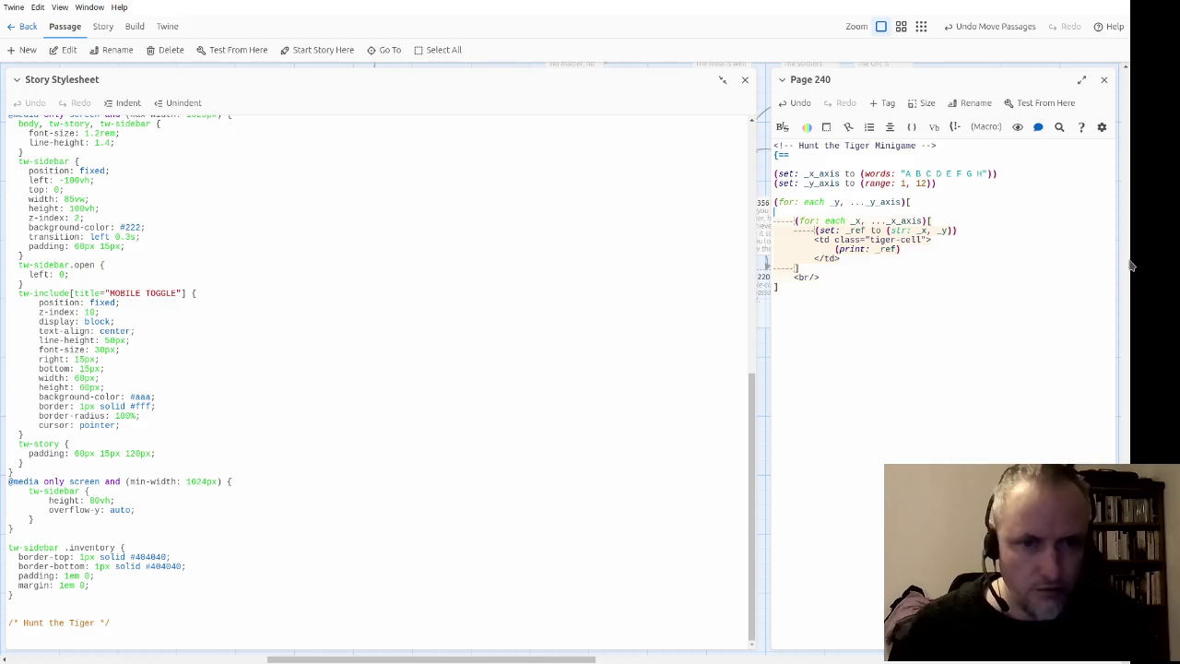
type("<tr>")
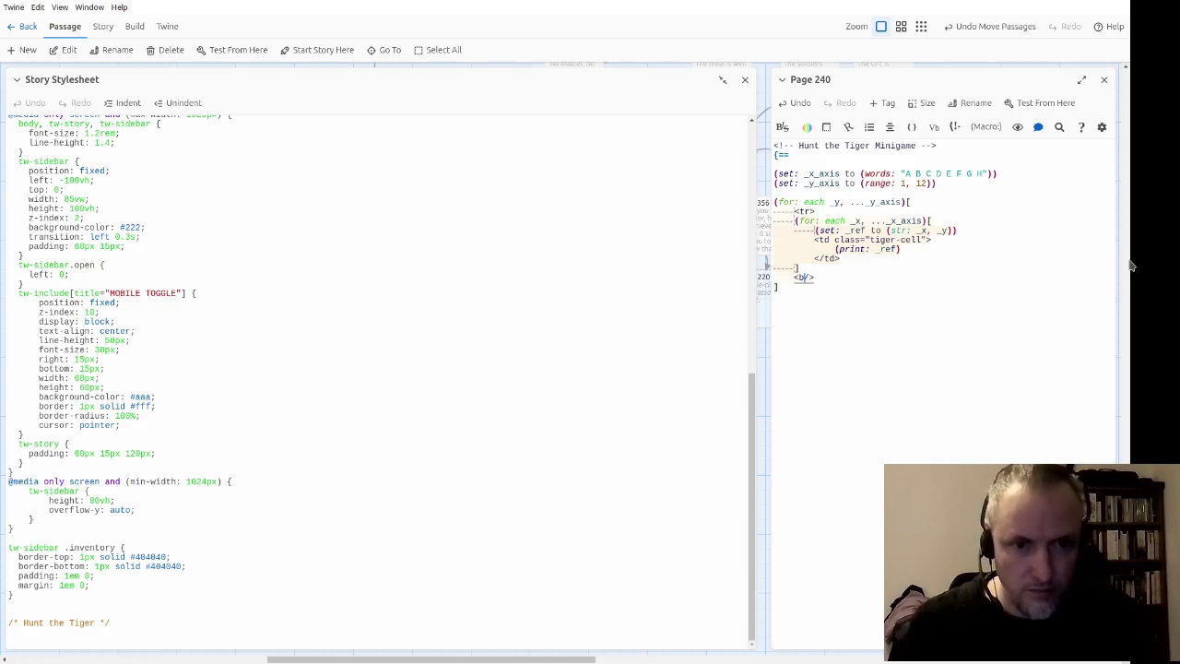
type("tr>")
key("Up")
key("Up")
key("Up")
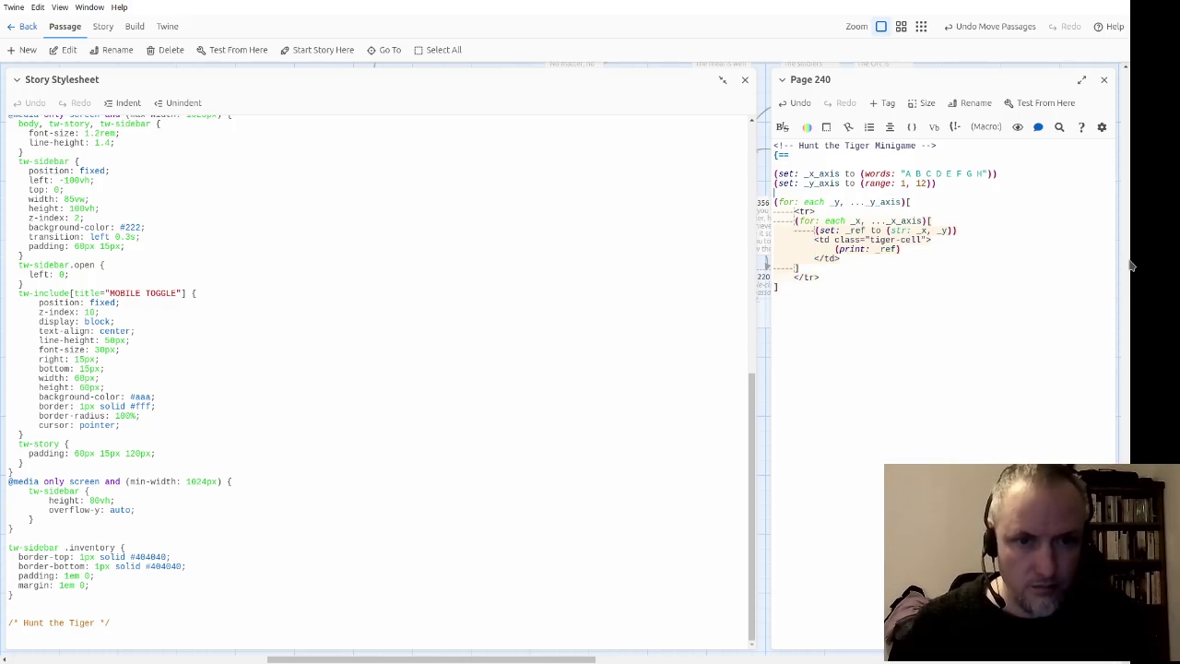
key("Return")
type("<table>")
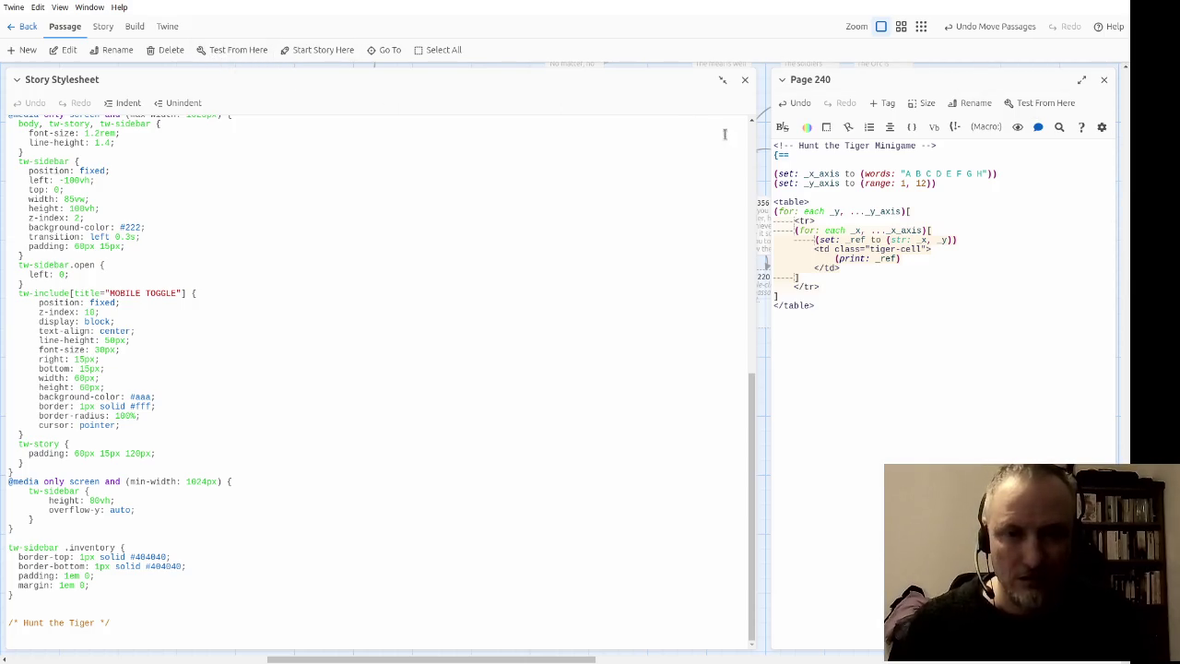
left_click(936, 266)
Step: Delete the <tr> and <table> lines from the Page 240 grid code
key("Up")
key("Up")
key("Up")
key("Down")
key("Down")
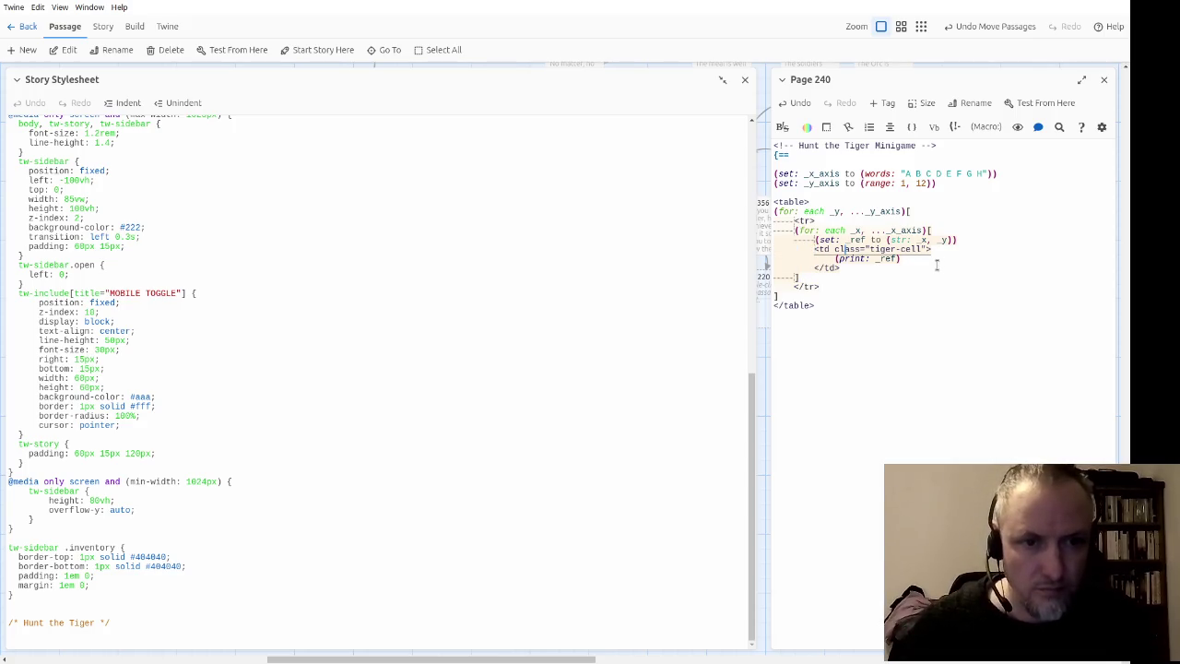
key("Down")
key("Down")
key("Down")
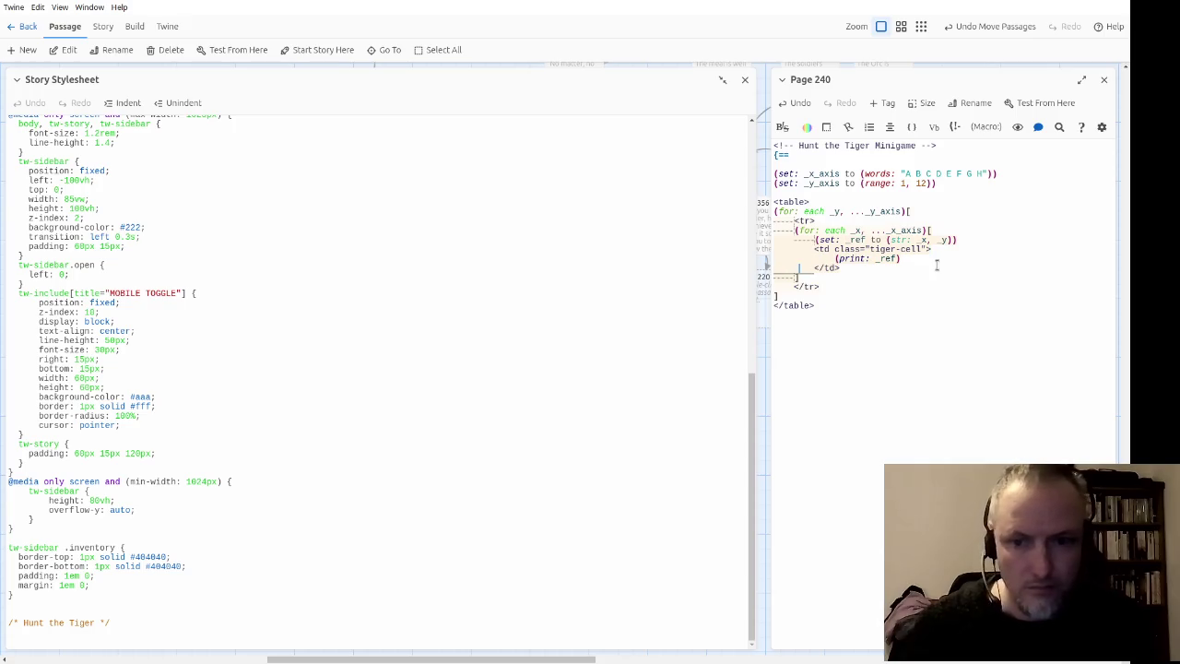
key("Down")
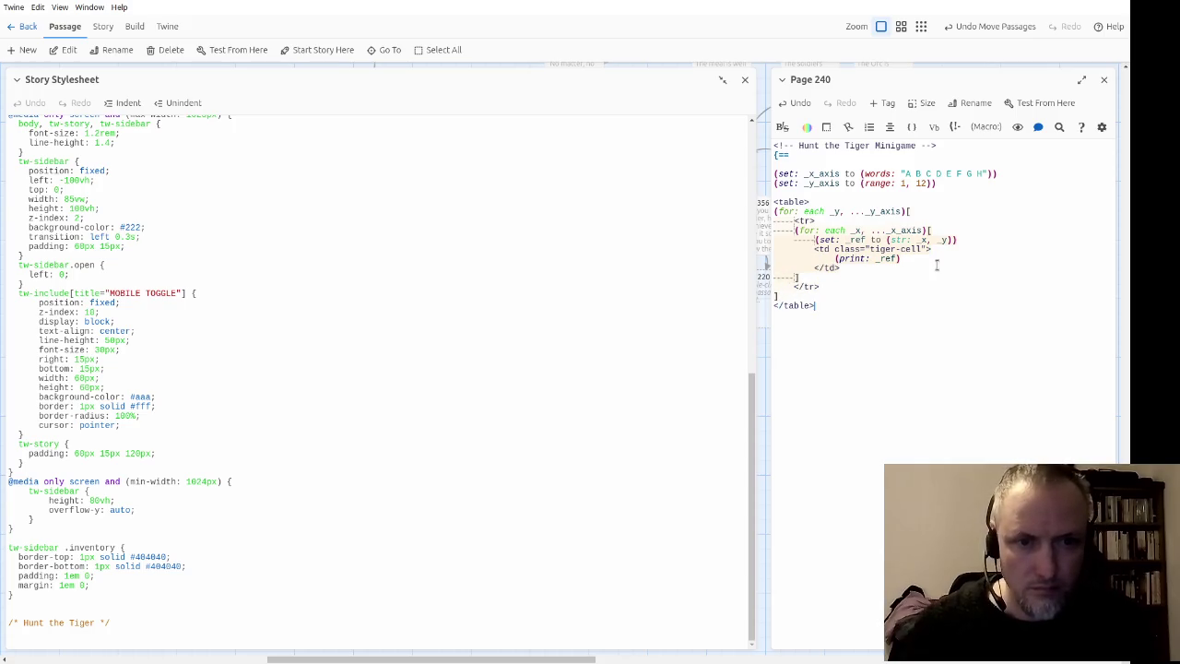
key("Up")
key("Up")
key("Up")
key("Home")
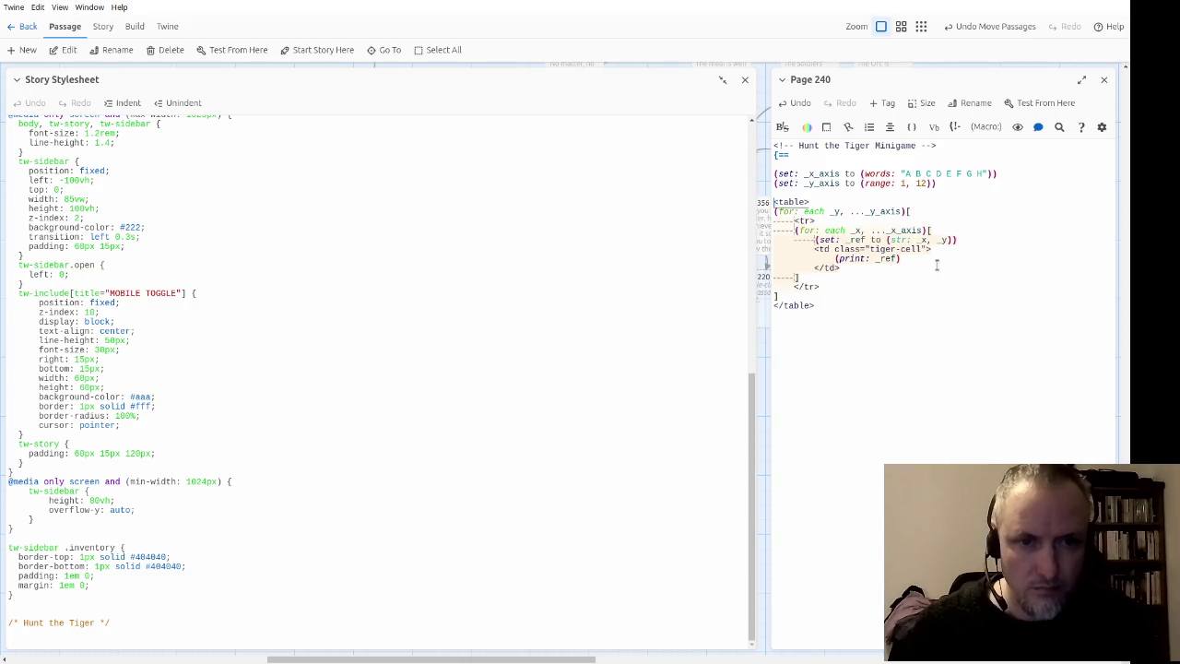
key("Down")
key("Down")
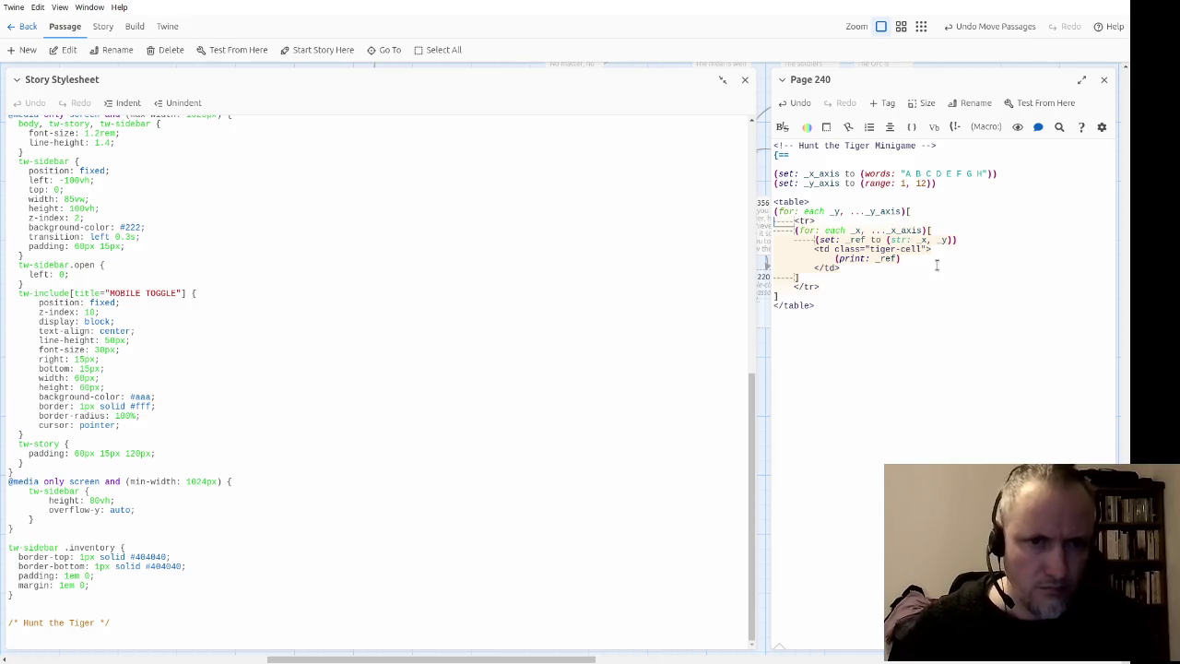
key("shift+Down")
key("Delete")
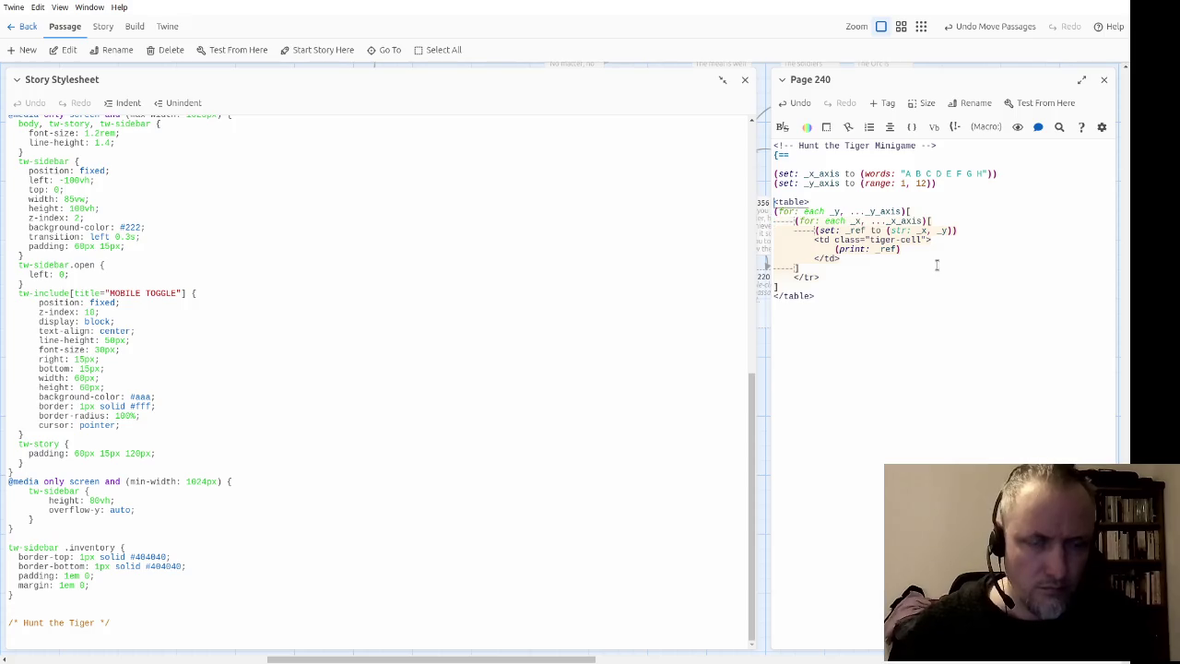
key("shift+Down")
key("Delete")
Step: Delete the </tr> and </table> lines and start a new line after the row loop for <br/>
key("Down")
key("Down")
key("Down")
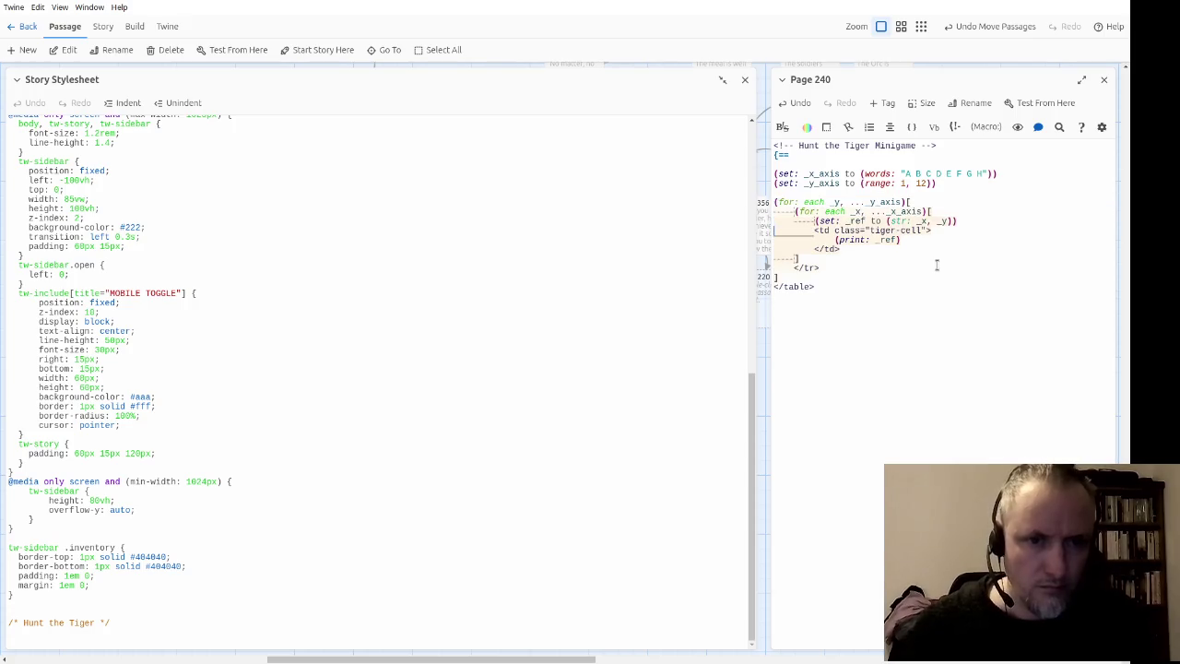
key("shift+Down")
key("Delete")
key("Down")
key("shift+Down")
key("Delete")
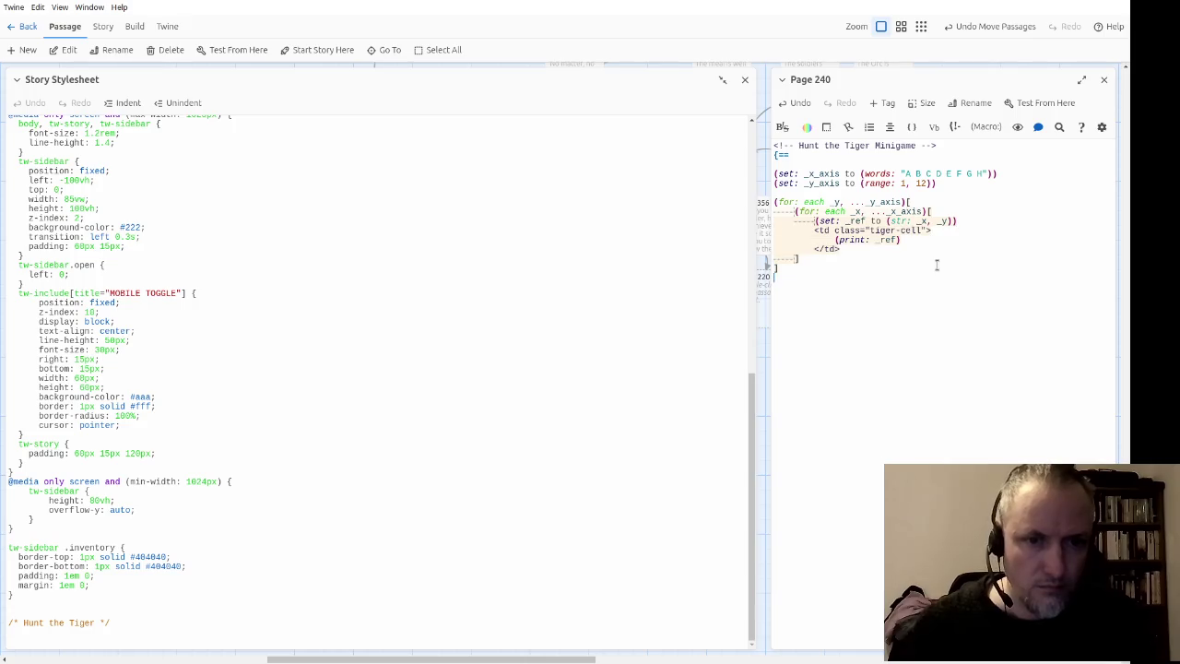
key("Return")
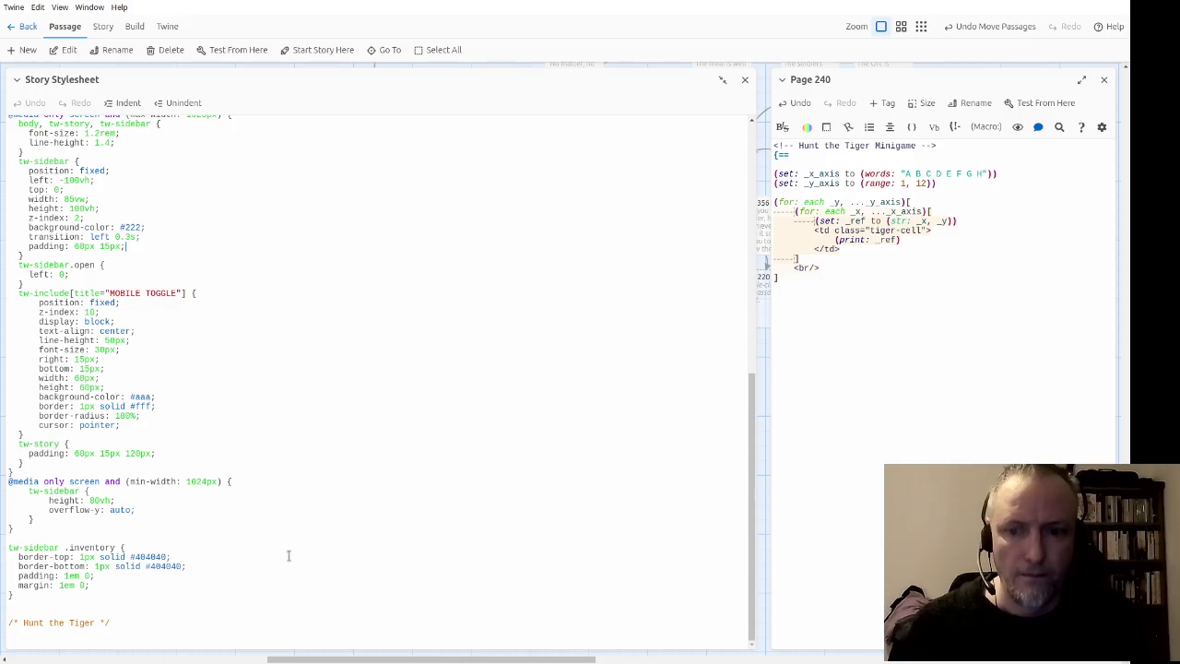
Step: Write a .tiger-cell rule with 20px height and width, then close the stylesheet
left_click(415, 650)
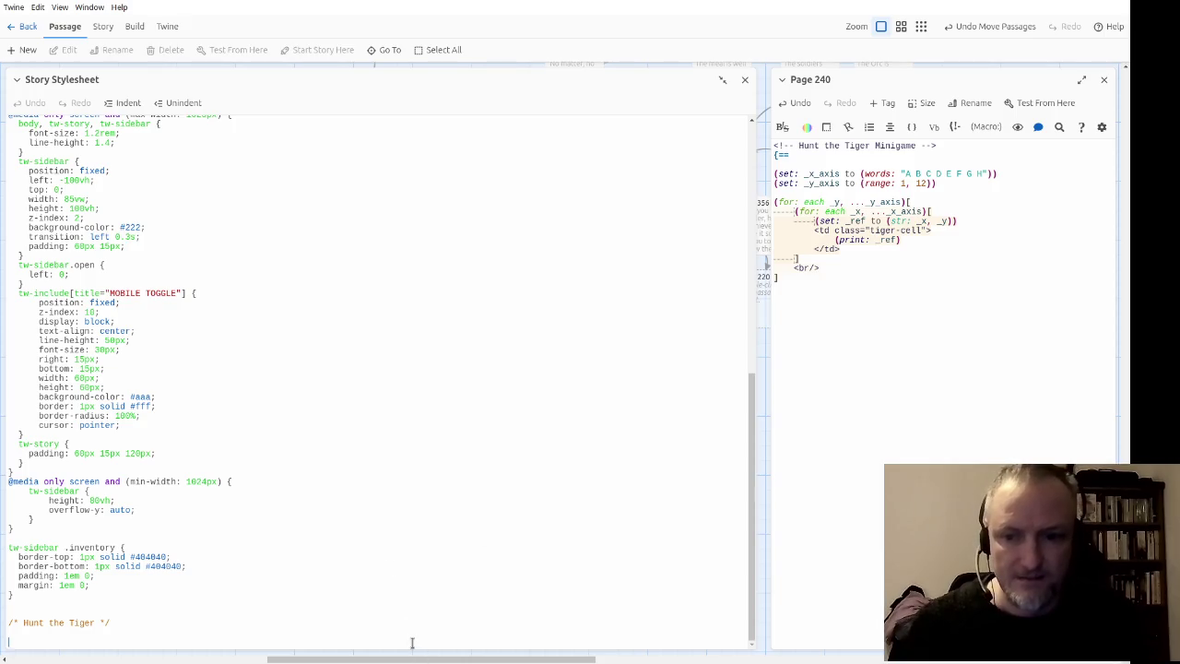
type(".tiger-cell {")
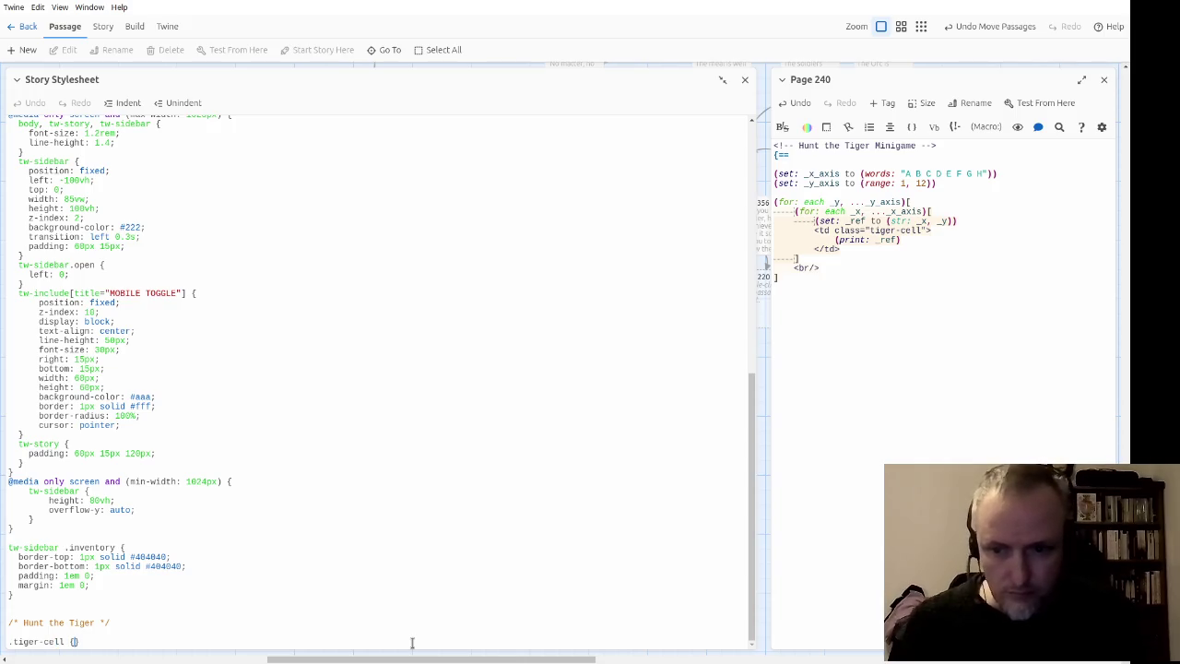
key("Return")
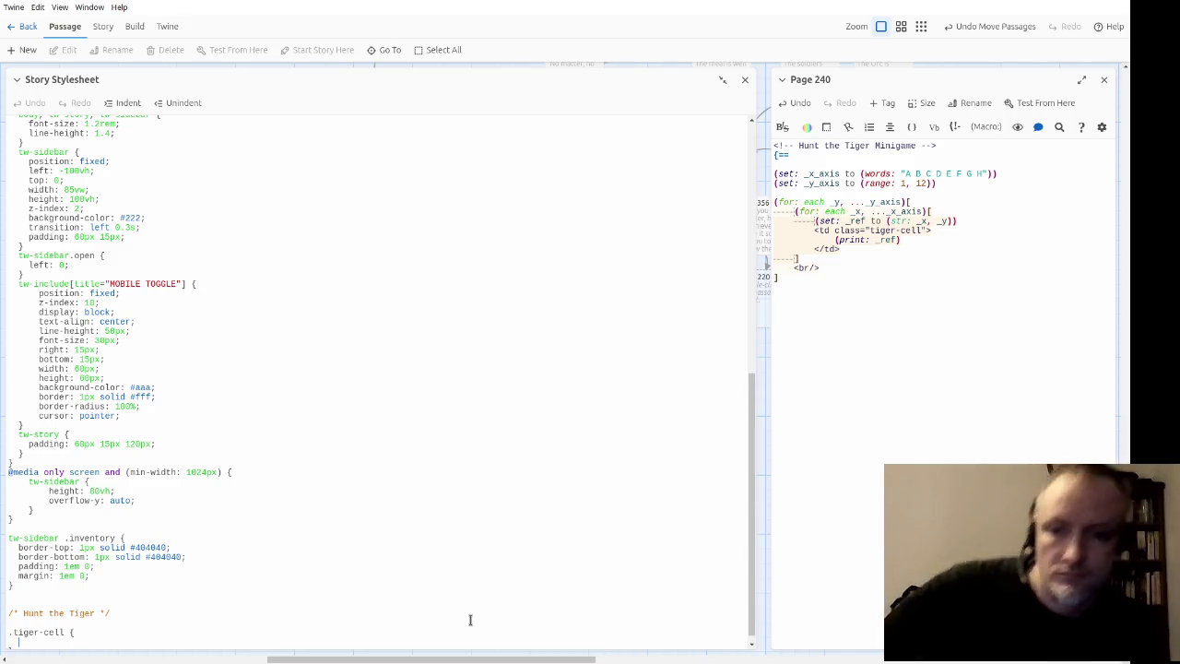
scroll(553, 521, "down", 1)
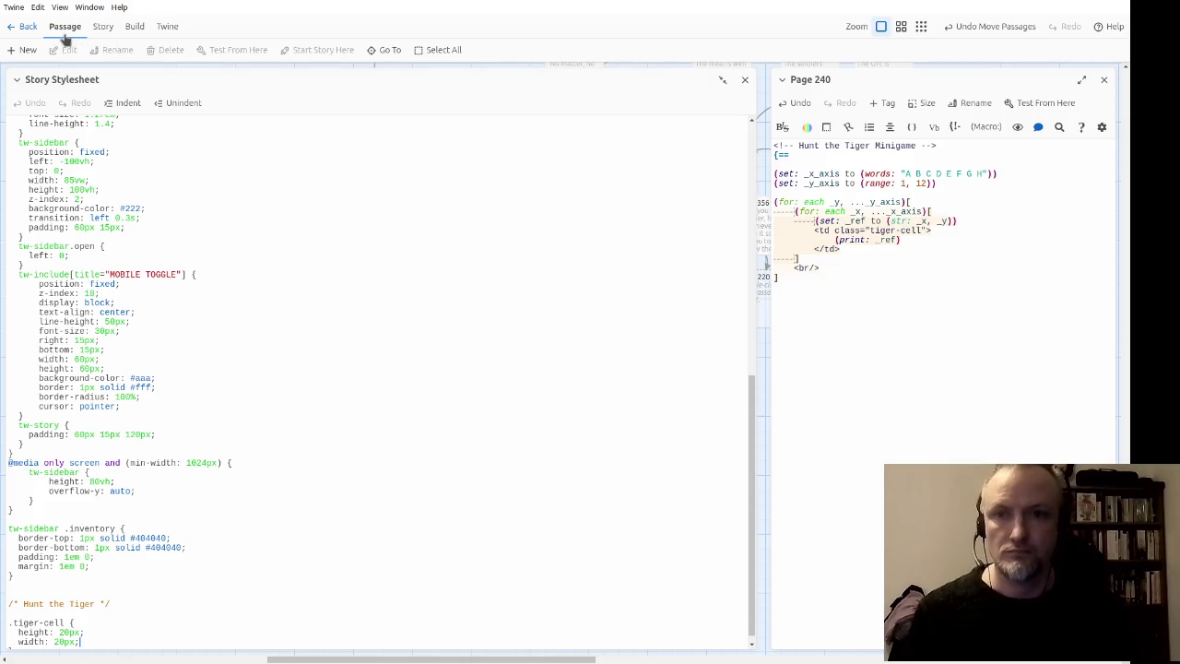
left_click(745, 79)
left_click(349, 310)
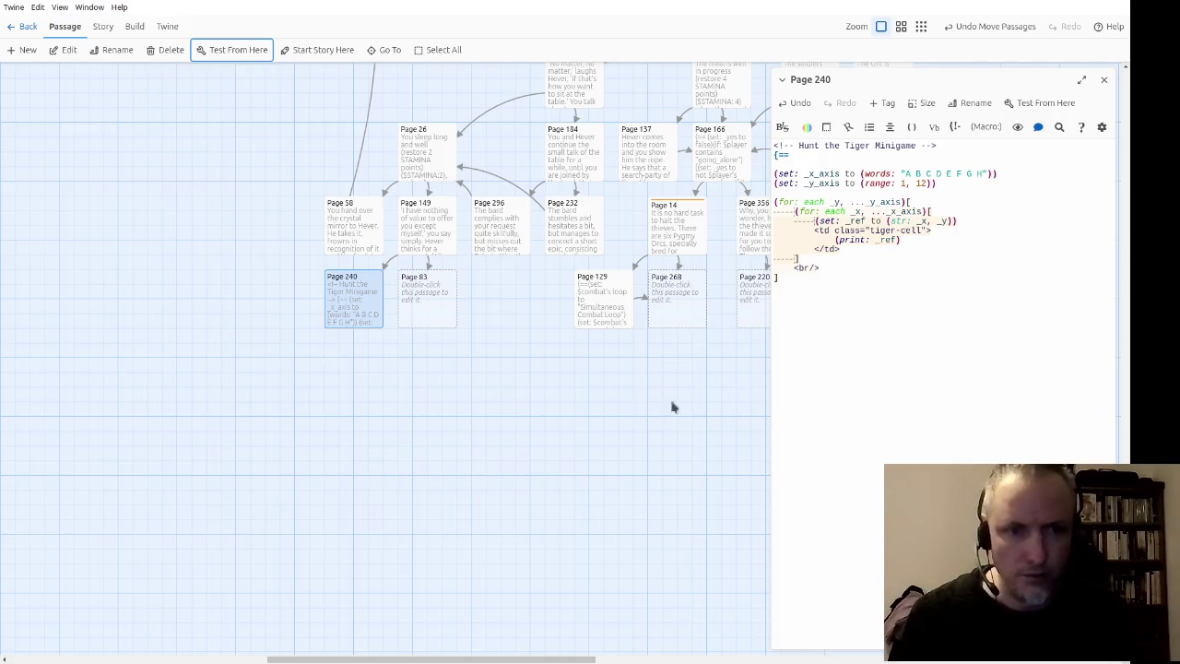
Step: Change <td class="tiger-cell"> to <div class="tiger-cell"> and </td> to </div>
left_click(900, 250)
key("Up")
key("Up")
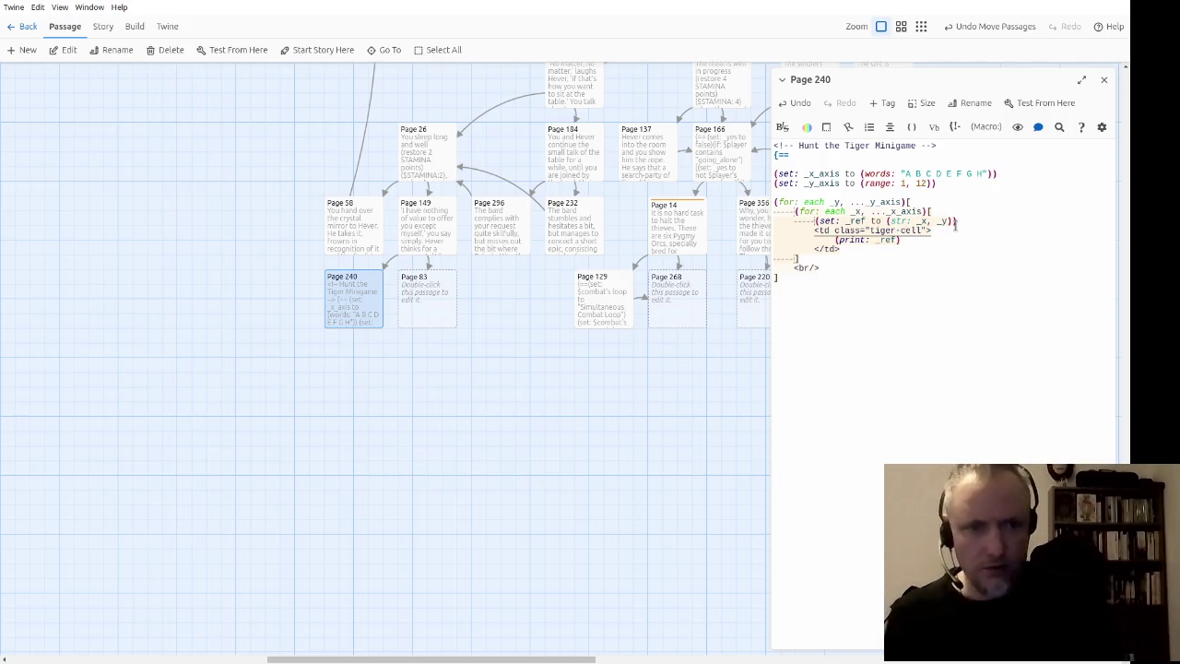
key("Right")
key("Right")
key("Right")
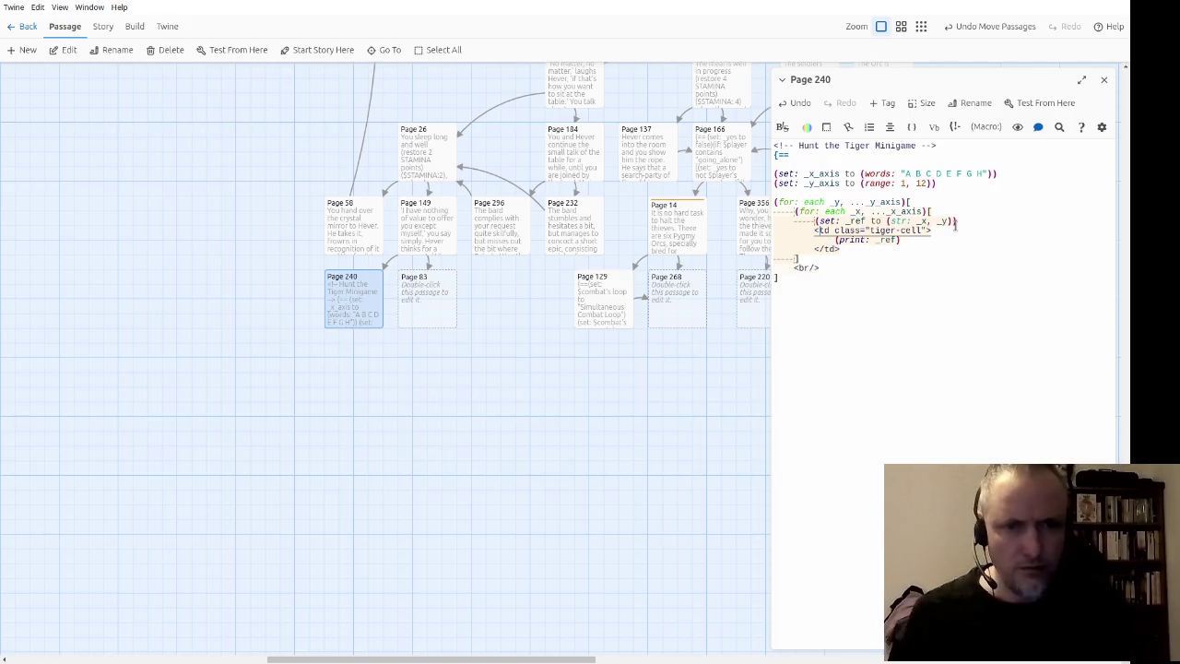
key("BackSpace")
key("BackSpace")
type("div")
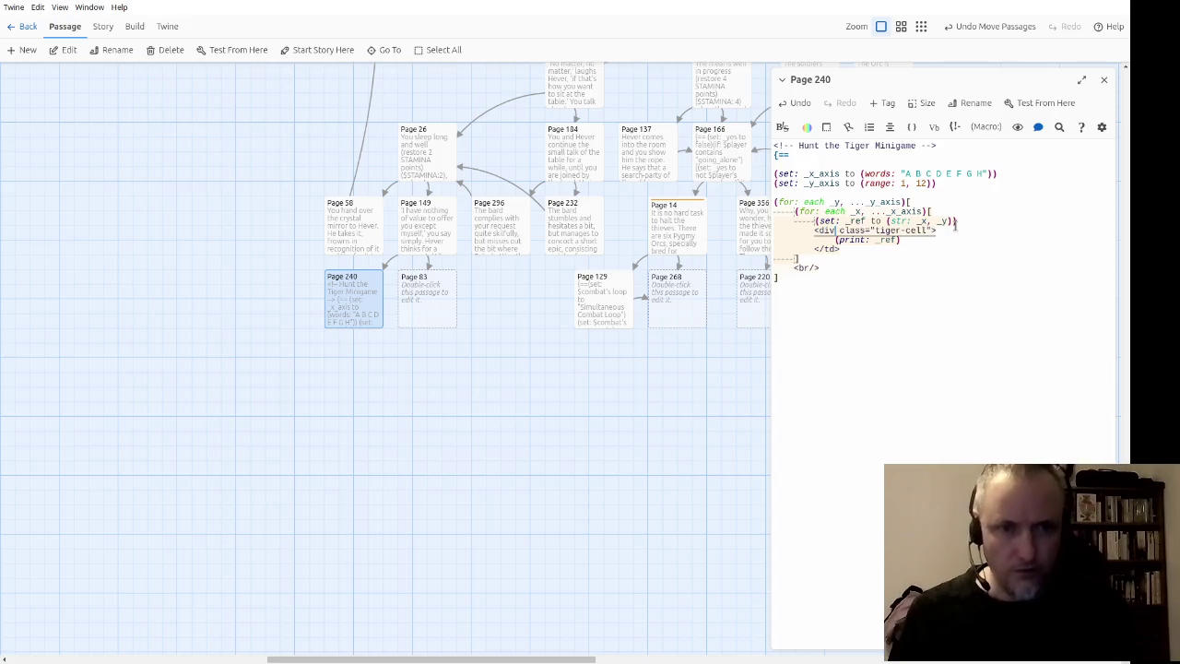
key("Down")
key("Down")
key("BackSpace")
key("BackSpace")
key("BackSpace")
type("div>")
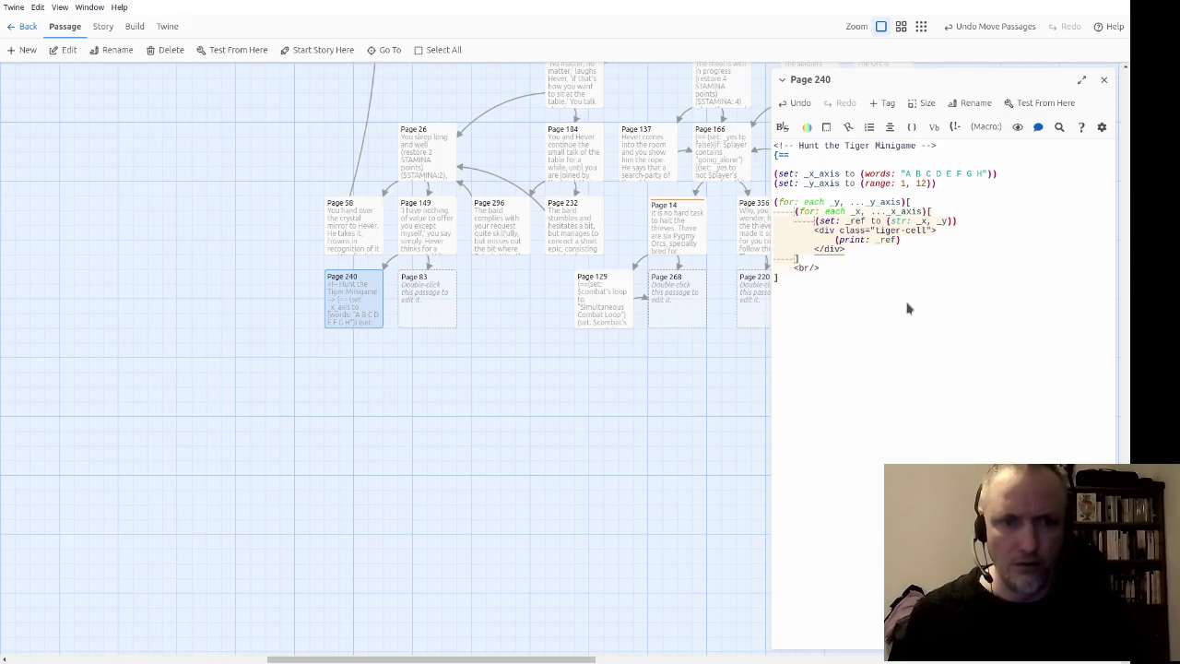
Step: Add an inline display line to the .tiger-cell rule in the story stylesheet
left_click(104, 26)
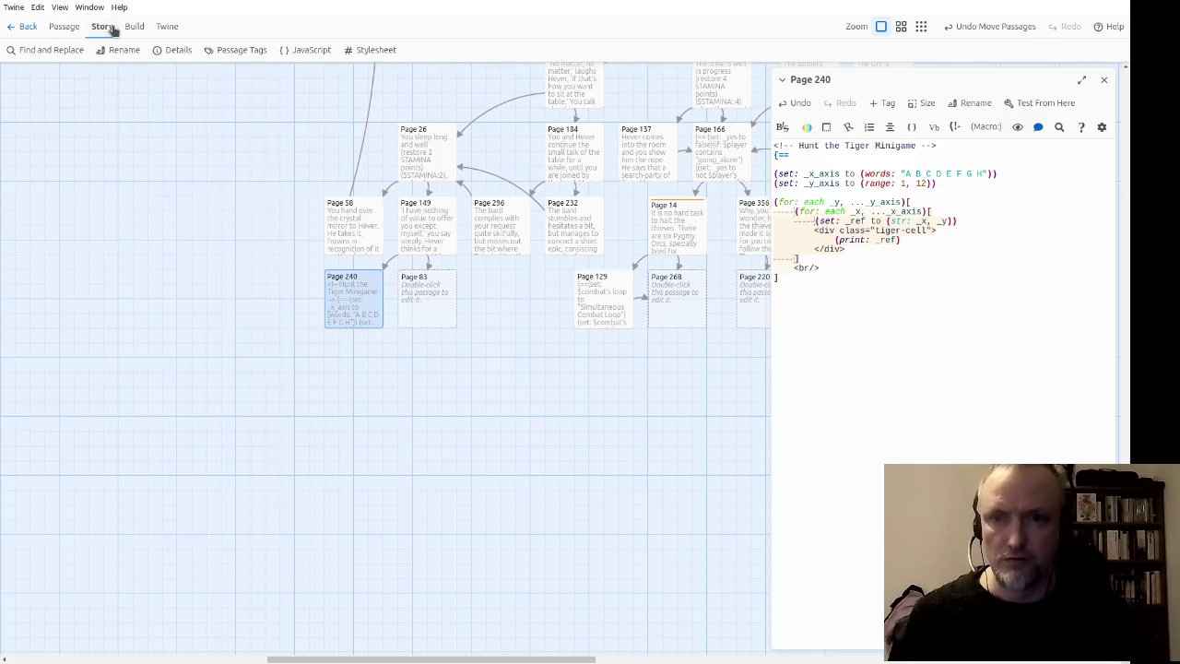
left_click(373, 50)
scroll(830, 516, "down", 10)
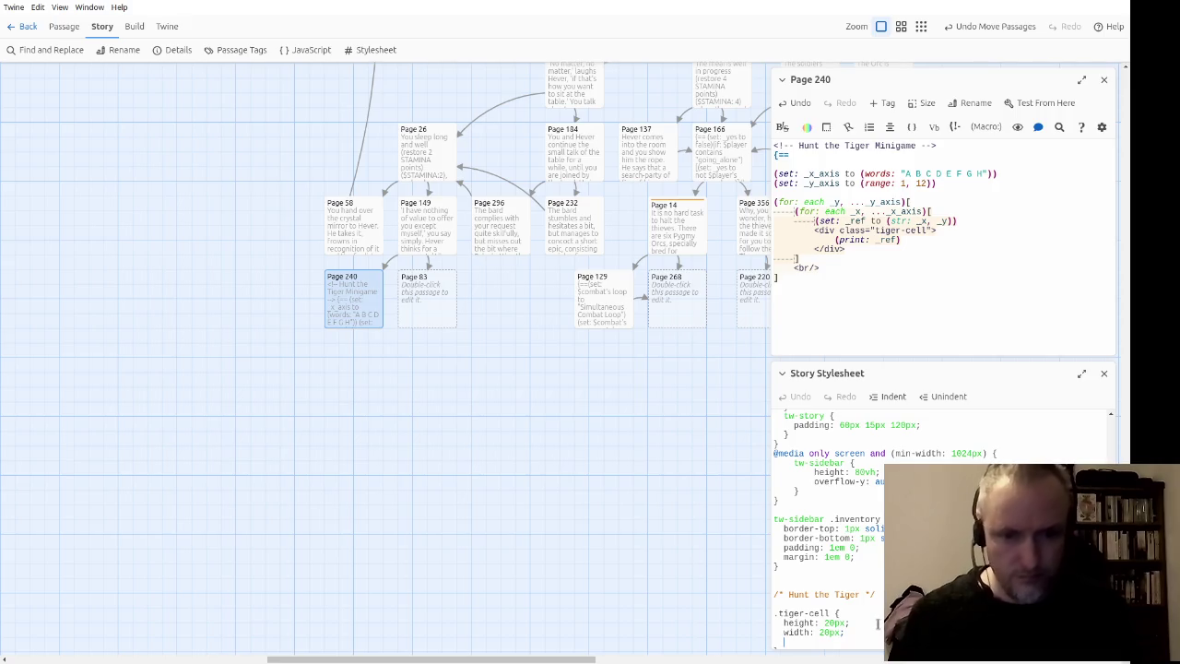
type("display: inline;")
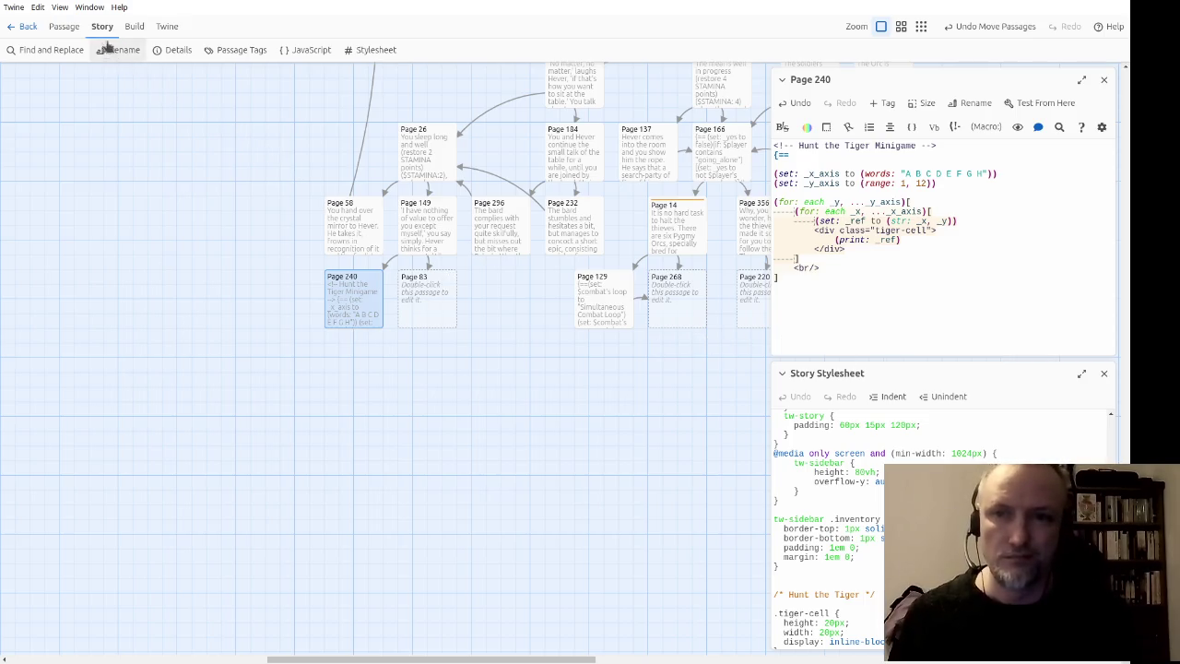
left_click(64, 27)
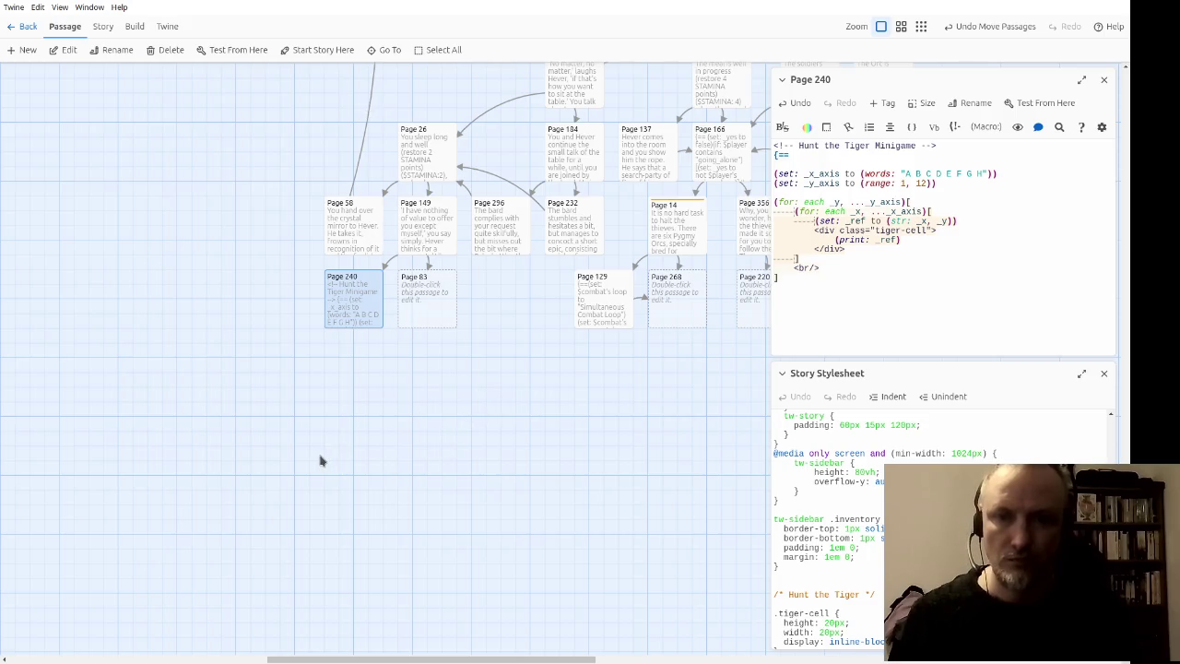
Step: Add text-align: center and set the cell height and width to 30px
scroll(915, 428, "down", 1)
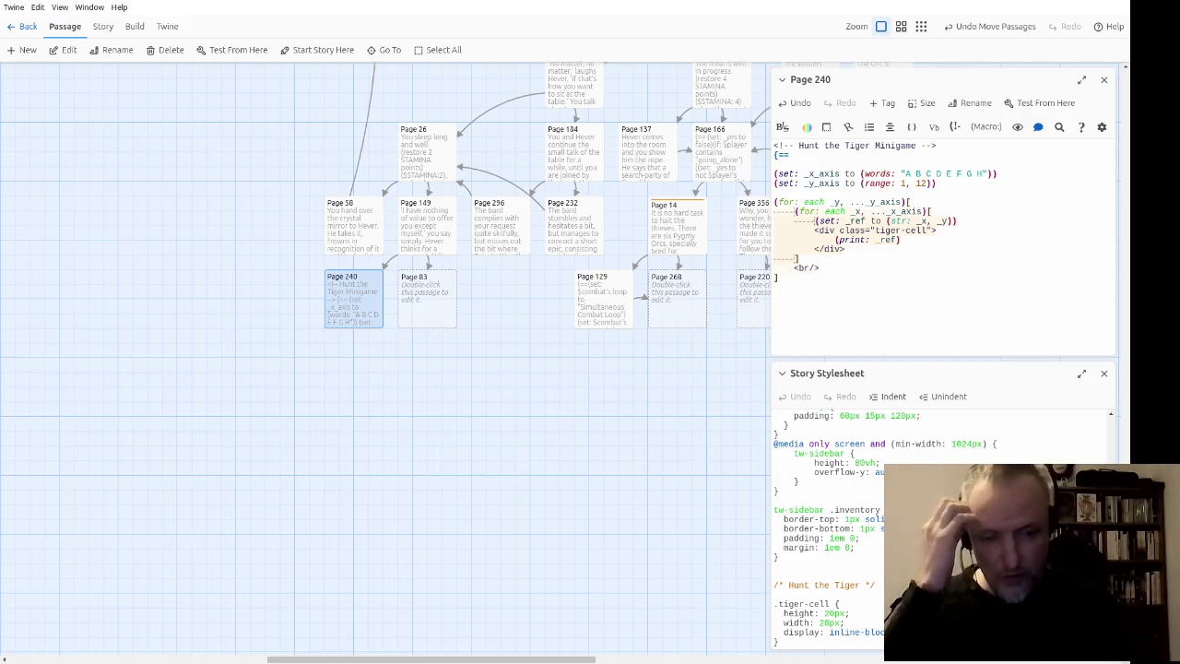
type("al")
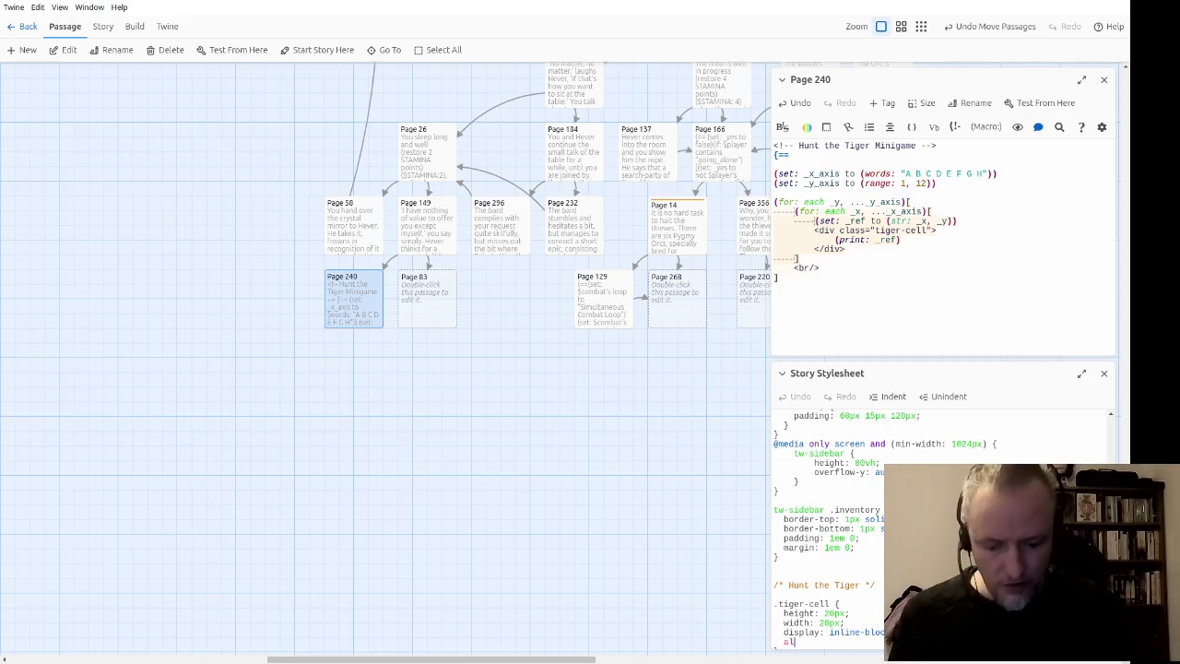
type("ign: center;")
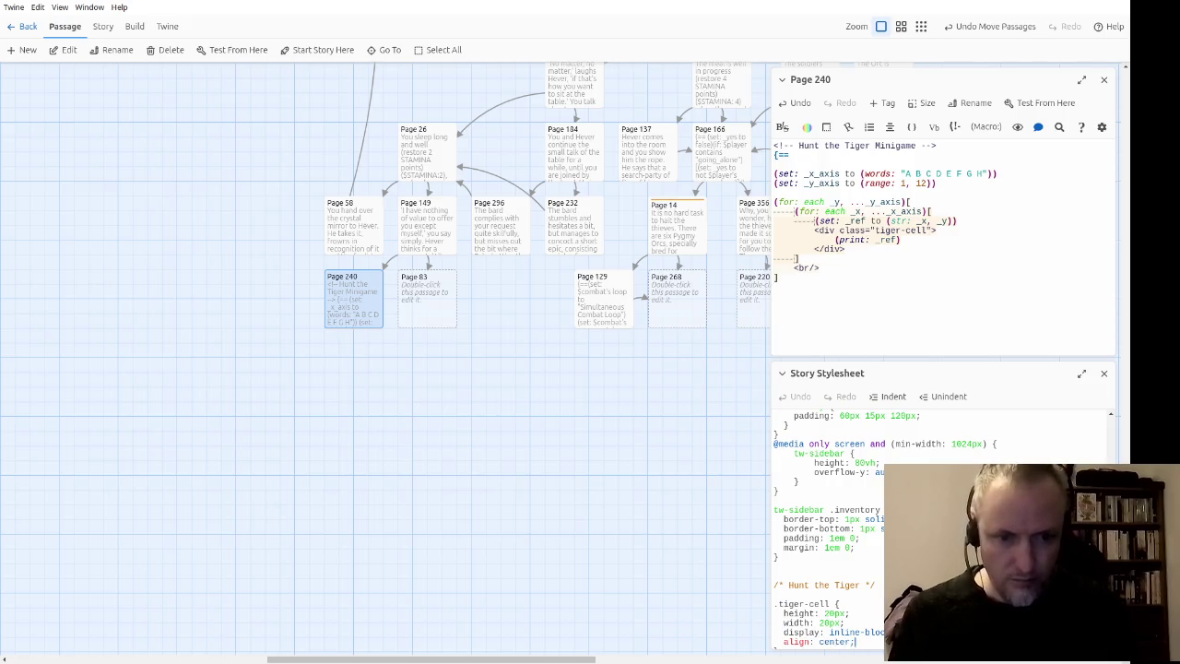
key("Home")
type("text-")
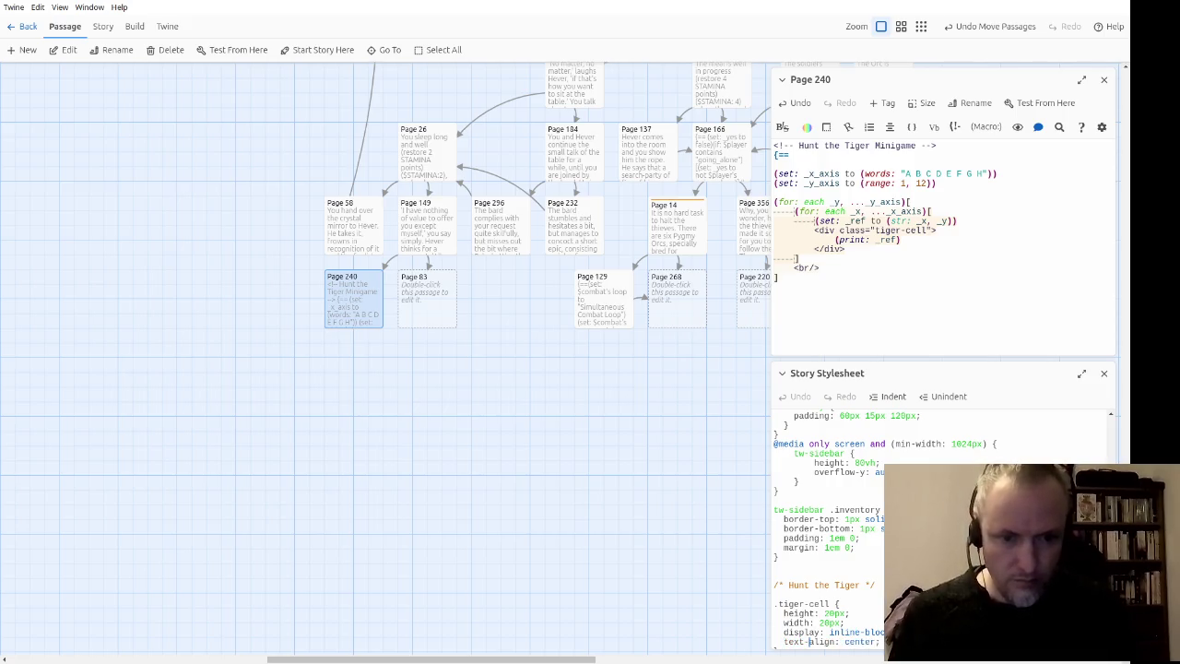
scroll(940, 525, "down", 1)
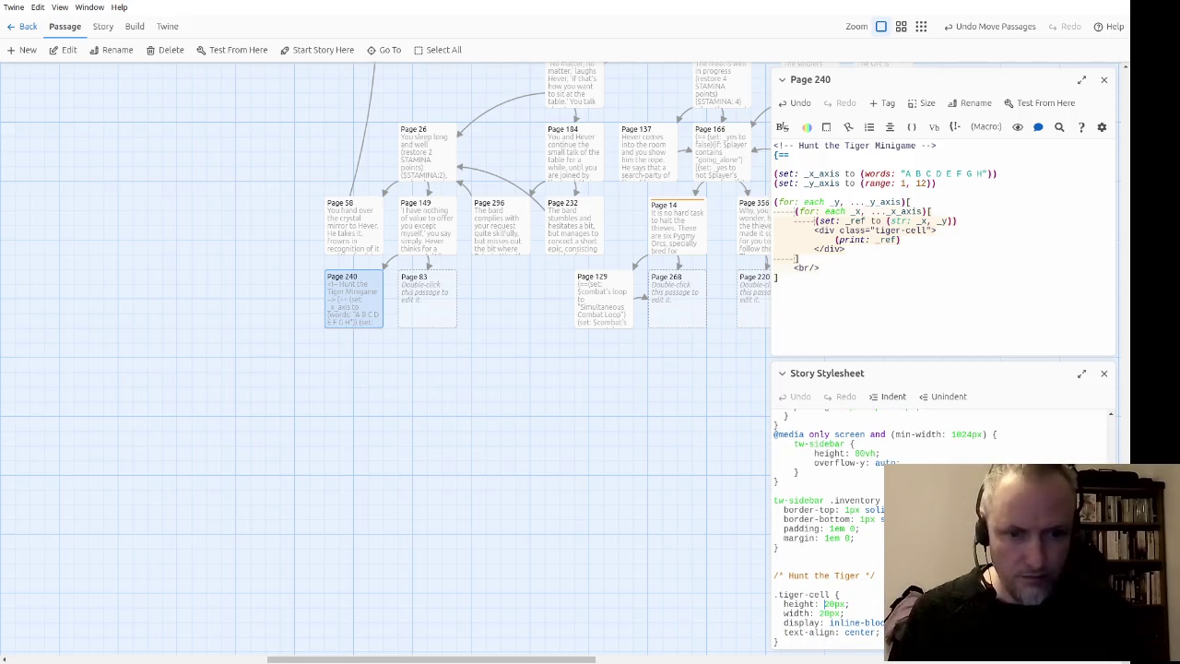
type("3")
key("Down")
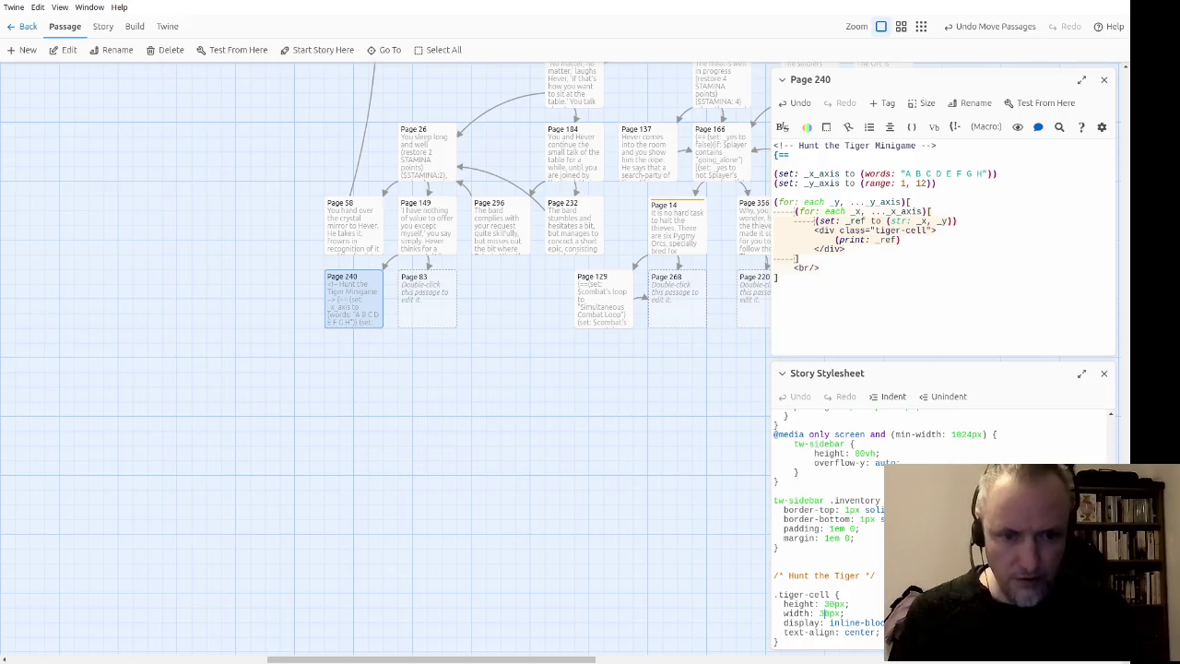
left_click(233, 55)
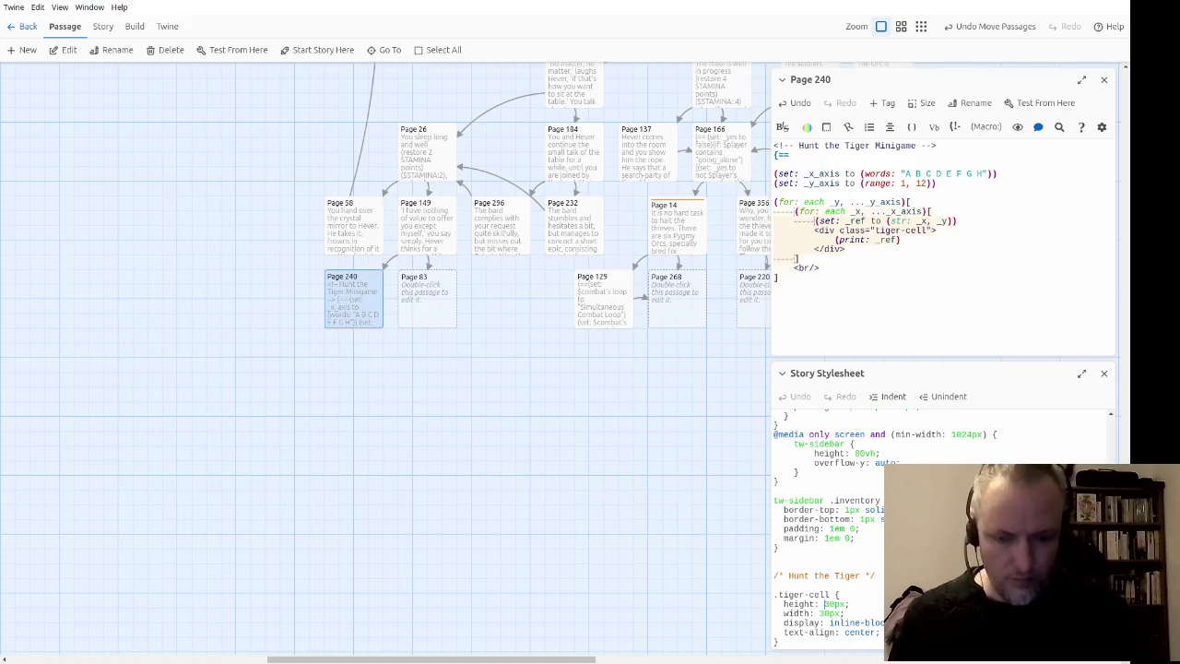
Step: Test the grid with 40px cells, then with 60px-wide cells
type("4")
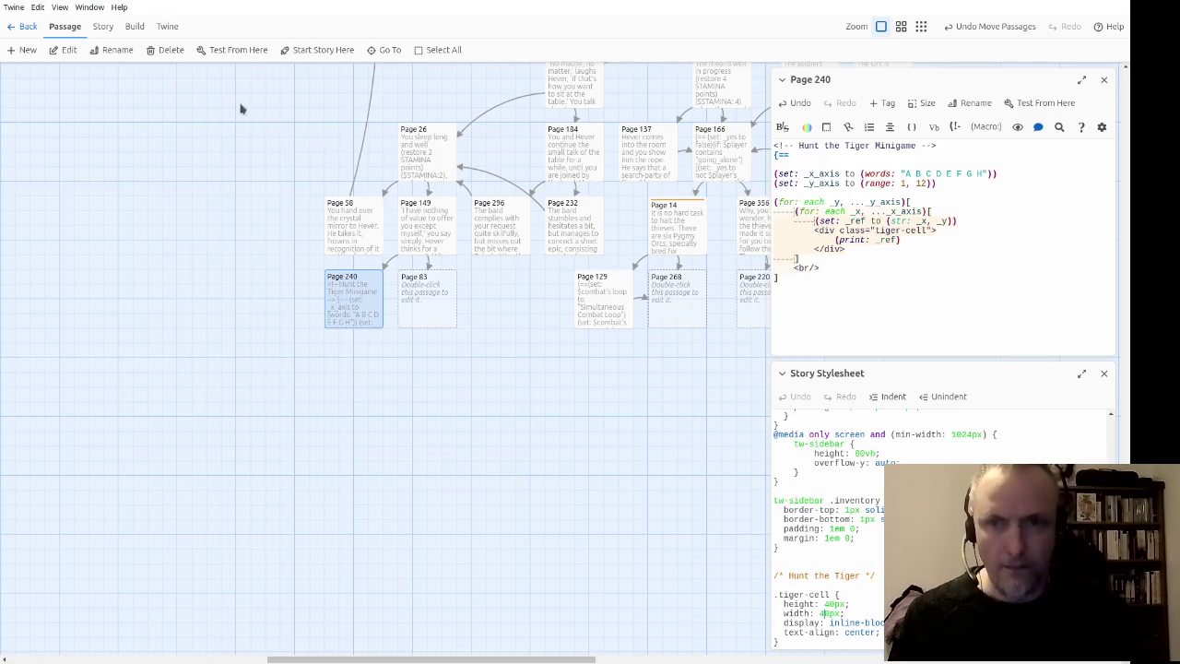
left_click(226, 53)
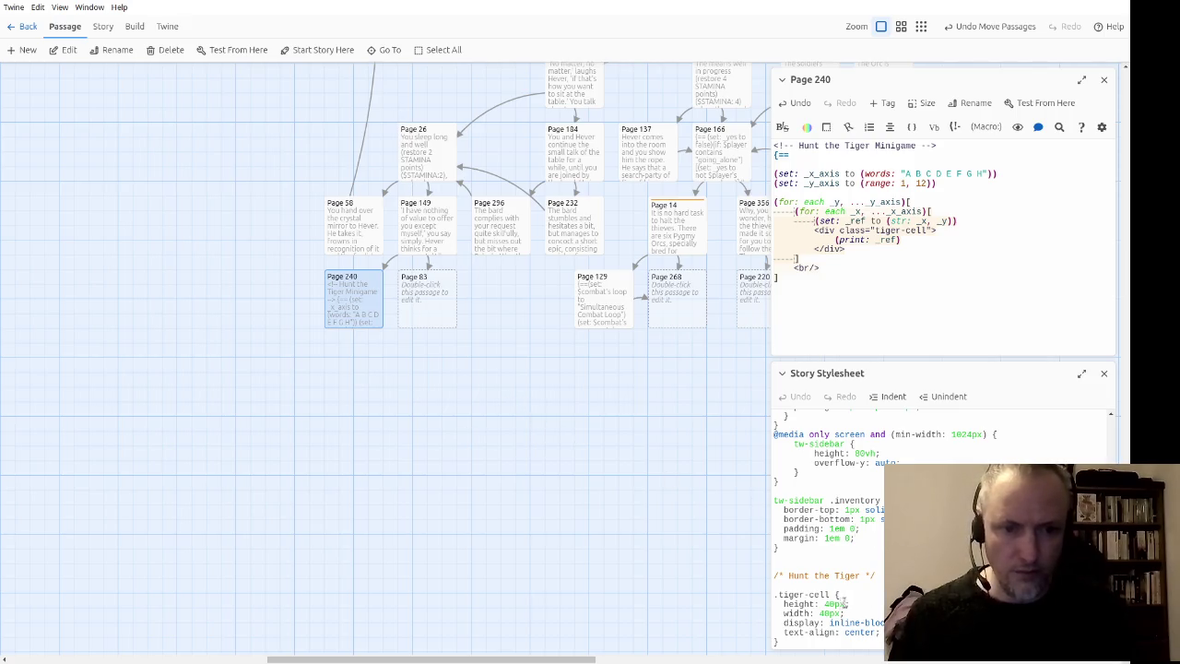
left_click_drag(819, 612, 829, 613)
type("60")
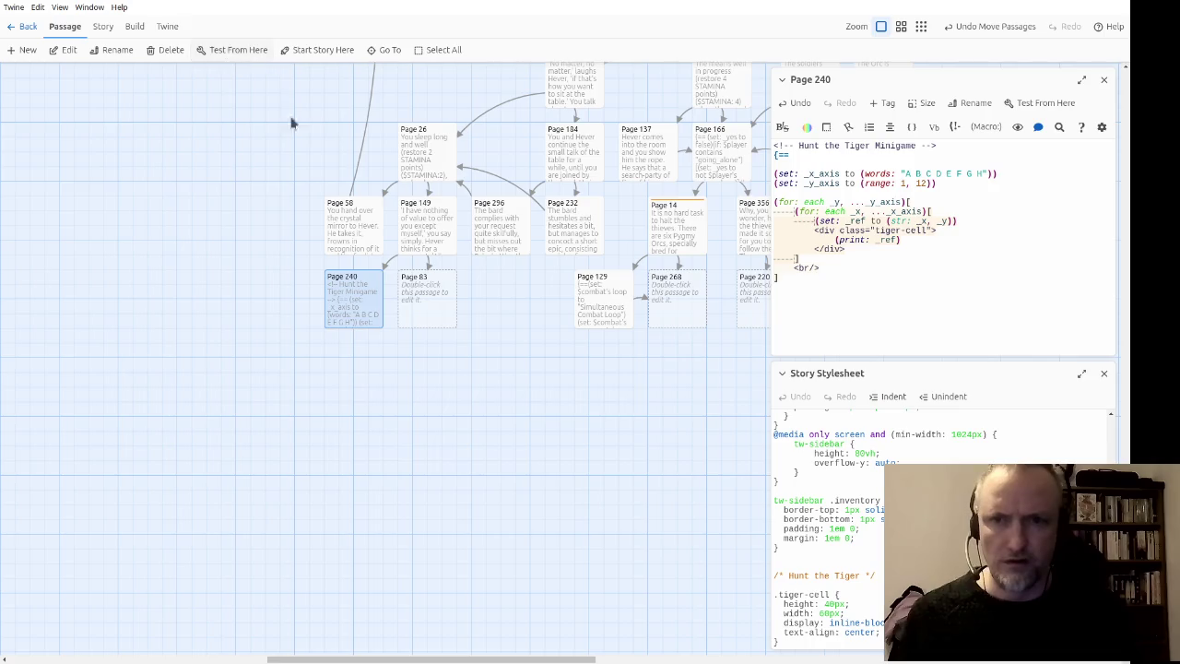
left_click(226, 52)
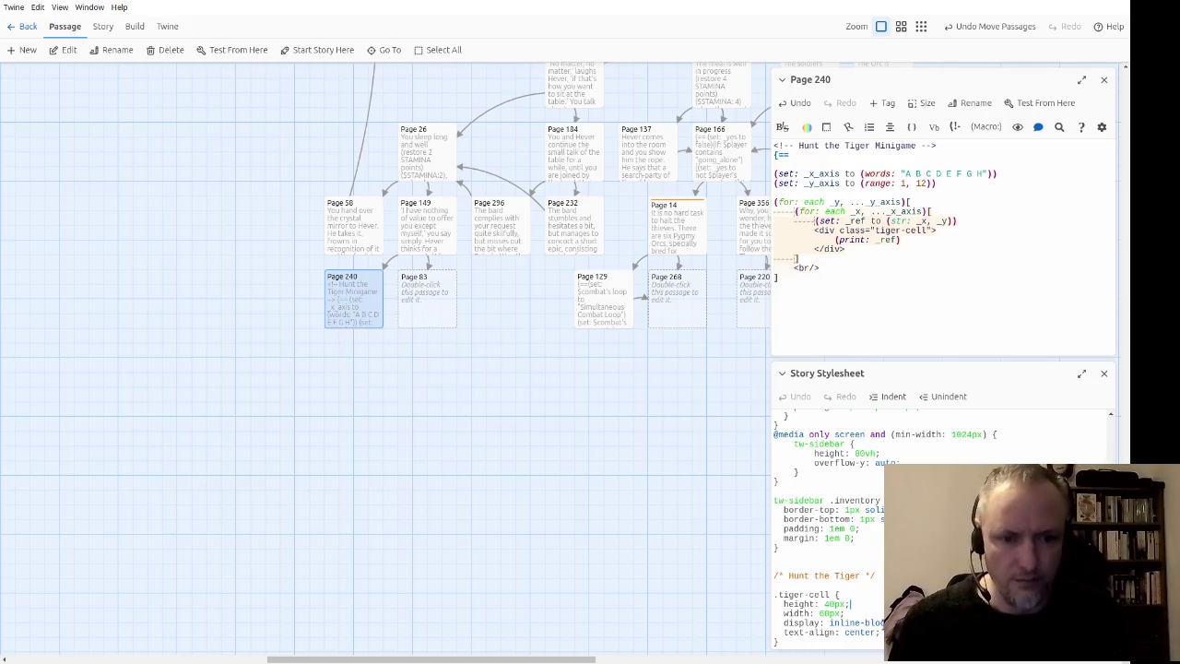
Step: Set the cell height and width back to 40px and add a 1px solid border
left_click(818, 613)
type("5")
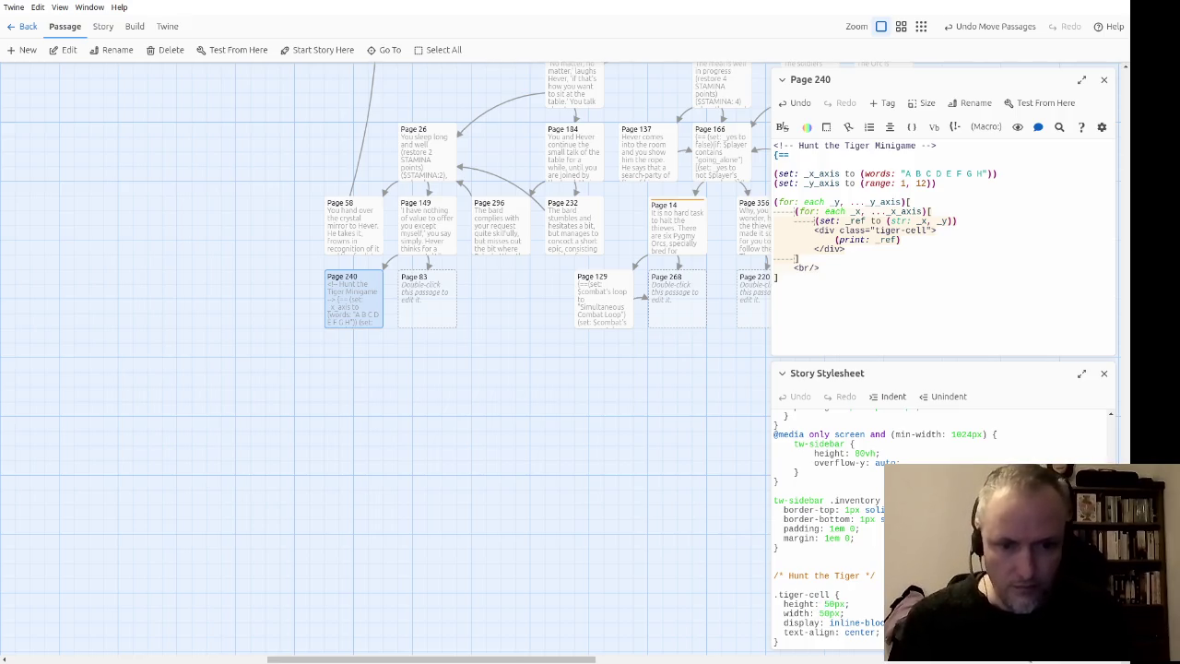
type("4")
key("Down")
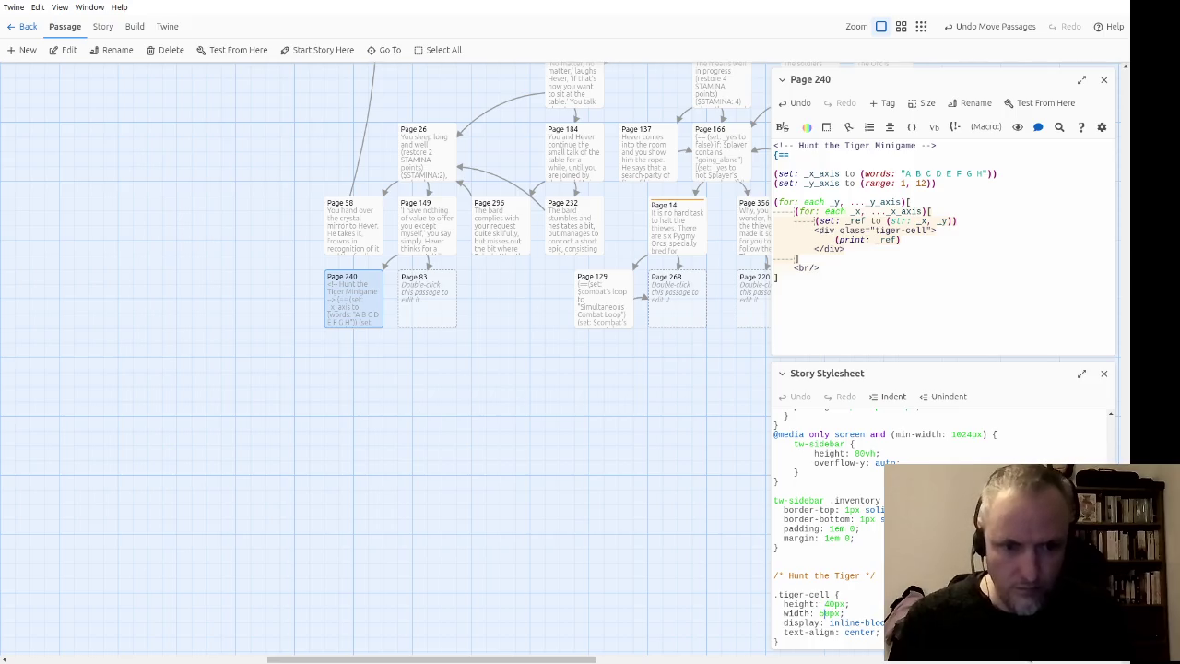
key("Delete")
type("4")
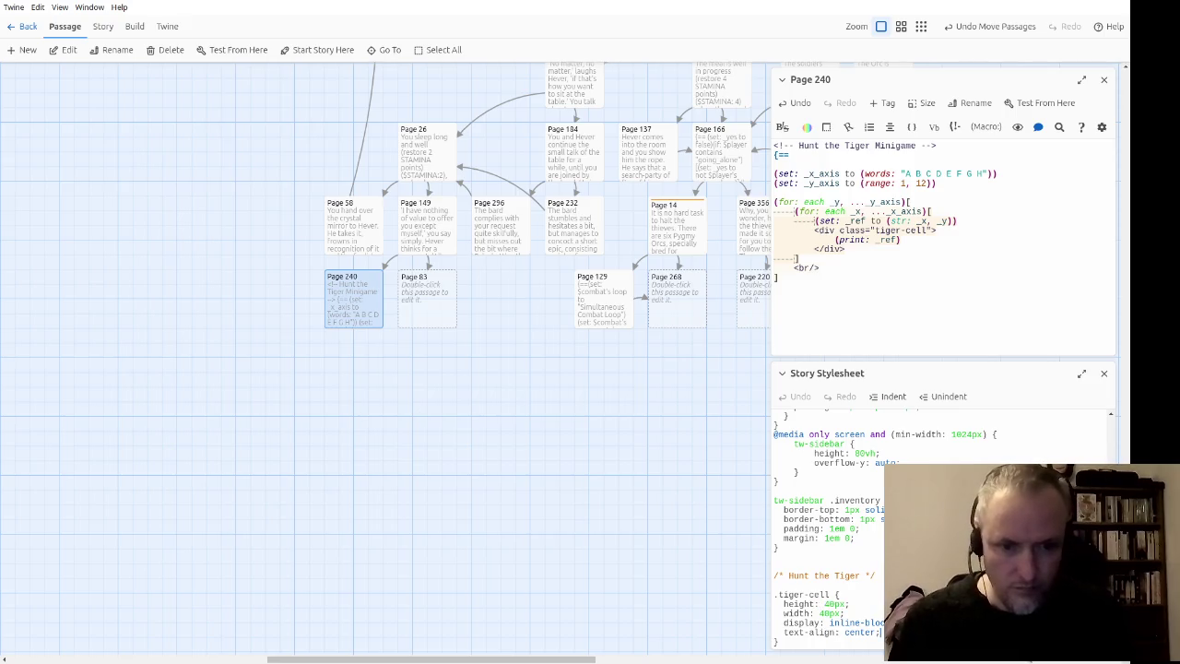
type("border: 1px solid wh")
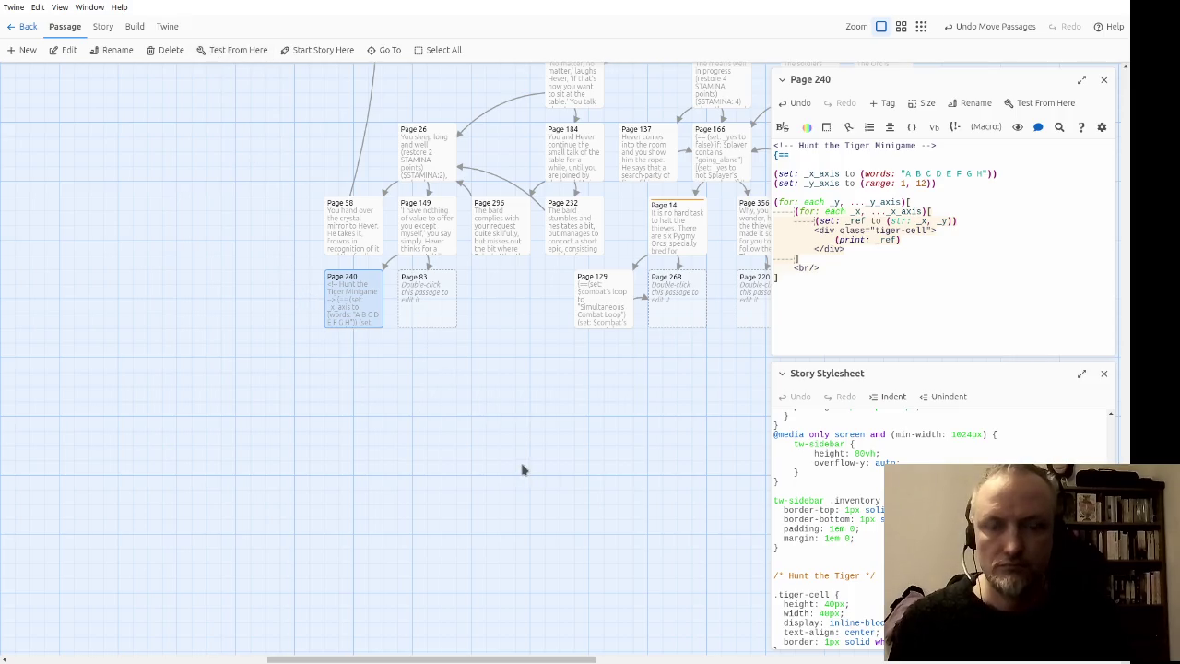
left_click(914, 241)
Step: Delete the (print: _ref) line so each tiger-cell div stays empty
scroll(988, 407, "down", 1)
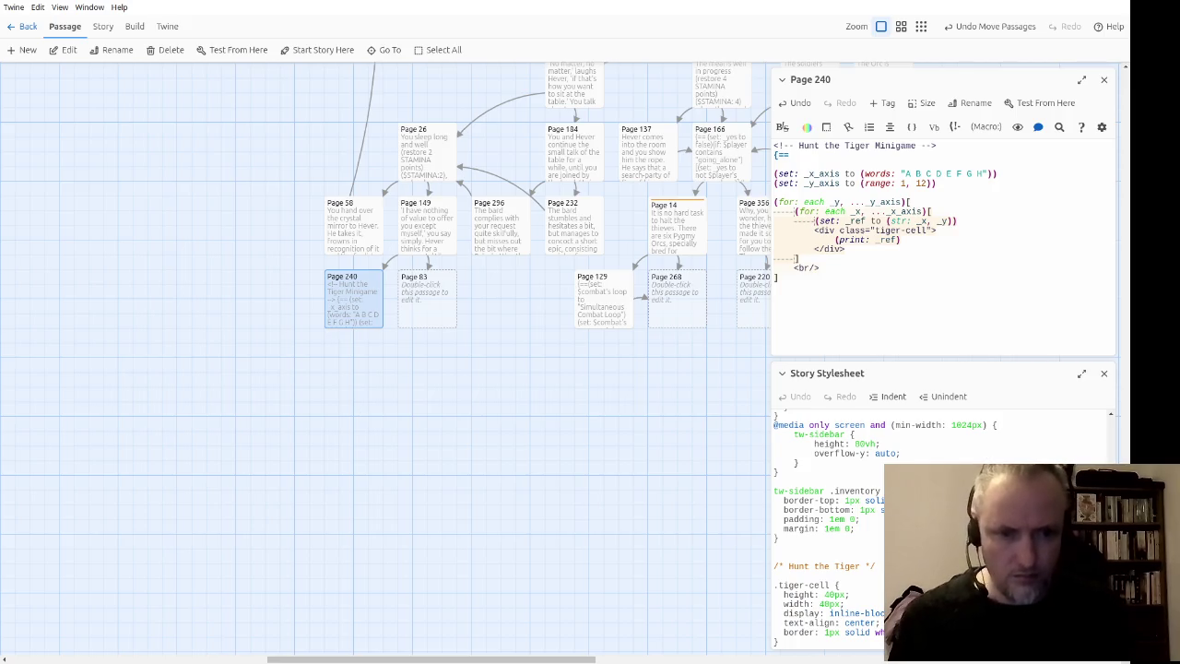
left_click(928, 244)
triple_click(928, 244)
key("BackSpace")
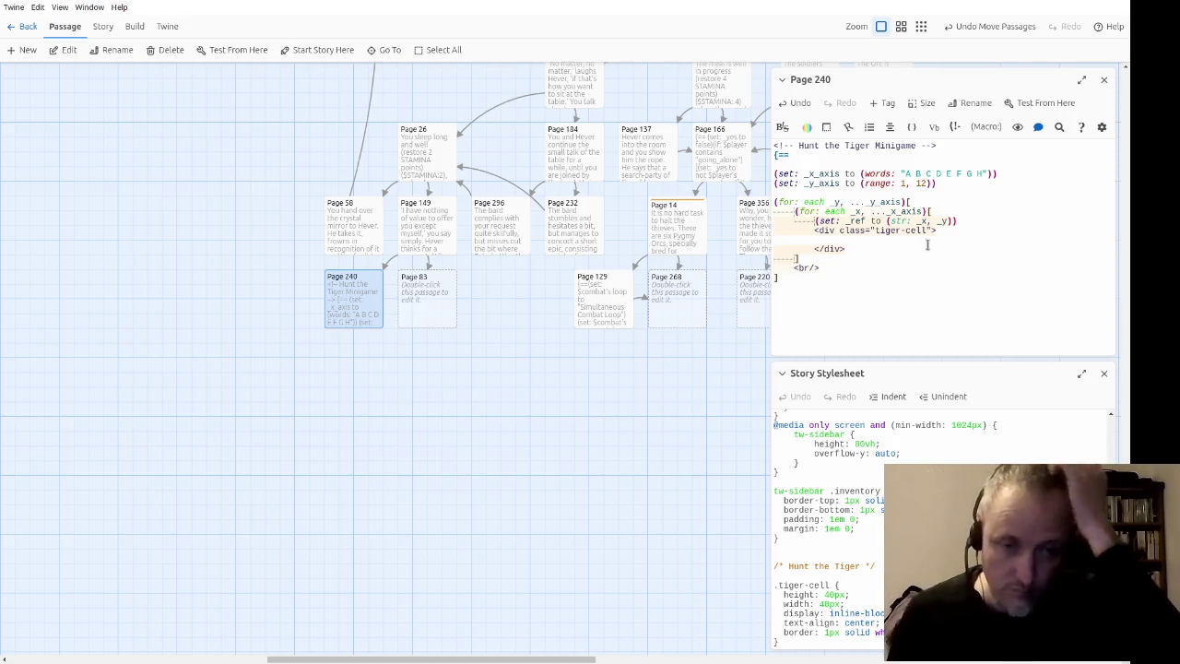
key("Up")
key("Up")
key("Up")
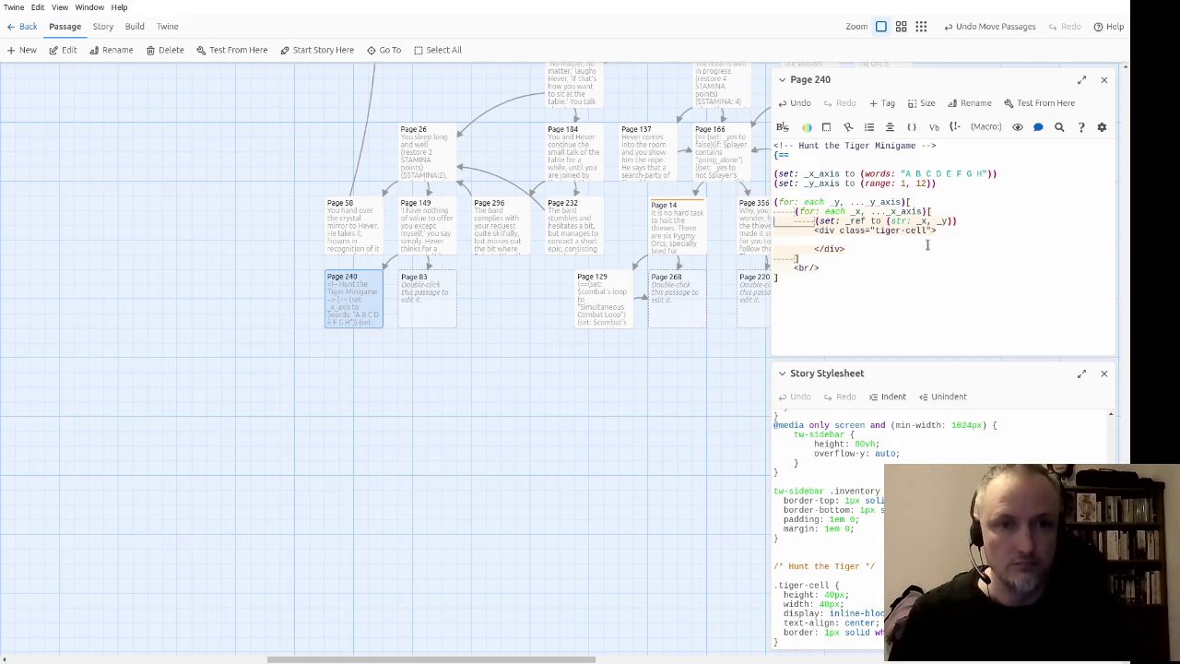
Step: Add (set: _tiger_x to "E") on a new line above the grid loops
key("Return")
key("Return")
type("set: _tiger_x_")
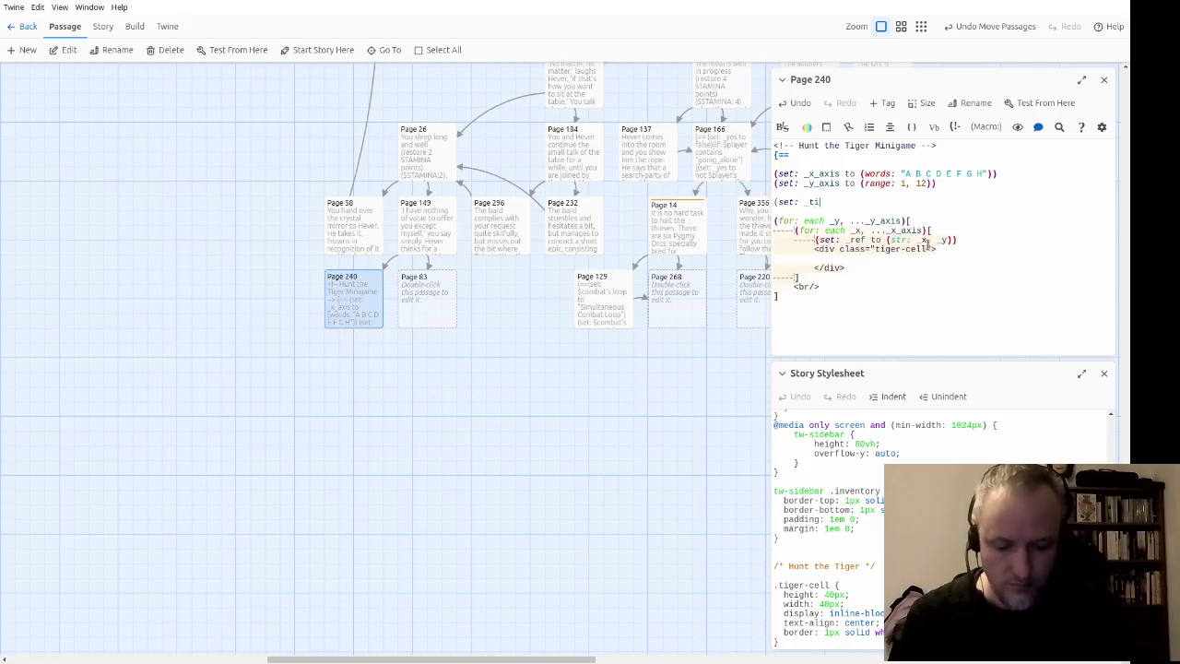
key("BackSpace")
type("to")
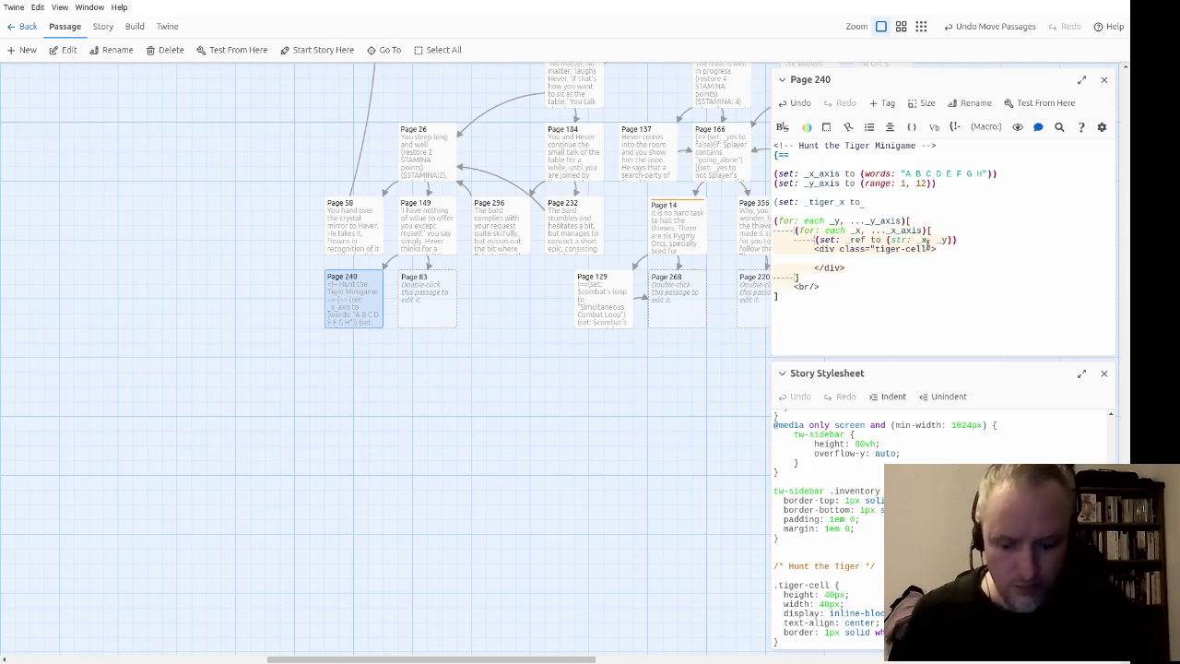
type("\"E\"")
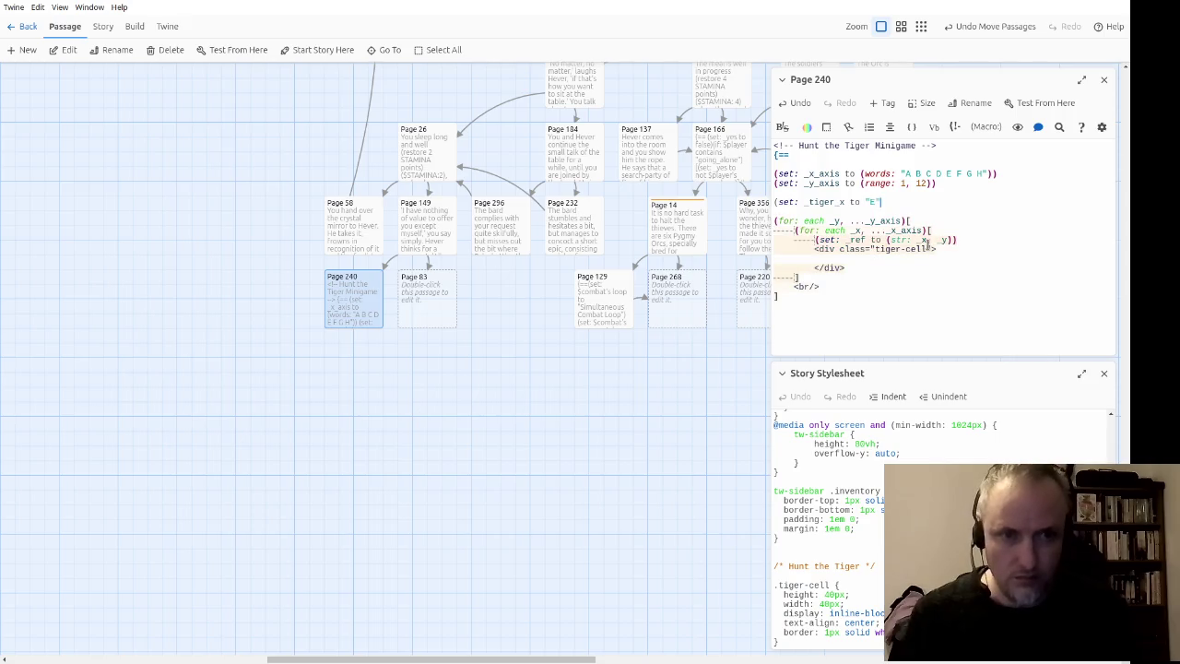
type(")")
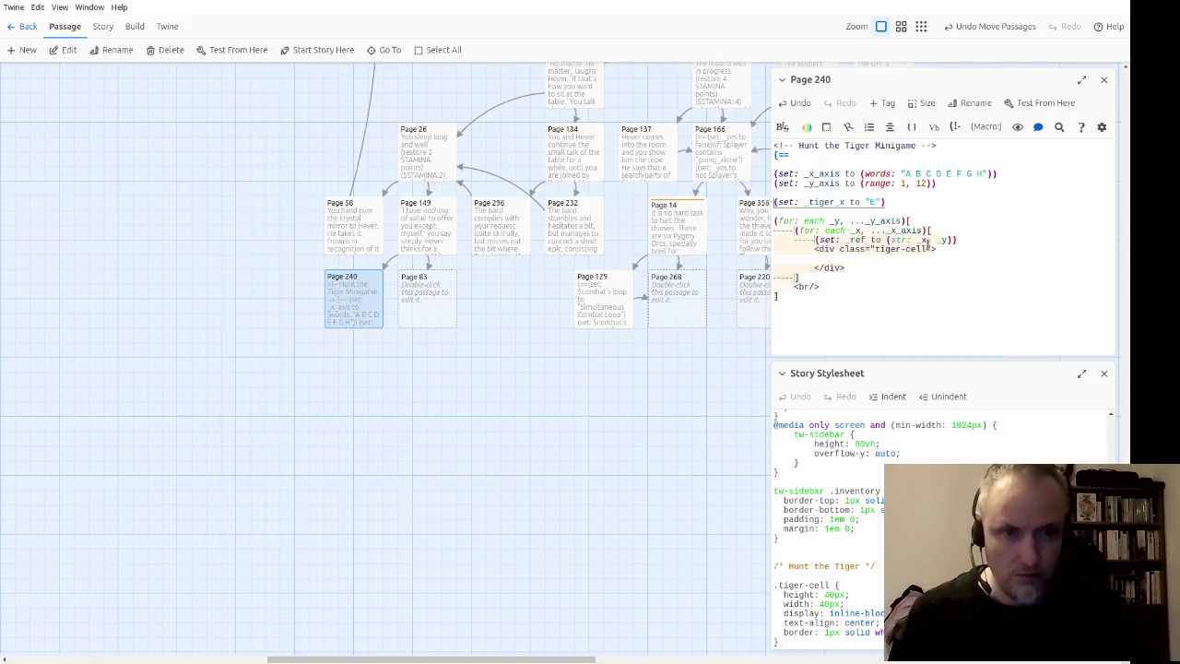
Step: Paste a copy of the _tiger_x set line directly beneath it
key("Return")
type("(set: _tiger_x to \"E\")")
key("Home")
key("Right")
key("Right")
key("Right")
key("Left")
key("Left")
key("Left")
Step: Make the copy set _tiger_y to "4", then duplicate both tiger lines below
key("Right")
key("Right")
key("Right")
key("BackSpace")
type("4")
key("Return")
key("Return")
key("shift+Up")
key("shift+Up")
key("shift+Up")
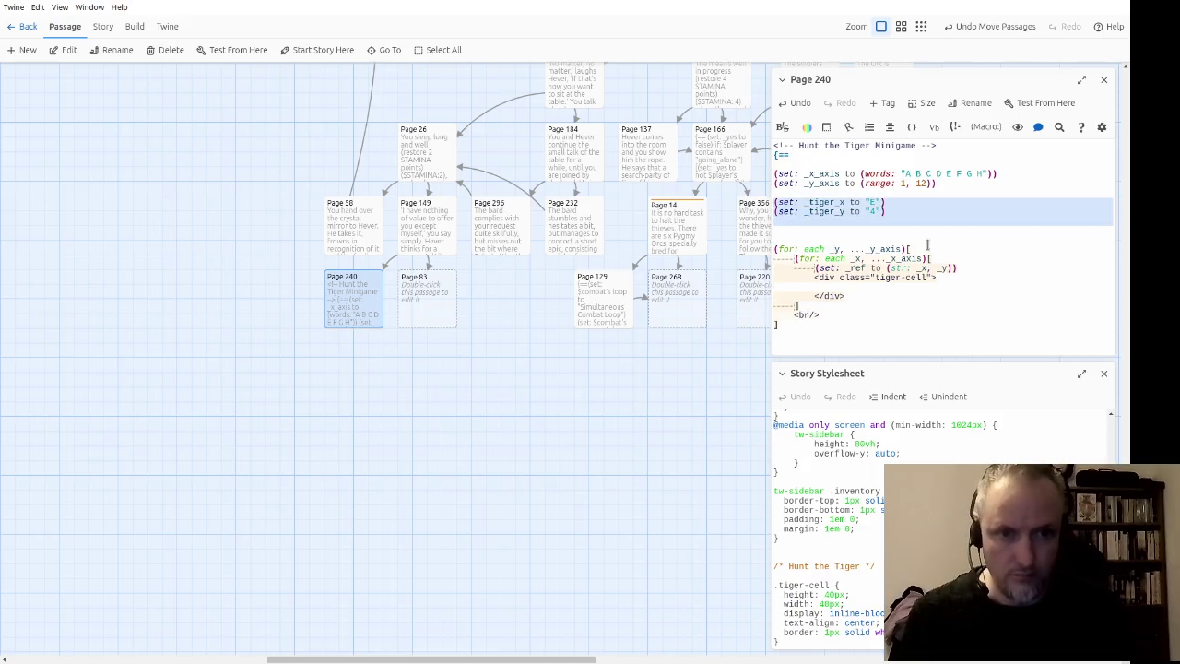
key("ctrl+c")
key("Down")
key("Down")
key("ctrl+v")
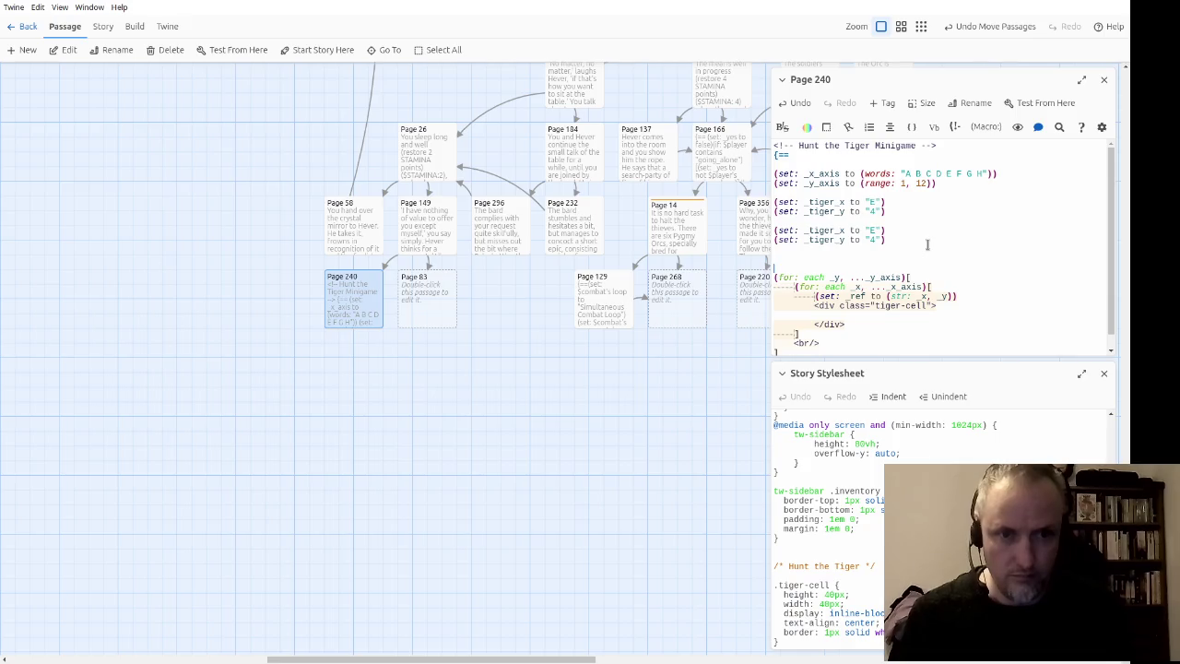
key("Delete")
key("Delete")
key("Up")
key("Up")
key("Up")
Step: Rename the duplicates to _player_x and _player_y, with _player_y set to "12"
key("ctrl+Right")
key("ctrl+shift+Right")
key("shift+Right")
key("shift+Right")
key("shift+Right")
type("player")
type("r")
key("Down")
key("ctrl+Left")
key("ctrl+shift+Right")
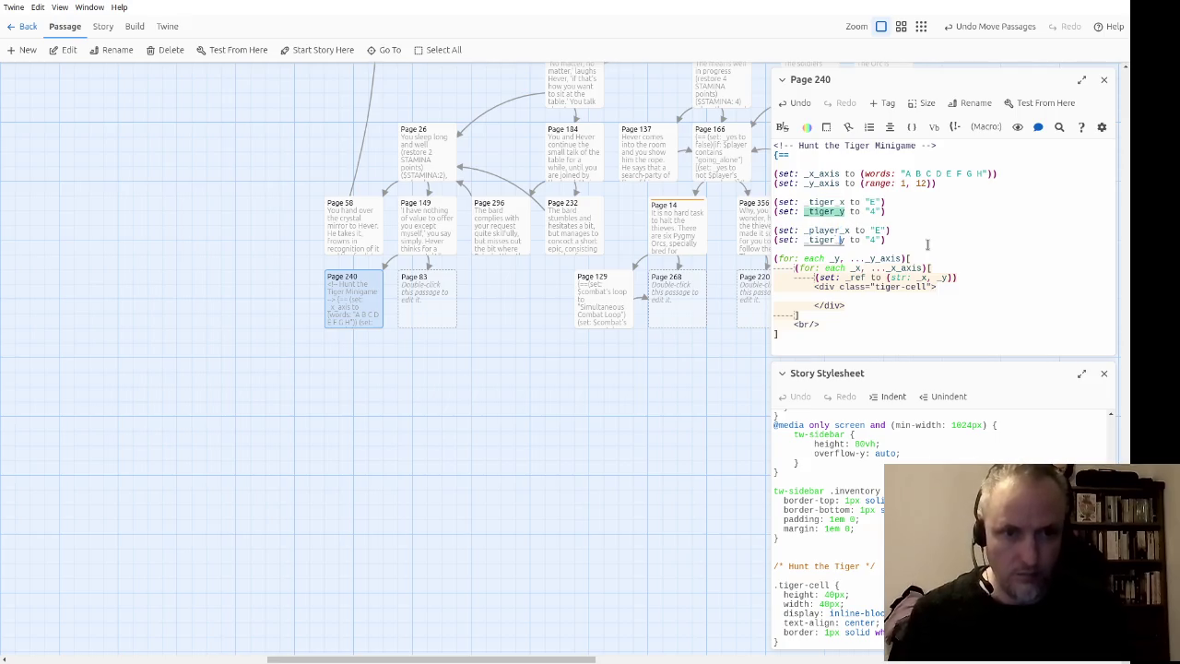
key("shift+Left")
key("shift+Left")
key("shift+Left")
type("player")
key("ctrl+Right")
key("ctrl+Right")
key("shift+Right")
type("12")
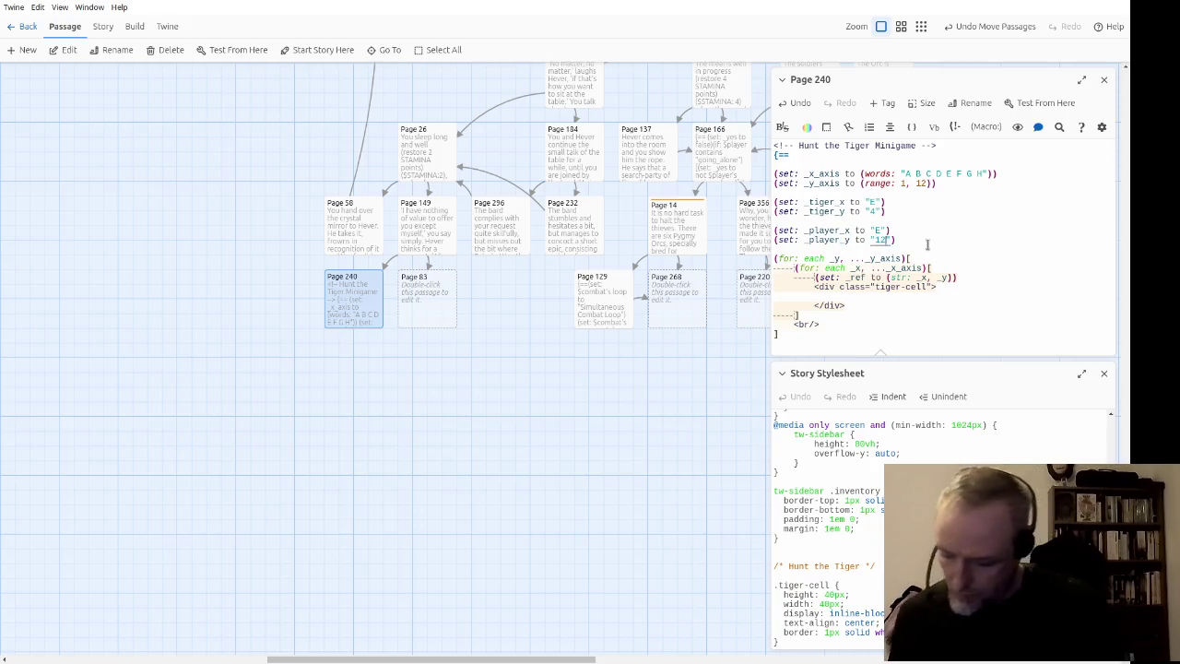
key("shift+Left")
key("shift+Left")
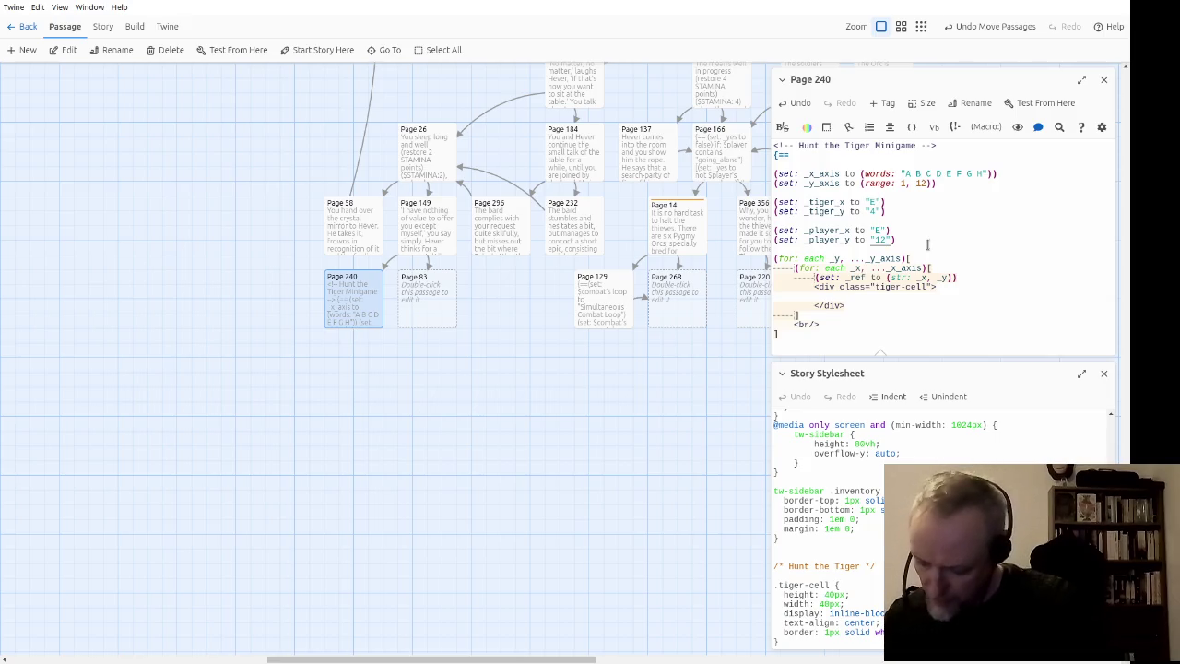
key("Right")
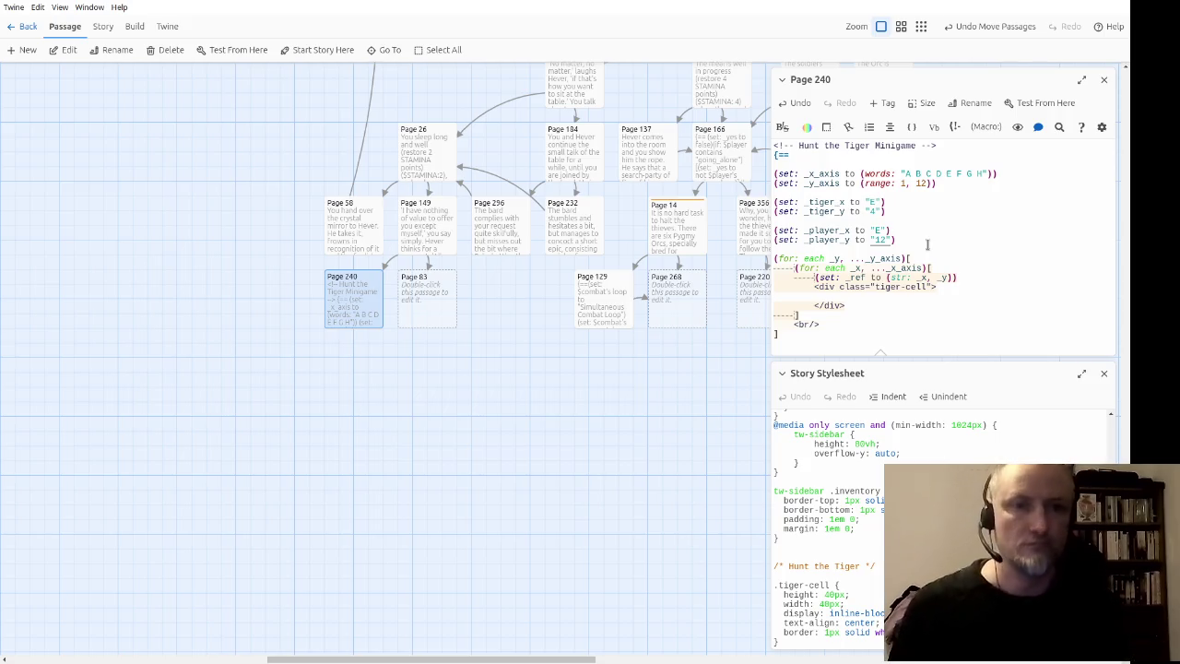
Step: Try inserting (print: into the tiger-cell div class, then remove it
left_click(907, 277)
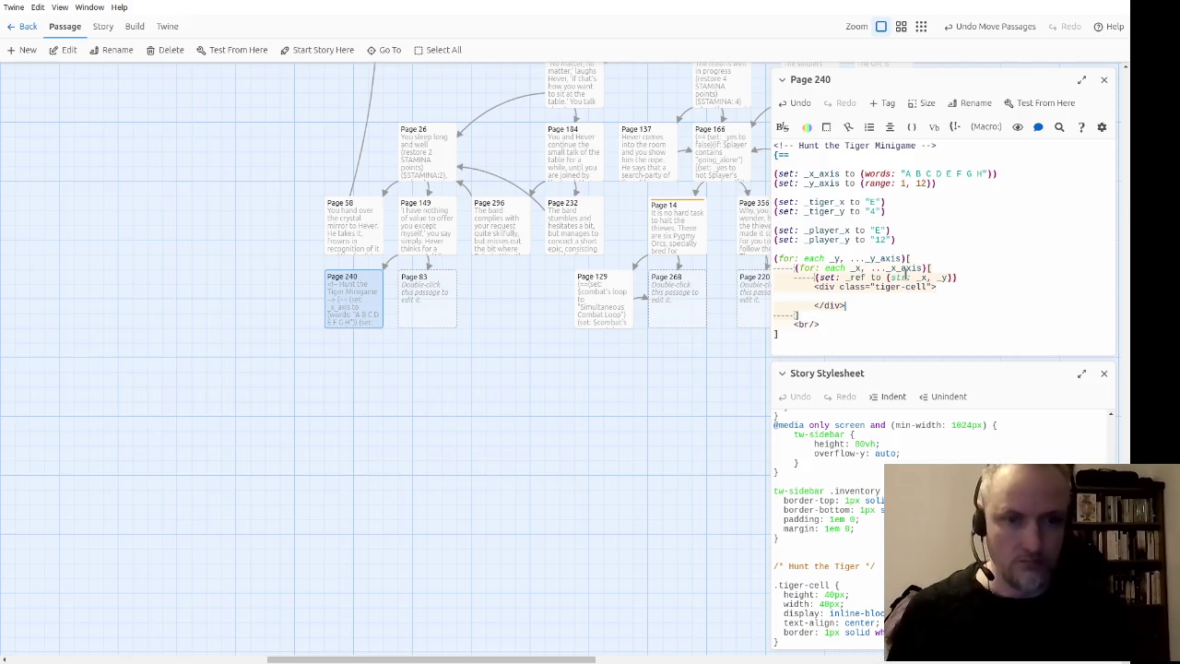
double_click(904, 276)
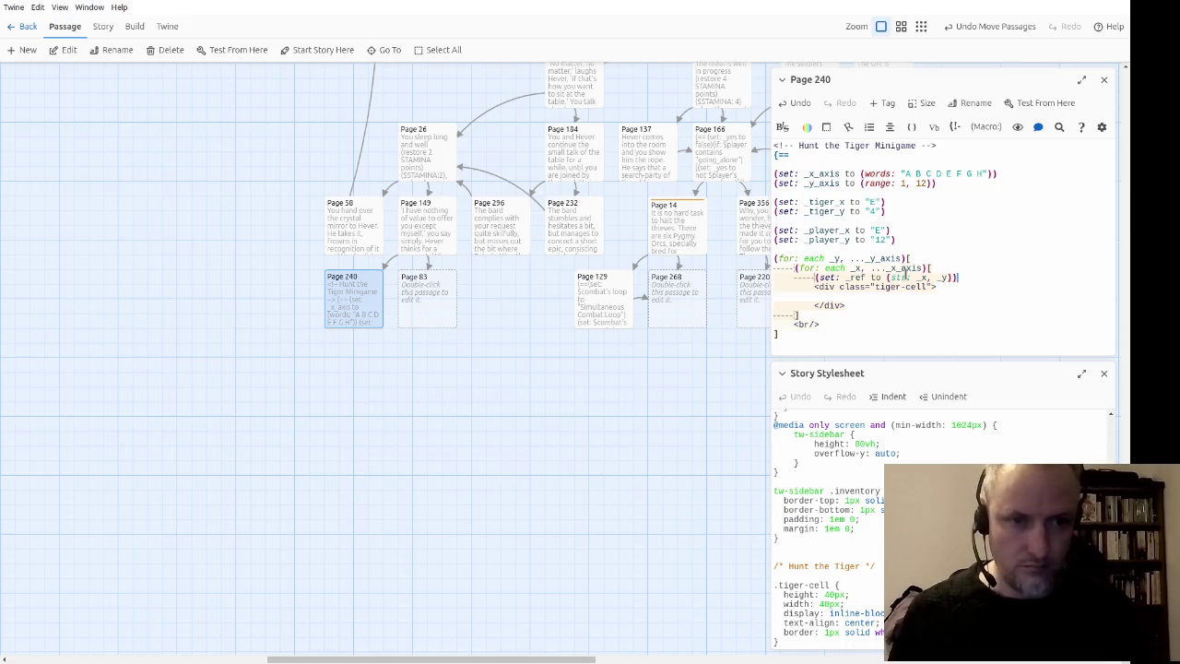
left_click(905, 287)
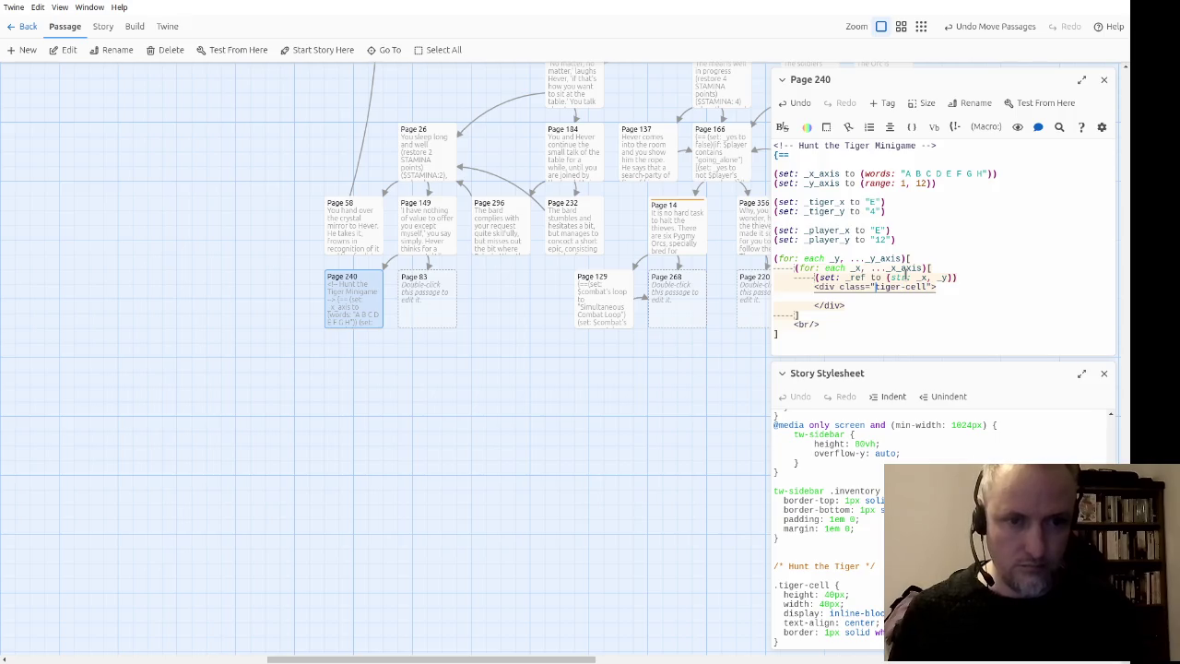
key("Left")
key("Left")
key("Left")
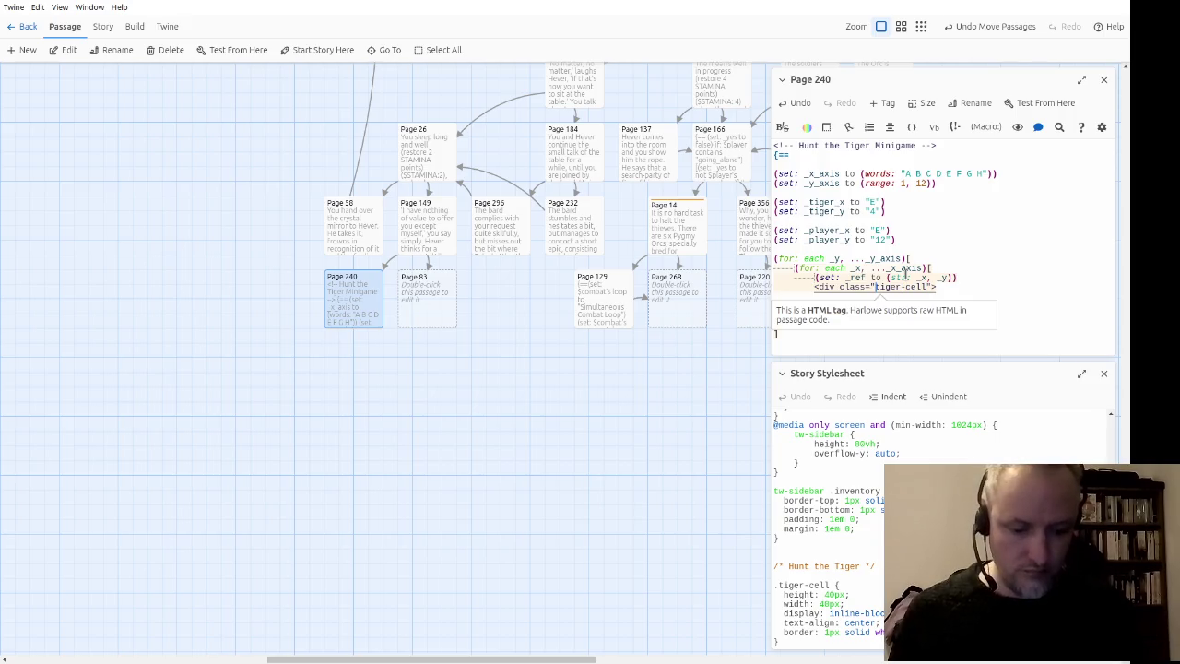
type("(print:")
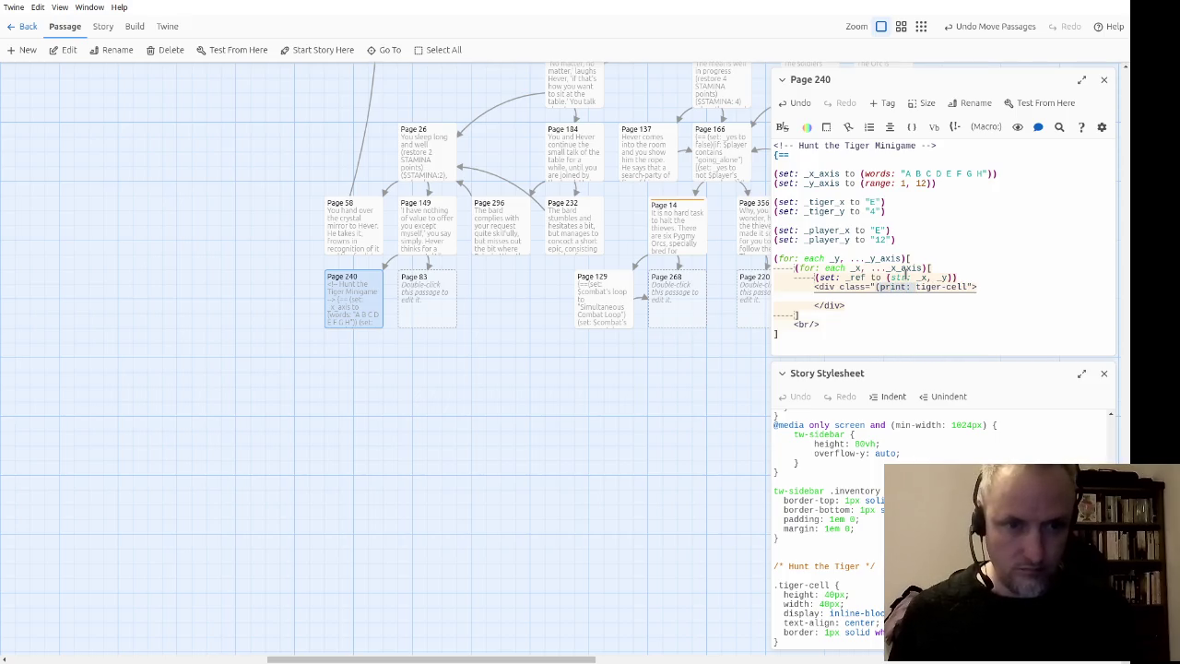
key("BackSpace")
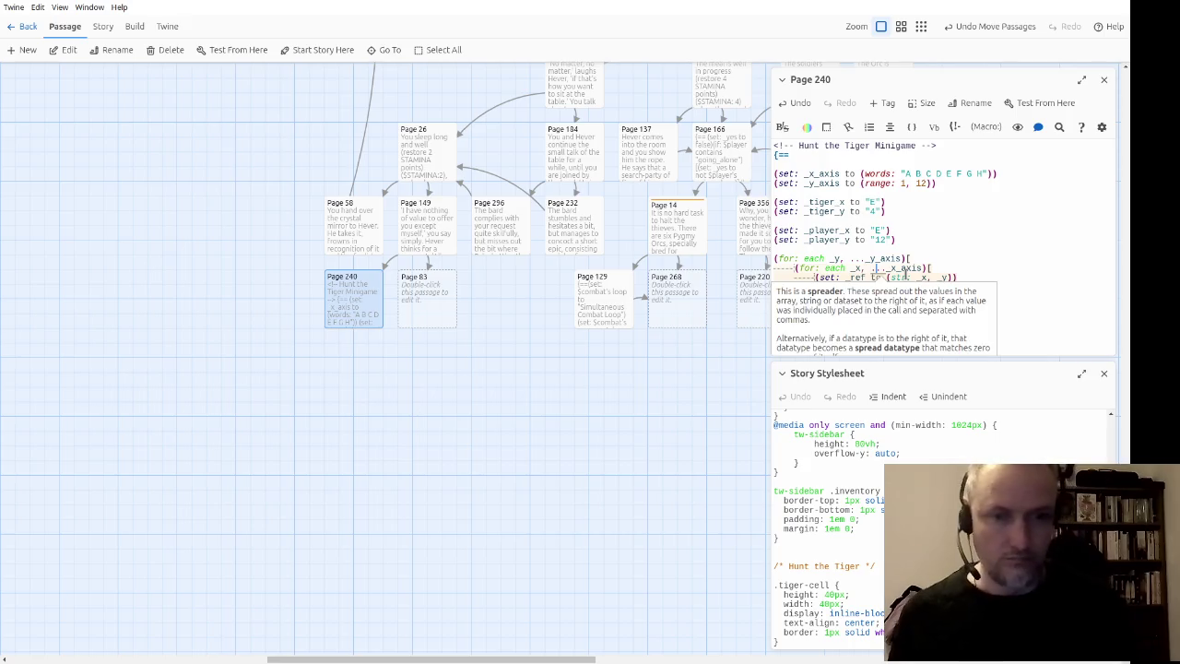
Step: Add (set: _css to (a: "tiger-cell")) on a new line above the tiger-cell div
left_click(905, 286)
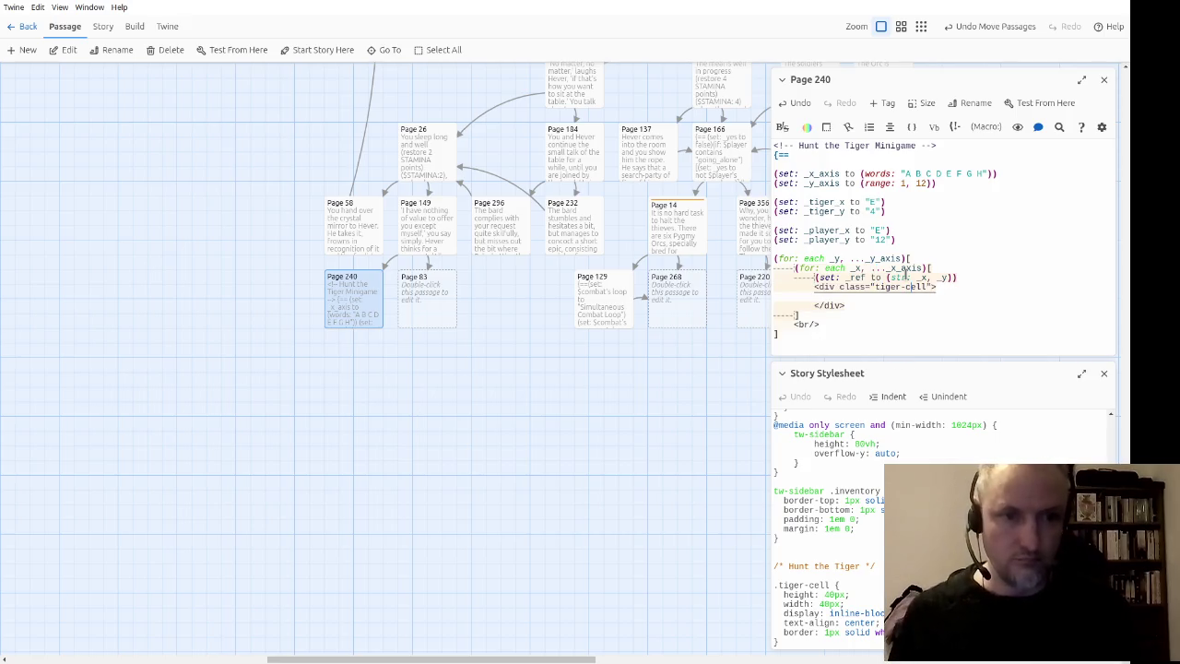
left_click(927, 286)
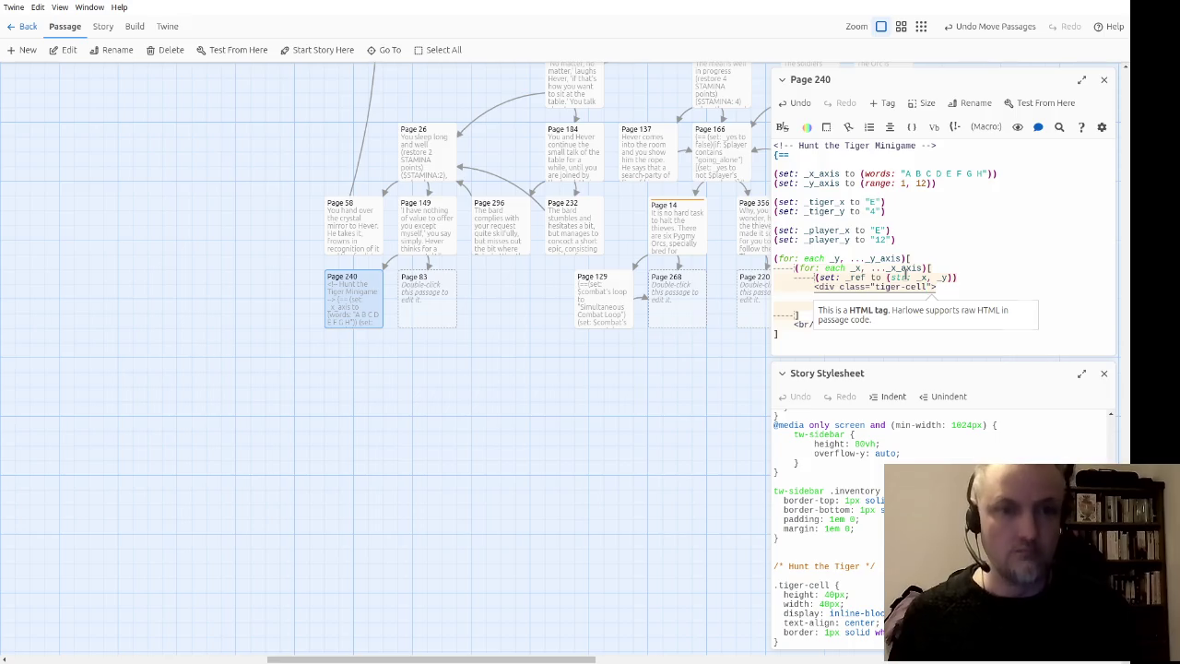
key("Return")
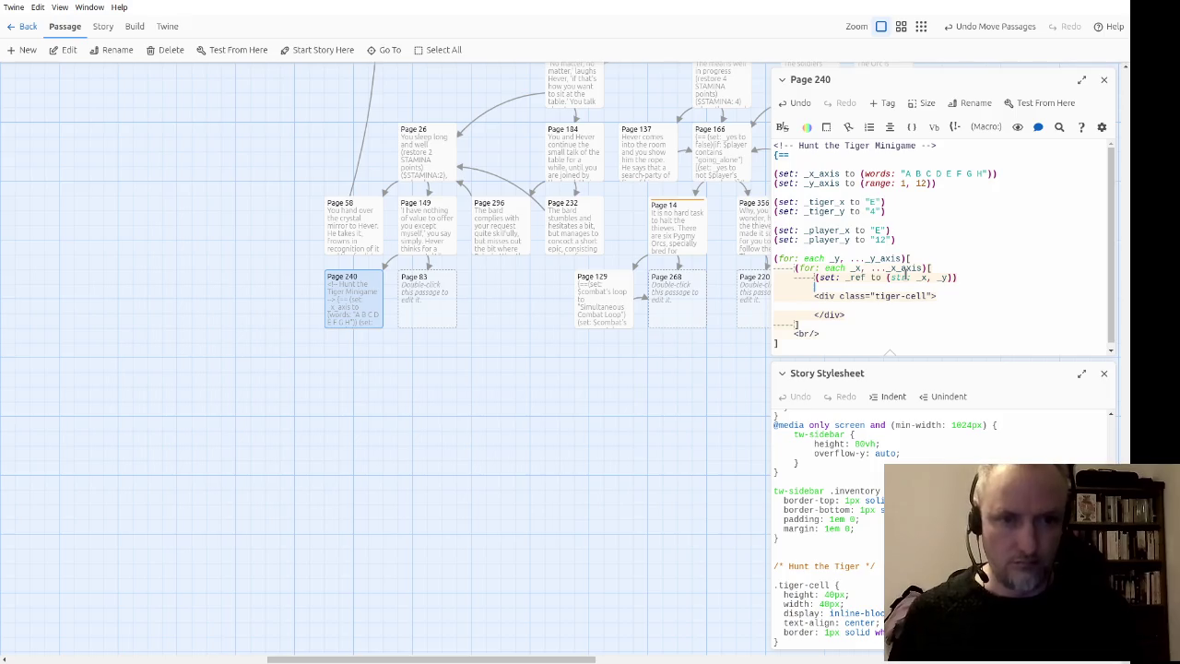
type("(")
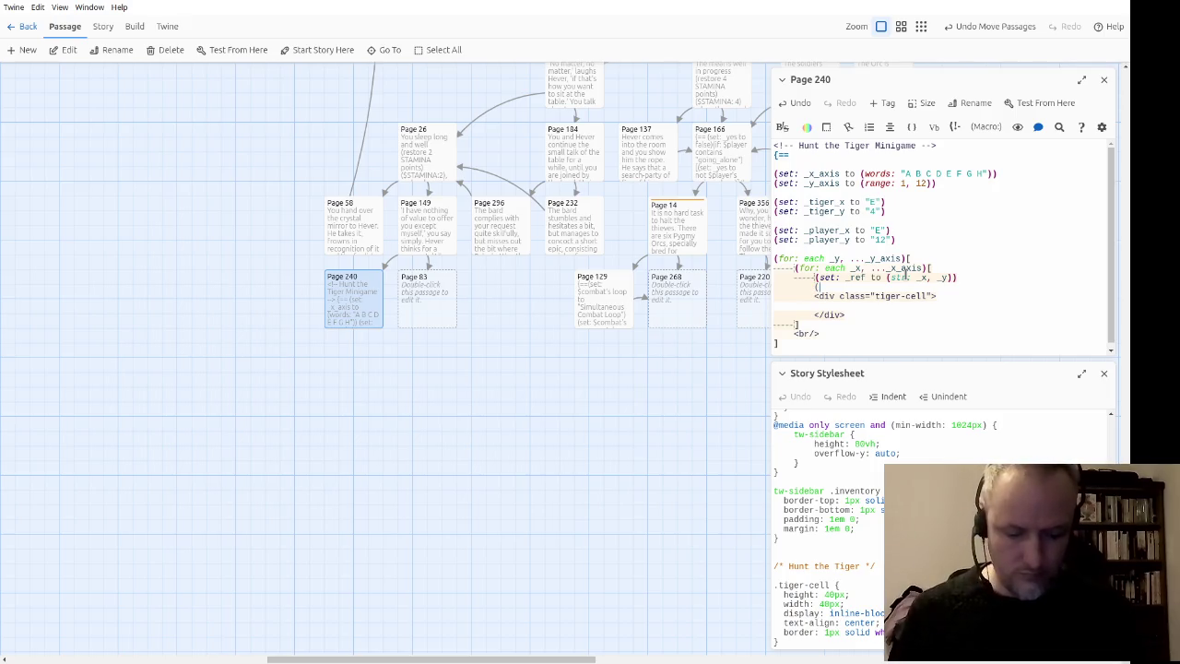
type("set: _css to (")
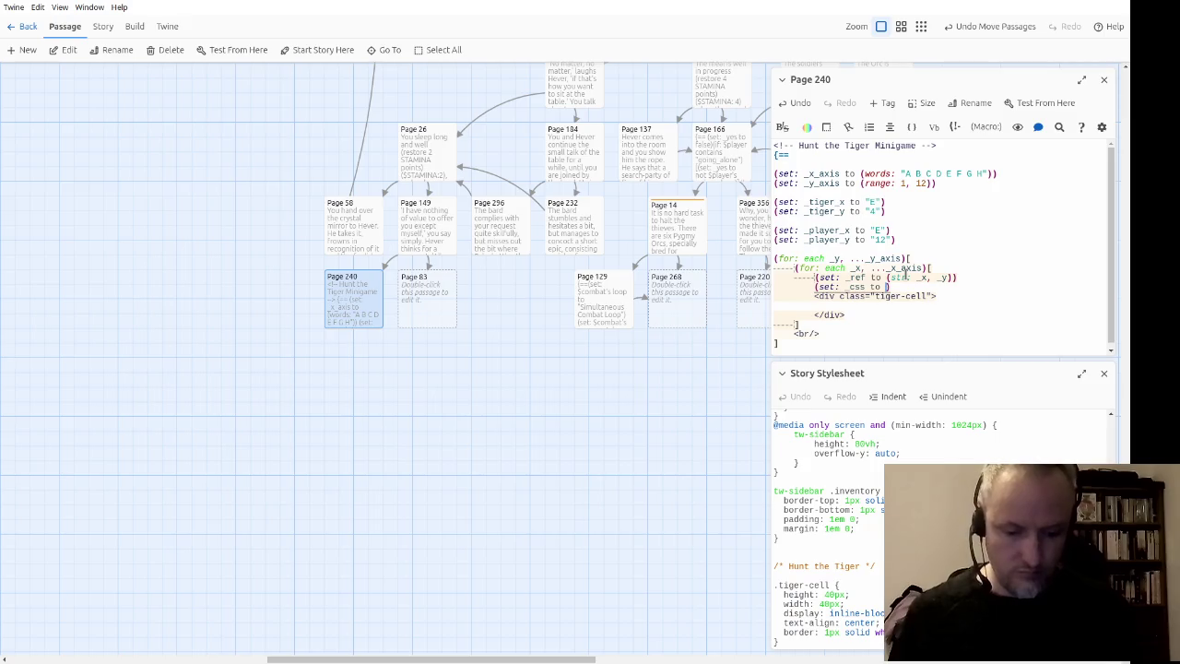
type("a: \"")
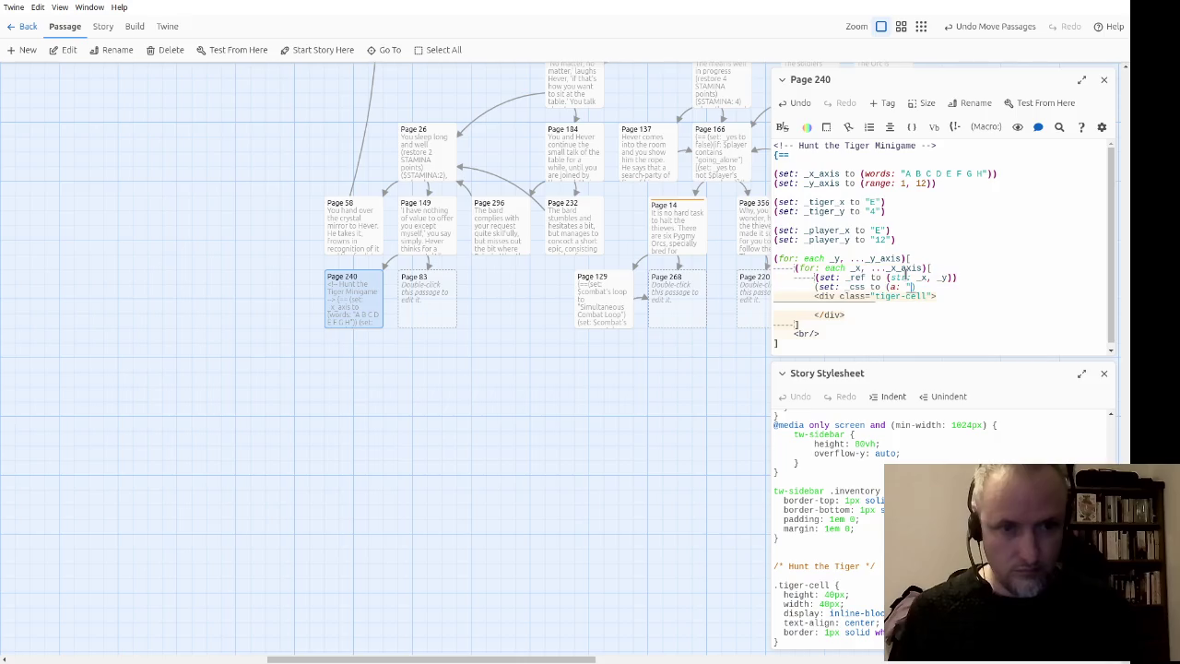
type("tiger-cell")
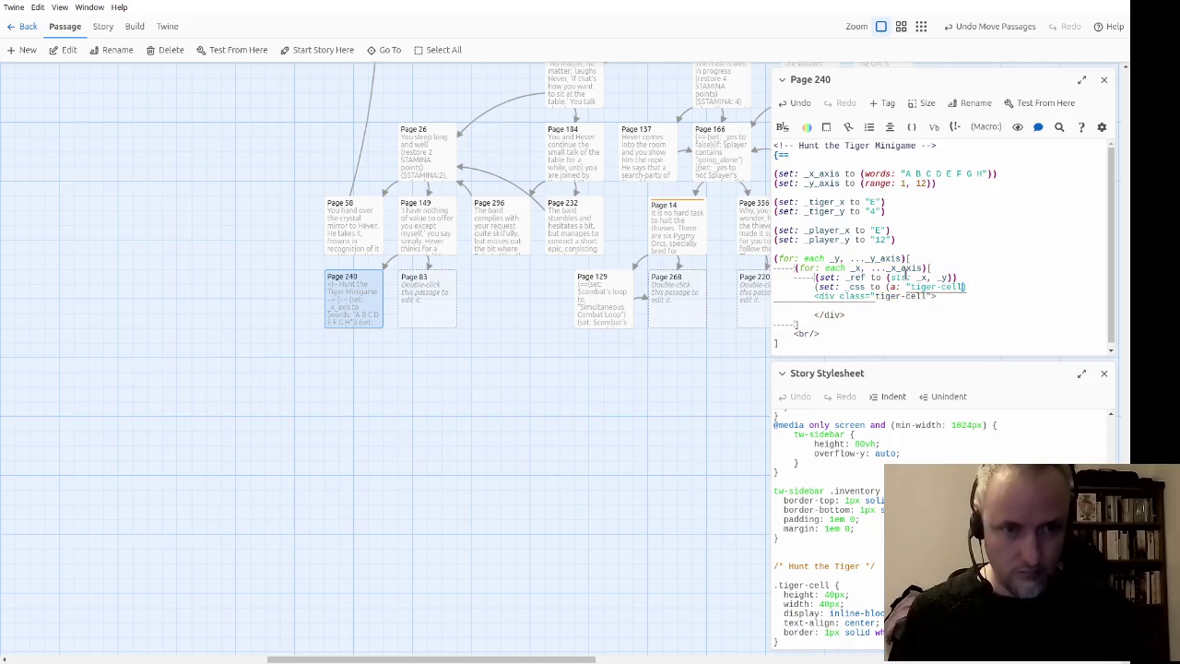
type("\")")
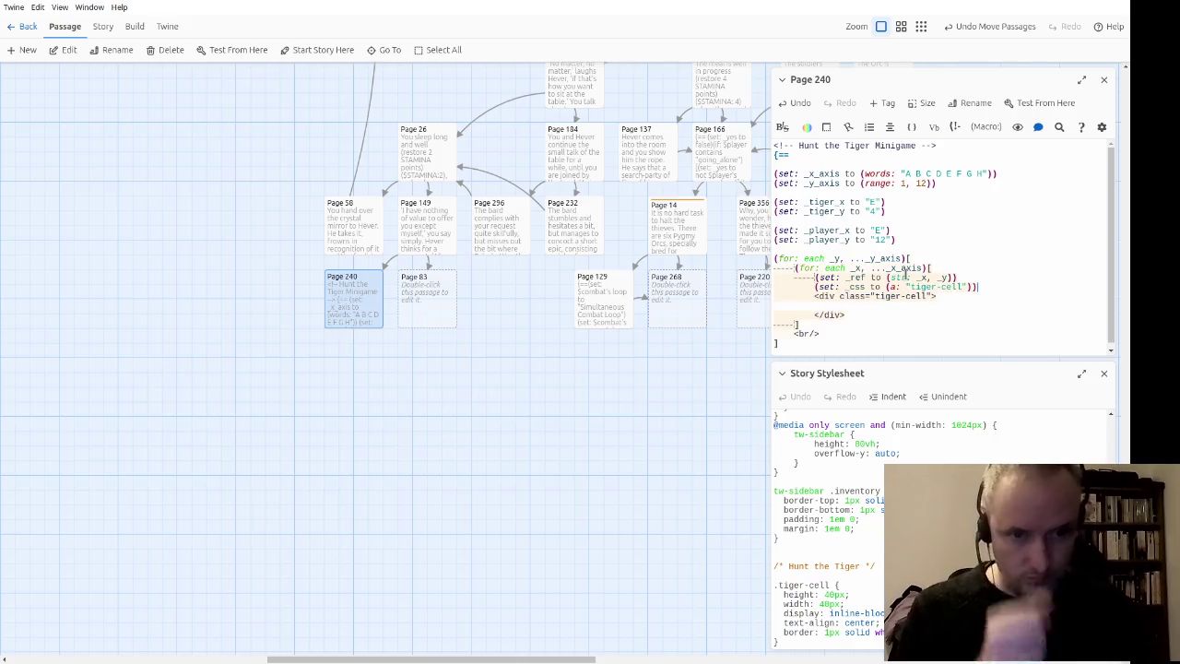
Step: Add (if: _x is _tiger_x and _y is _tiger_y) with a hook starting (set: _css to it
key("Return")
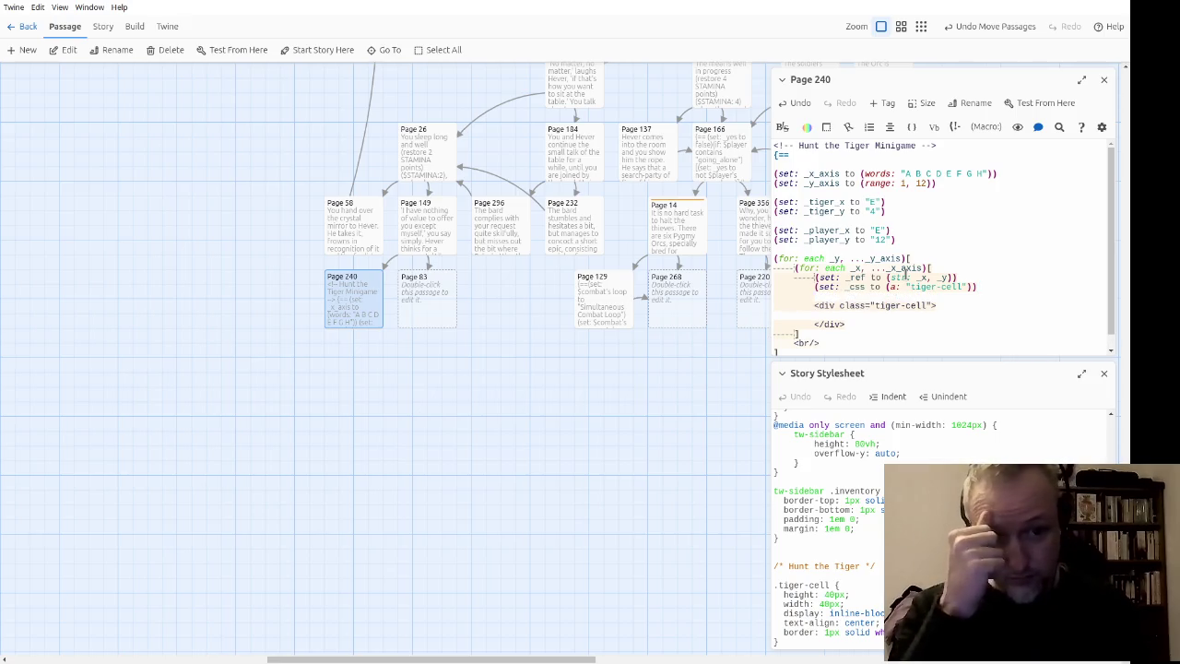
type("if (")
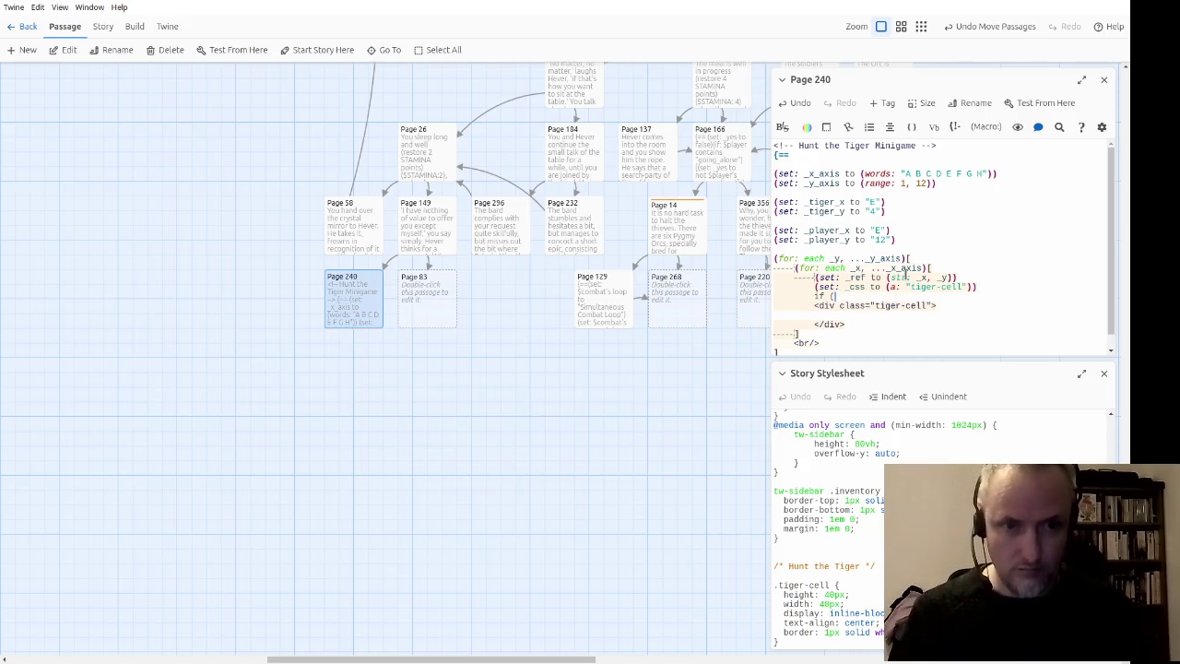
type("_")
key("BackSpace")
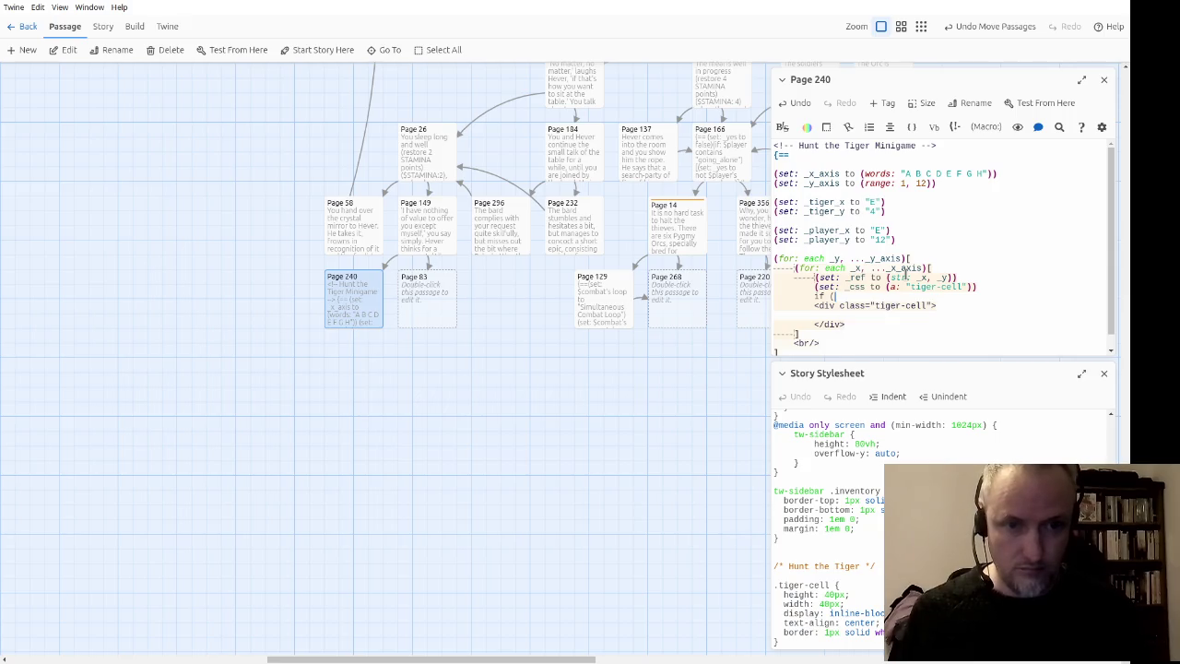
type("(")
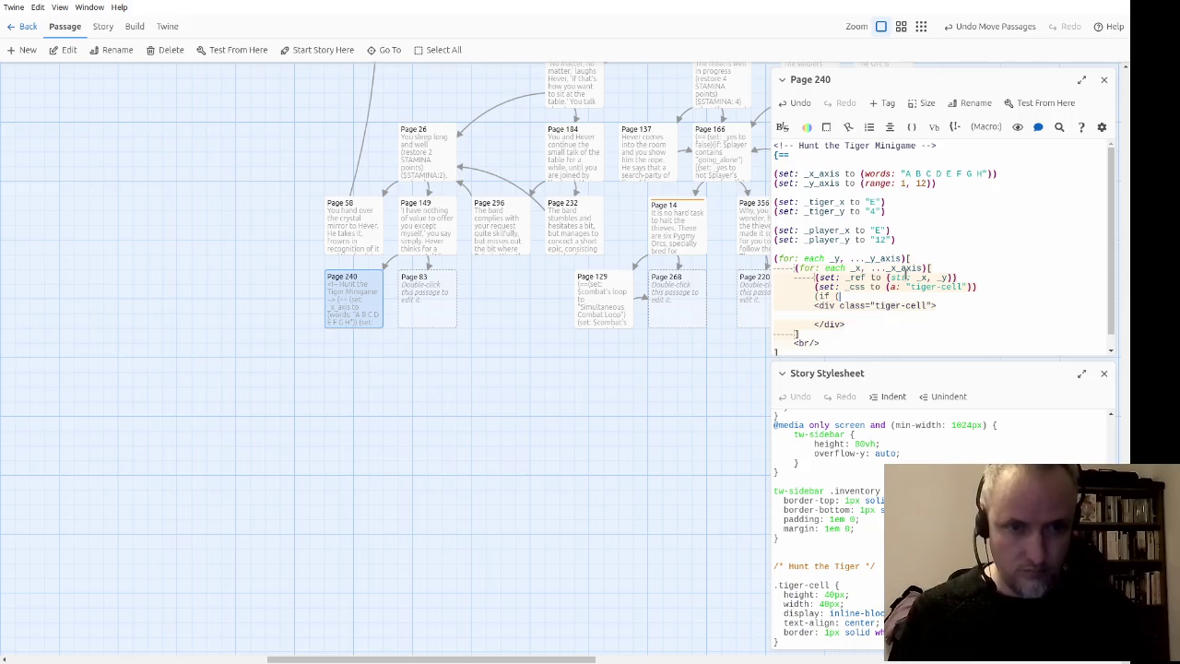
key("BackSpace")
type(": _x")
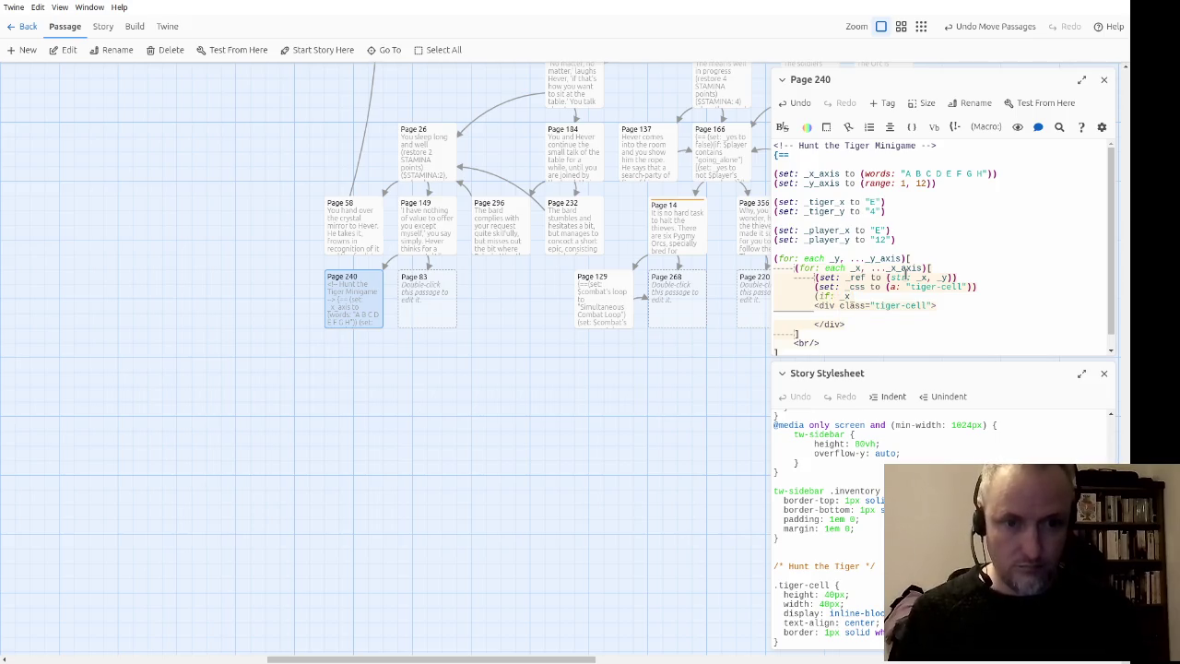
type(" is ")
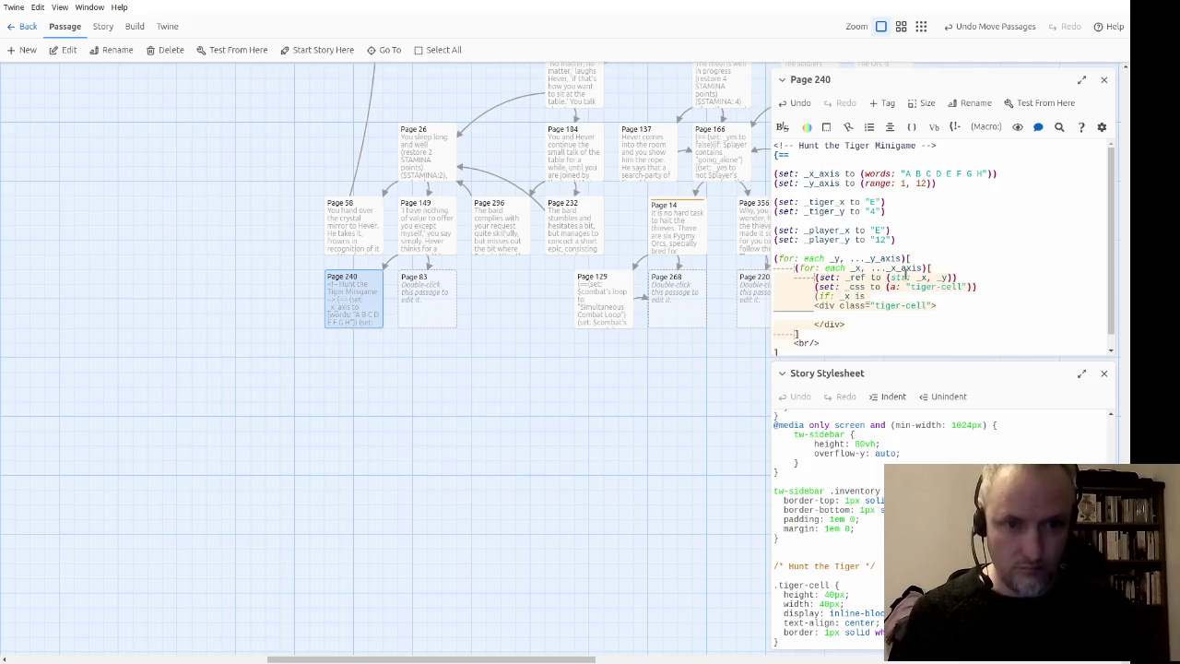
type("_tiger_x and _")
key("BackSpace")
key("BackSpace")
key("BackSpace")
type("nd _y_")
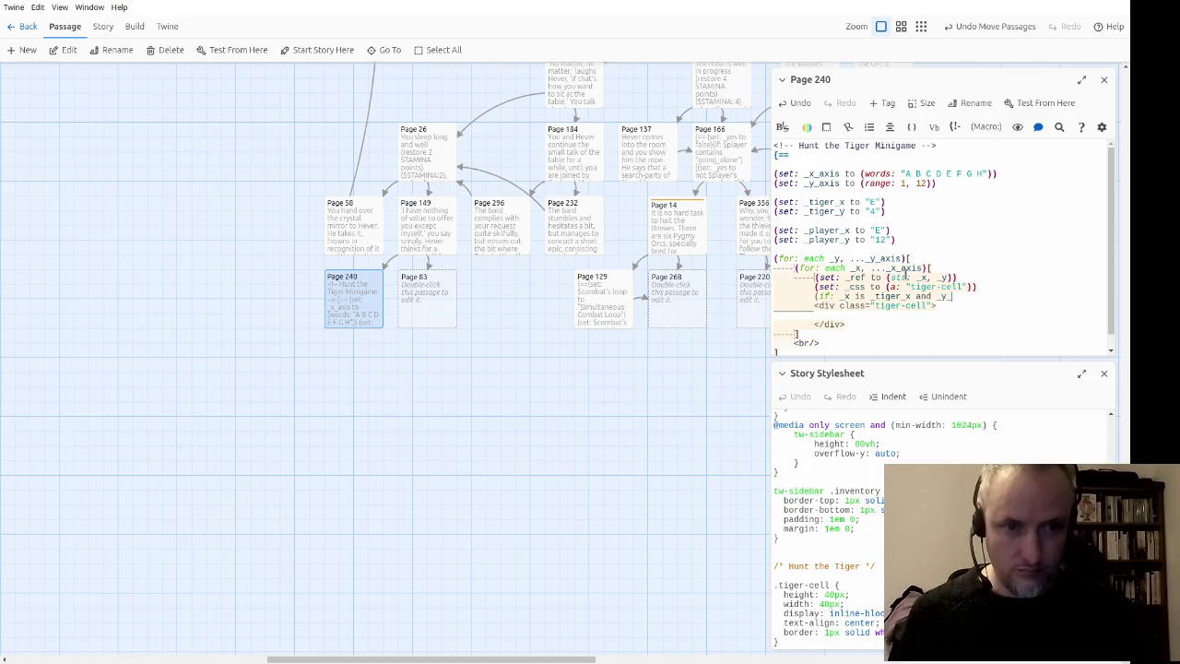
type("is _tiger_")
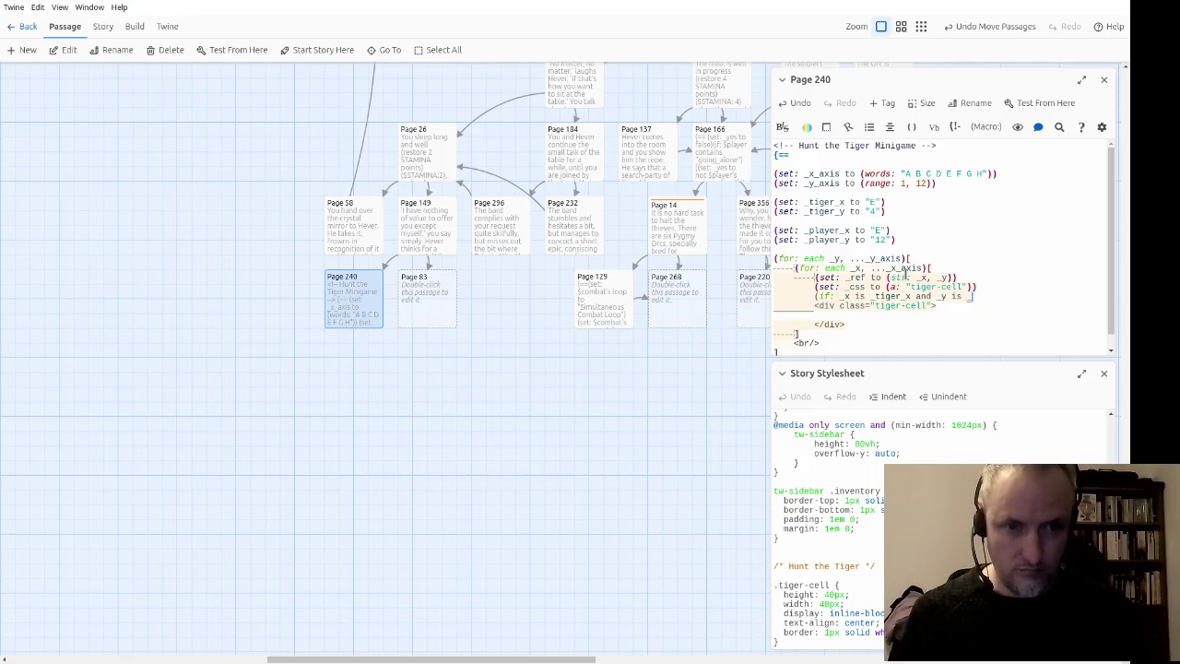
type("y)[]")
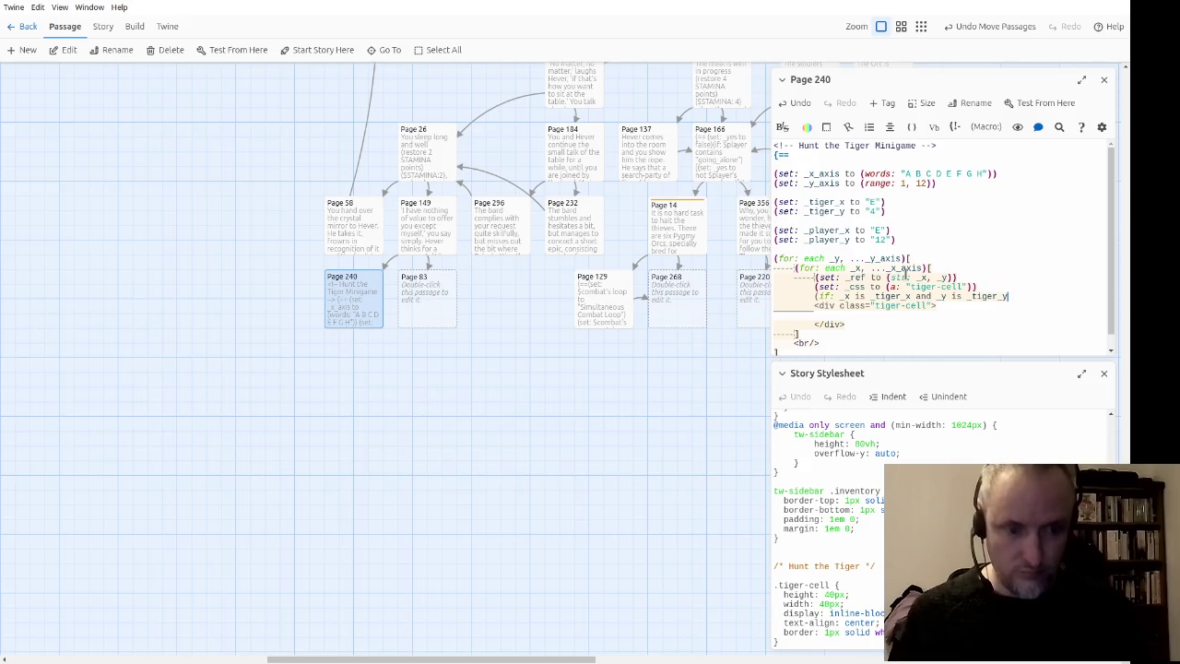
key("Left")
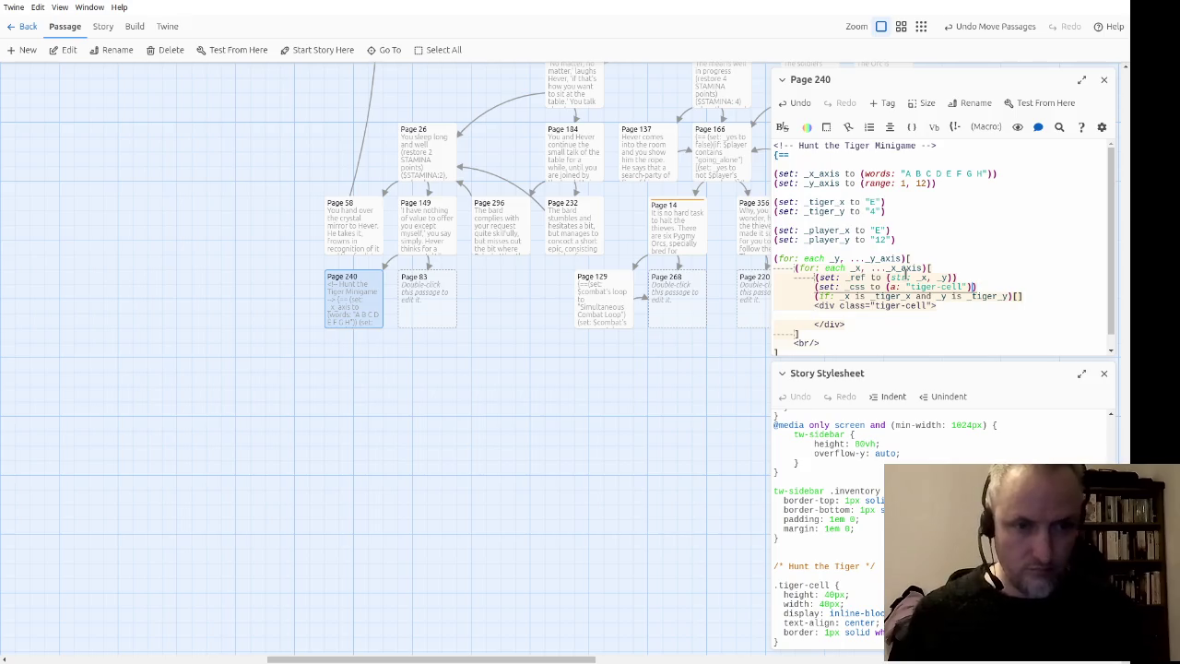
key("ctrl+Left")
key("ctrl+Left")
key("ctrl+Right")
key("Right")
key("Right")
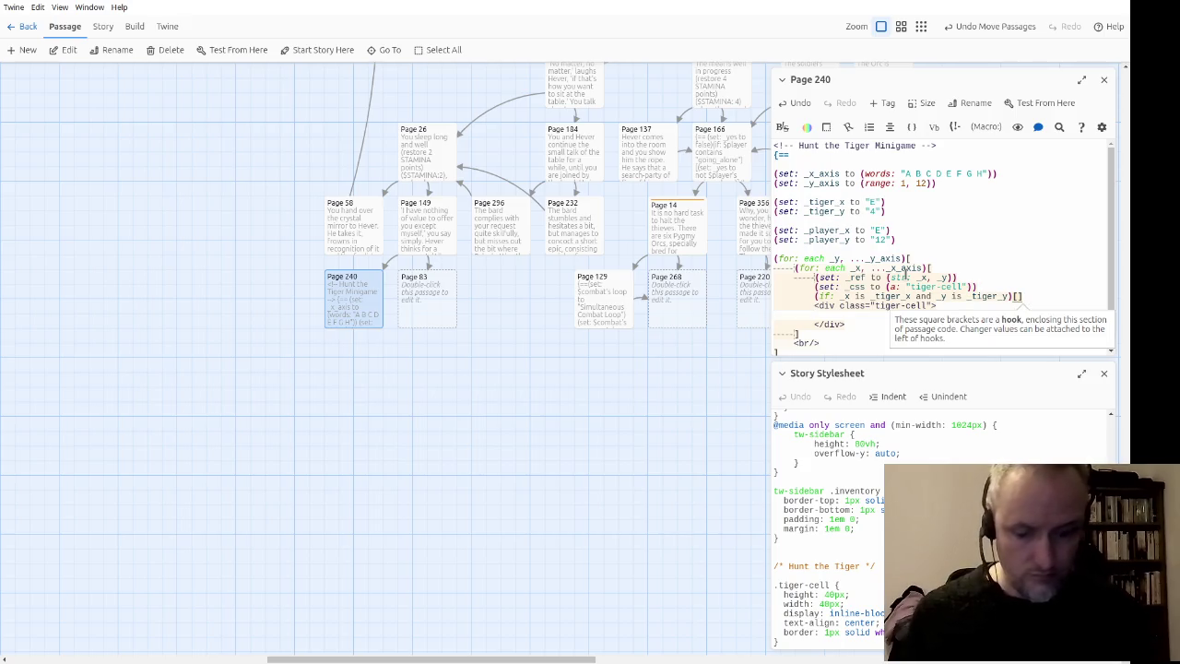
type("(set:")
type(": _c")
type("ss to it +")
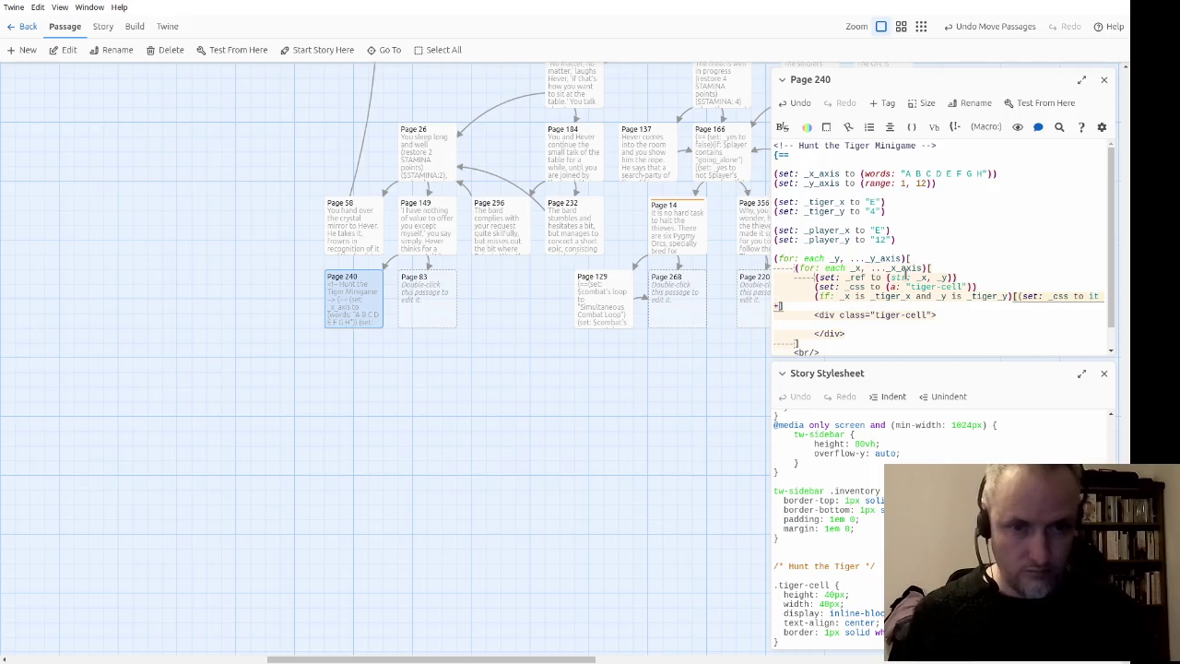
Step: Complete the tiger hook so it appends (a: "tiger-location") to _css
left_click(1081, 79)
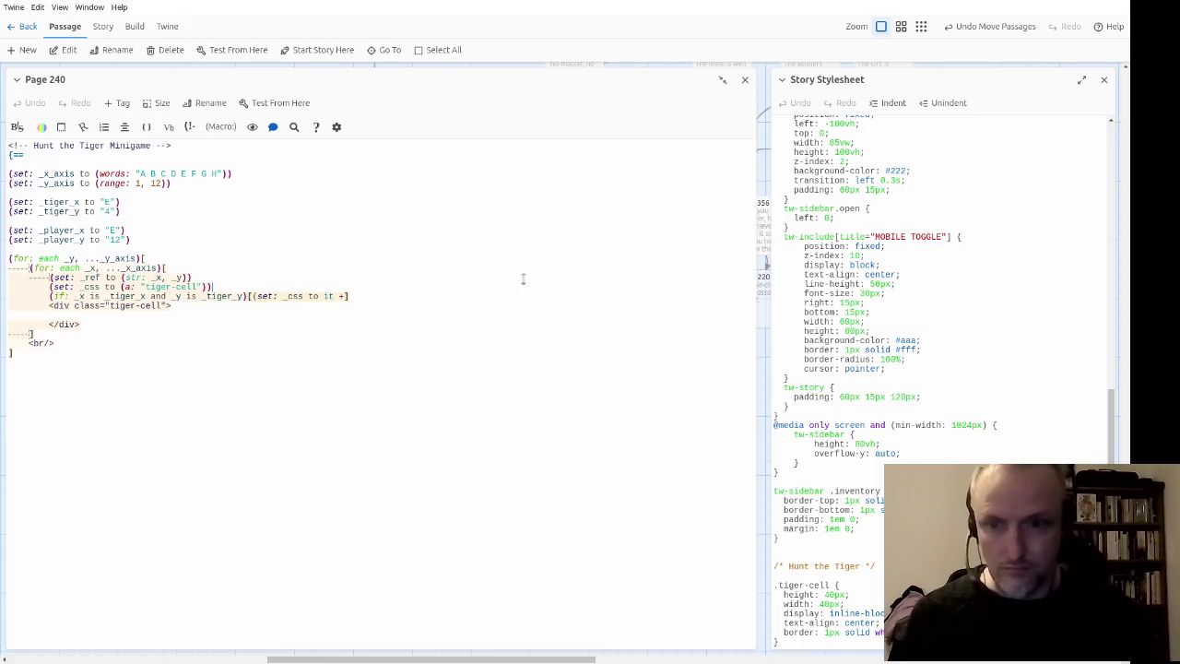
type("(a: _")
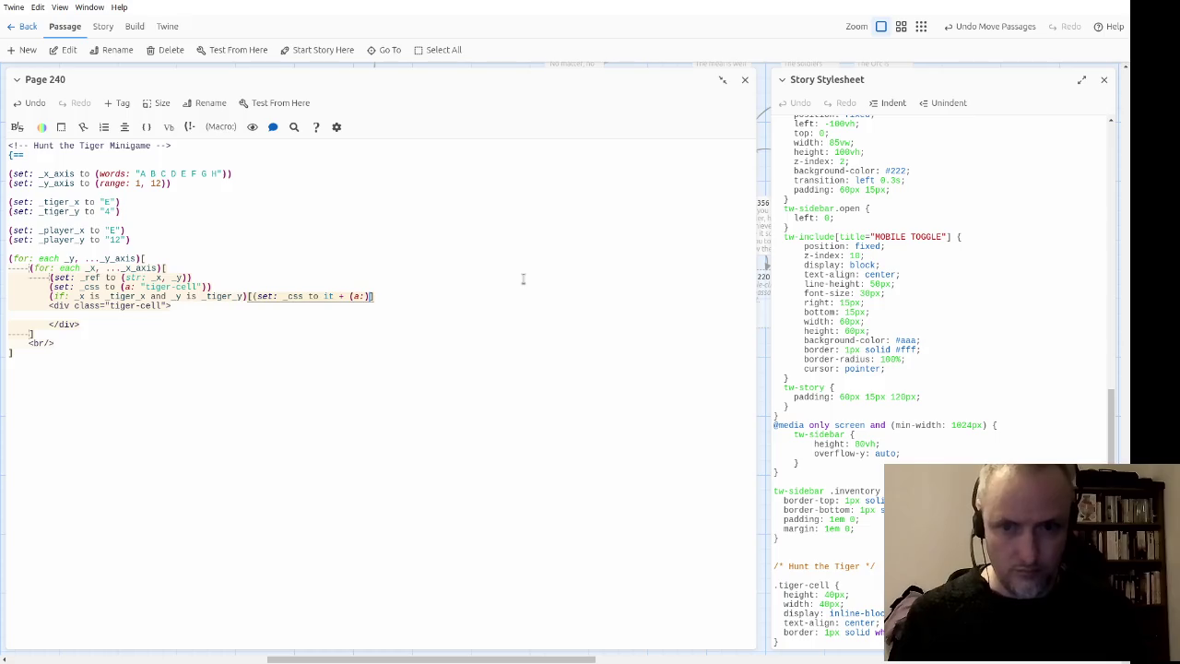
key("BackSpace")
type("\"t\"")
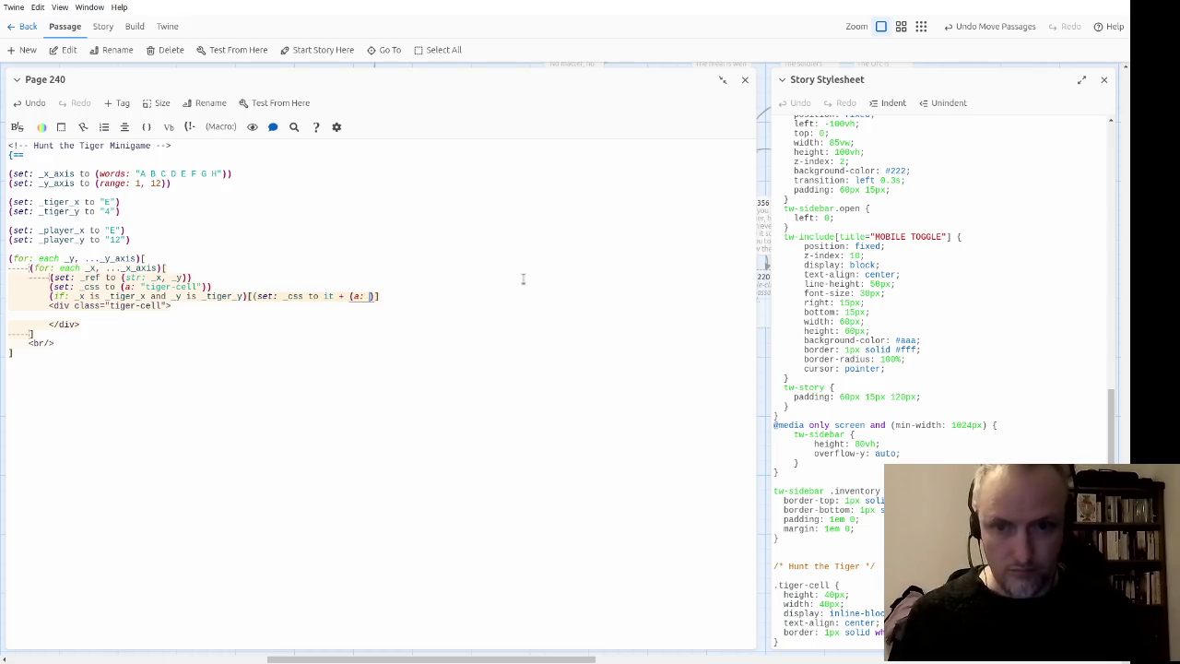
type("iger-location")
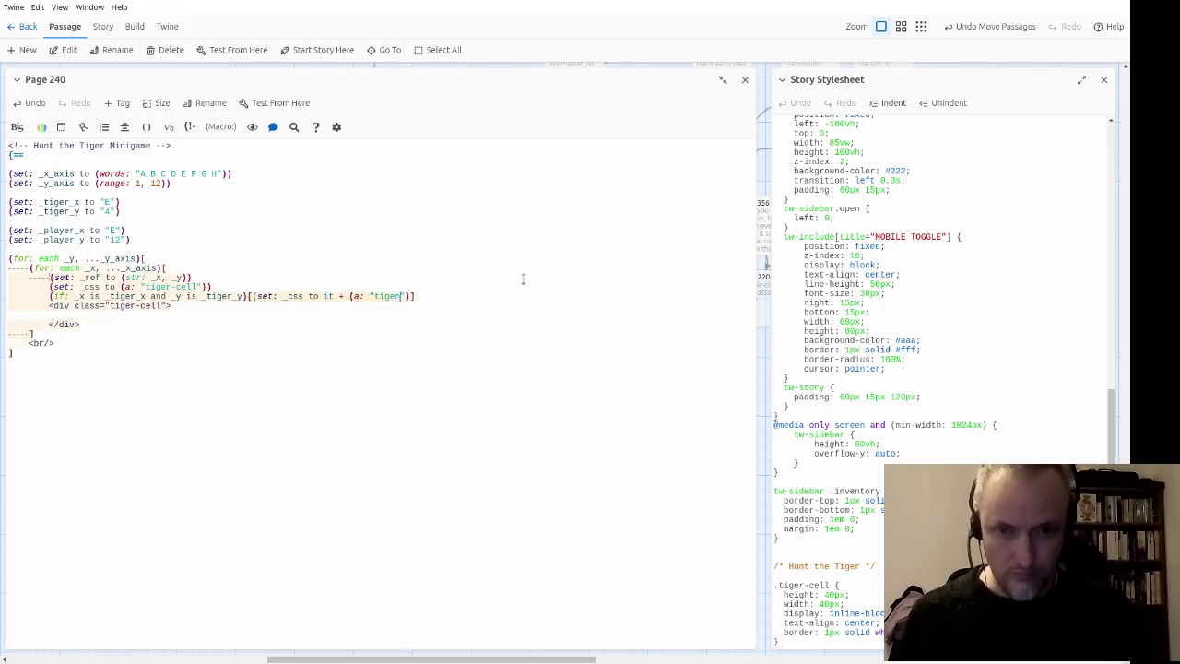
Step: Duplicate the tiger check line, switching it to _player_x, _player_y and "player-location"
key("End")
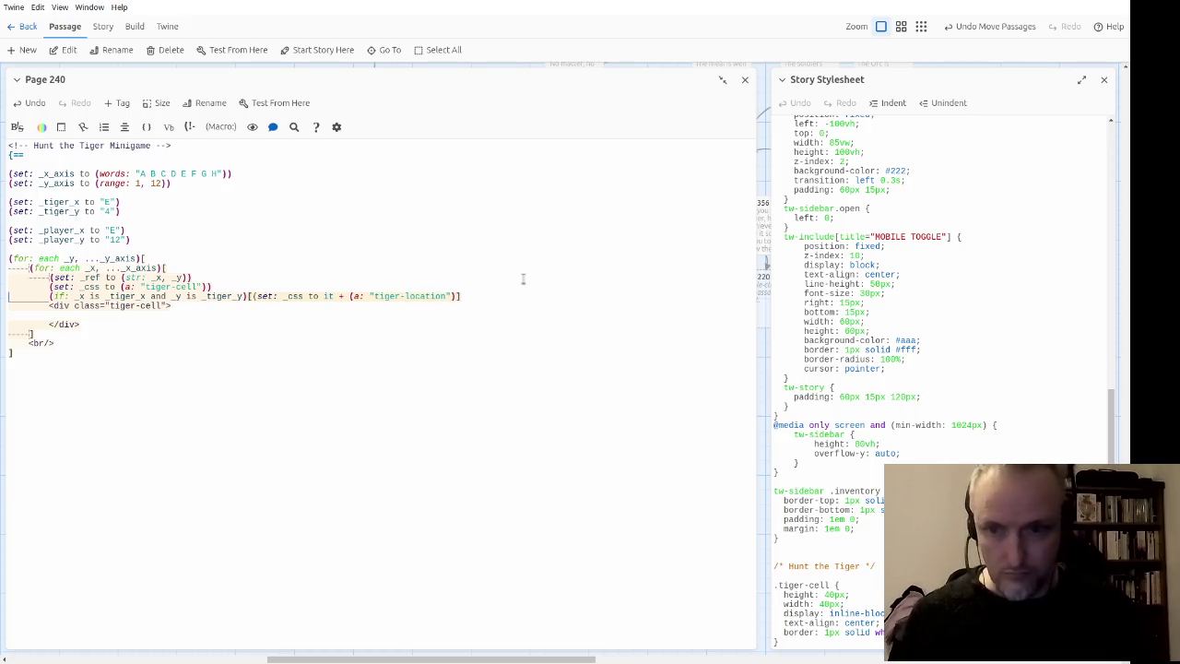
key("ctrl+c")
key("ctrl+v")
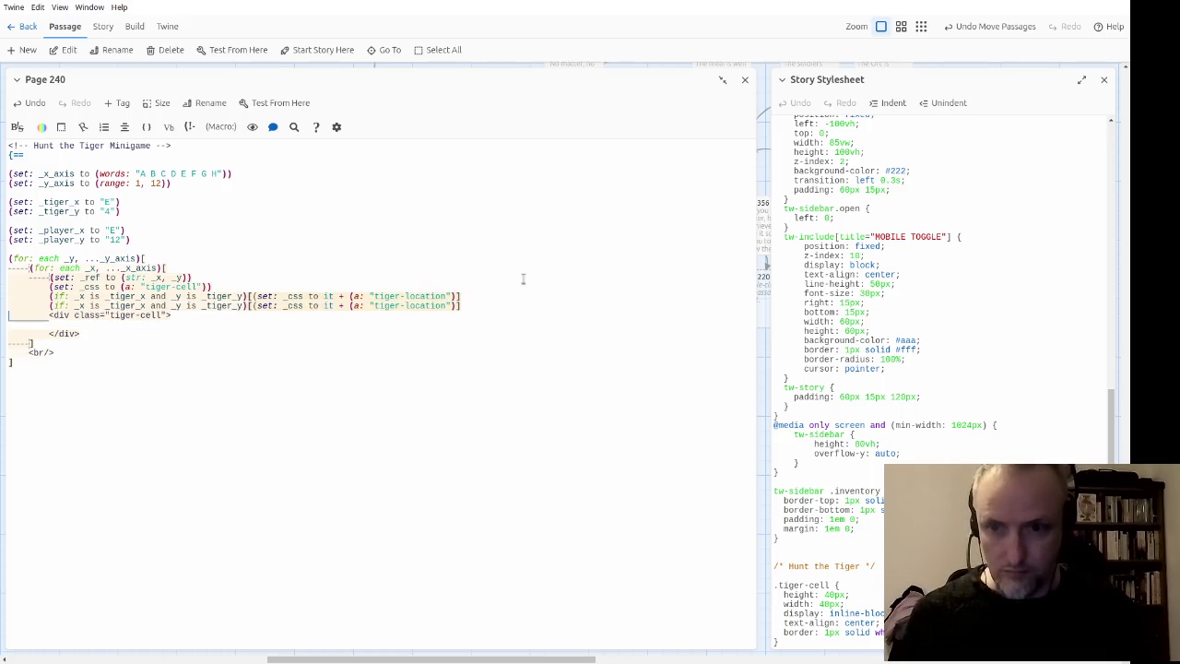
key("ctrl+Left")
key("ctrl+shift+Left")
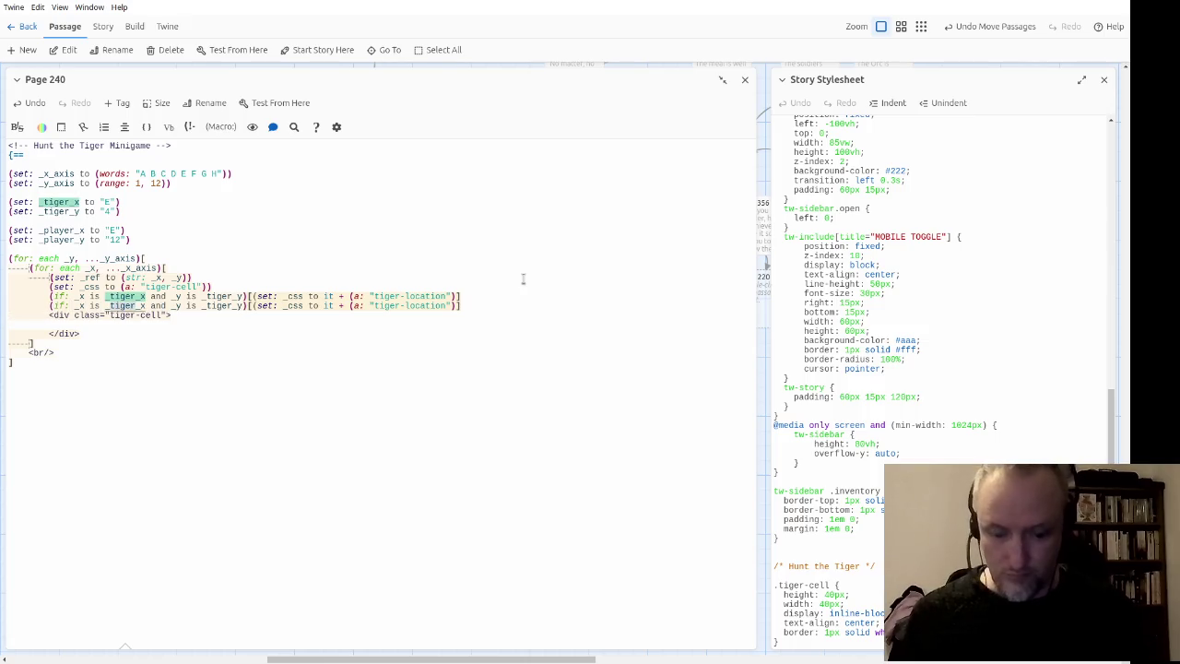
type("_player")
key("ctrl+Right")
key("ctrl+Right")
key("ctrl+Right")
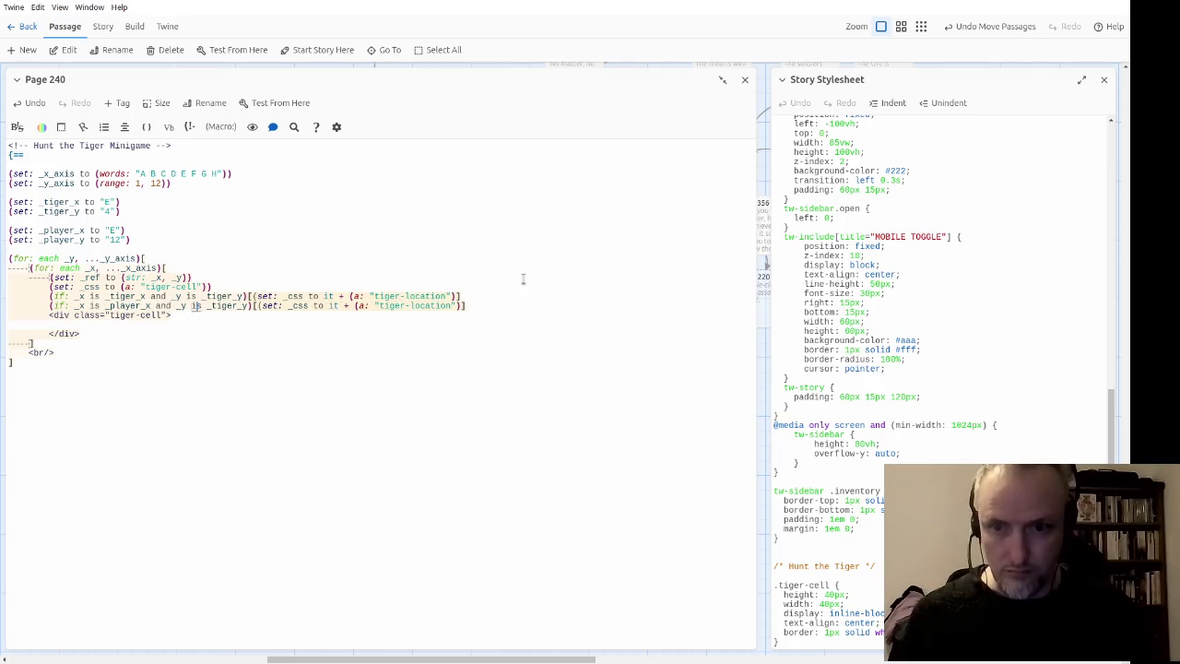
key("ctrl+shift+Right")
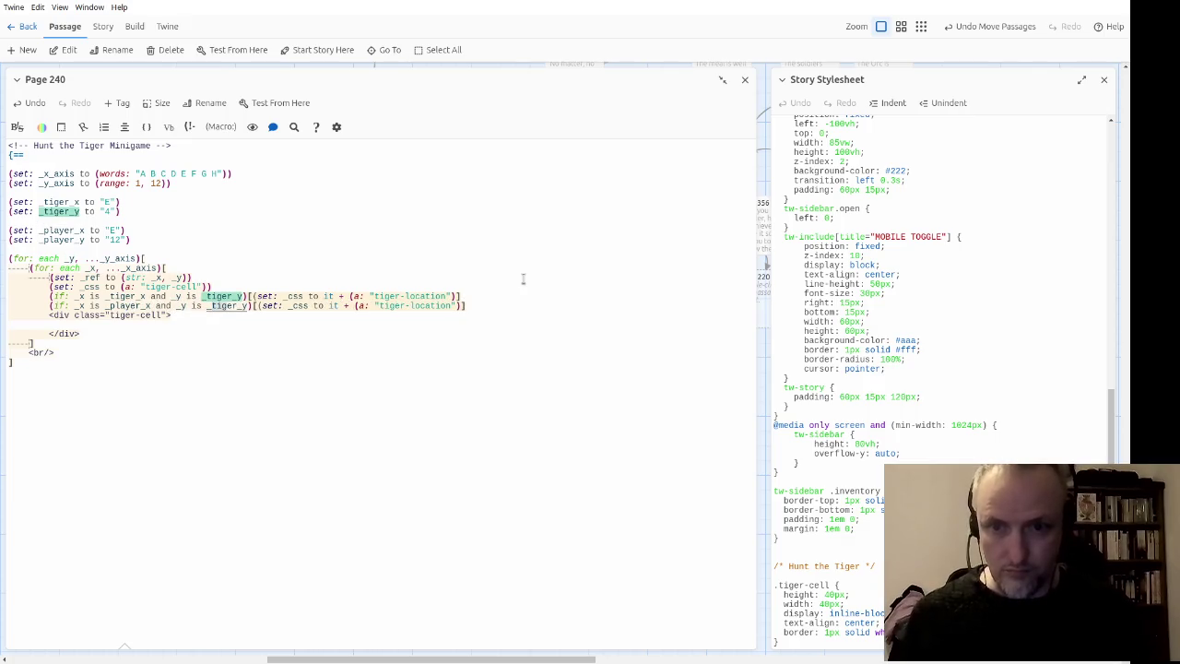
type("_player_y")
key("ctrl+Right")
key("ctrl+Right")
key("ctrl+Right")
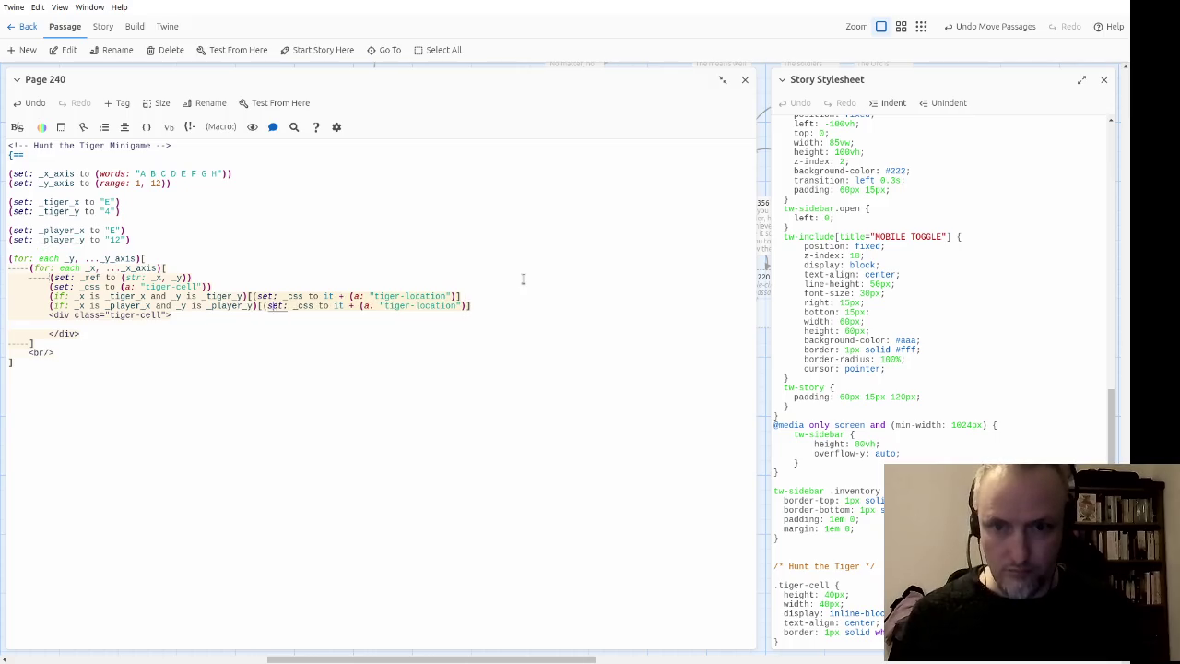
key("ctrl+shift+Left")
type("player")
key("Down")
key("Down")
key("Down")
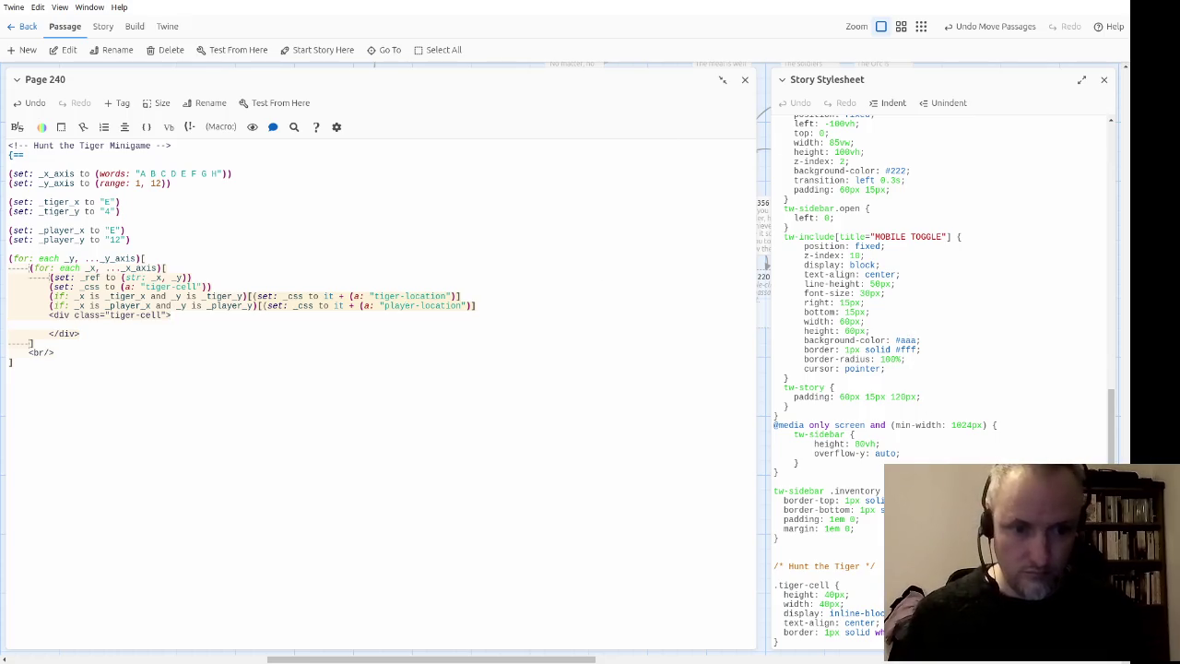
key("Return")
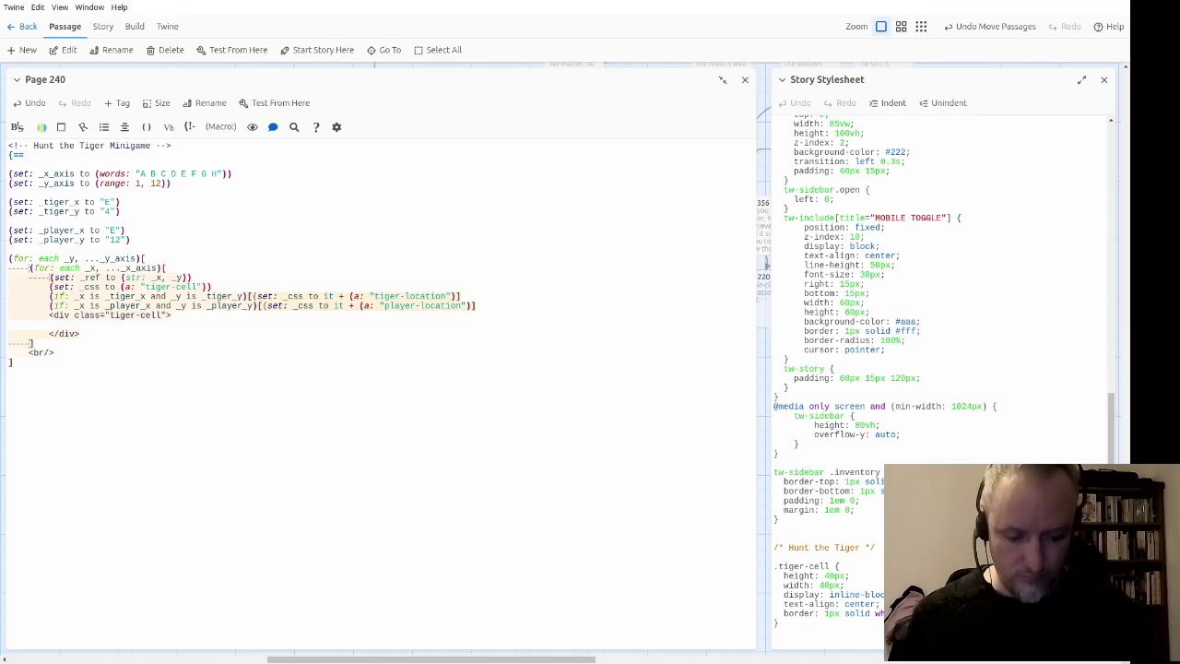
Step: Add a .tiger-location rule with an orange background to the stylesheet
type(".tiger")
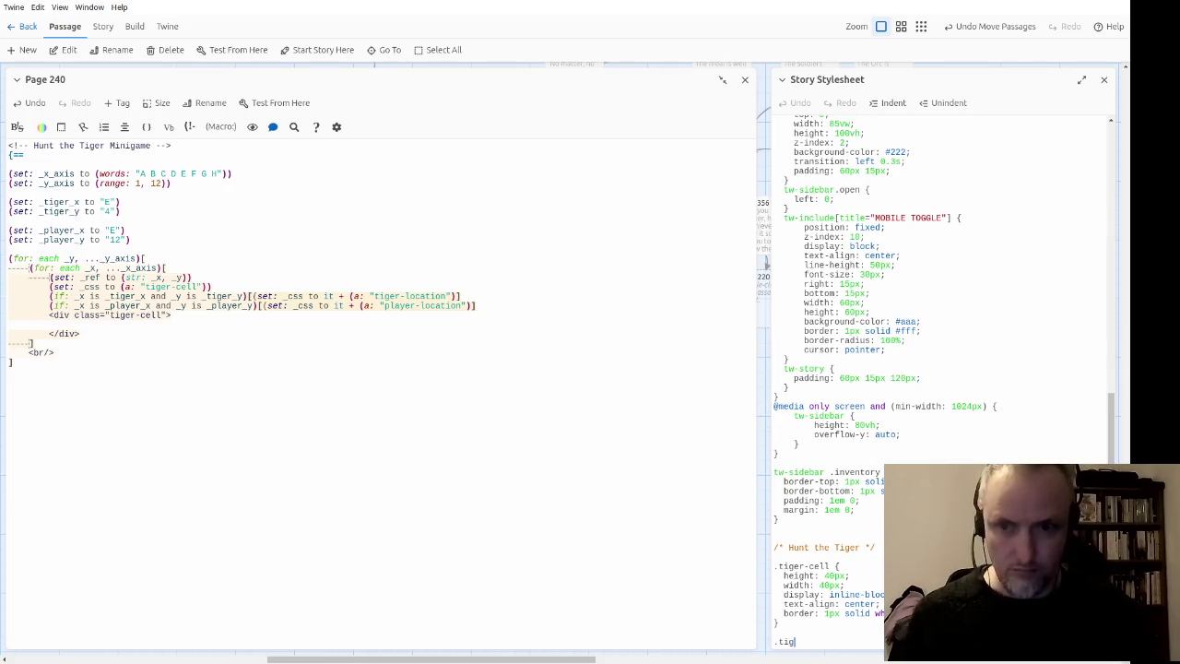
type("-location {")
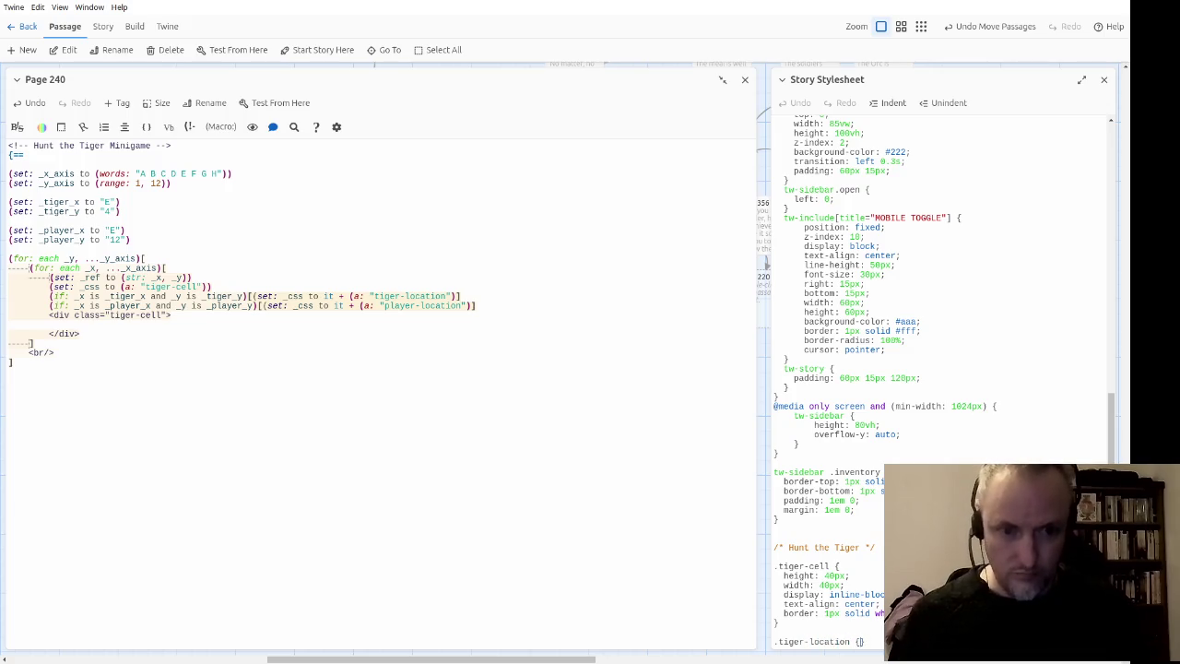
key("Return")
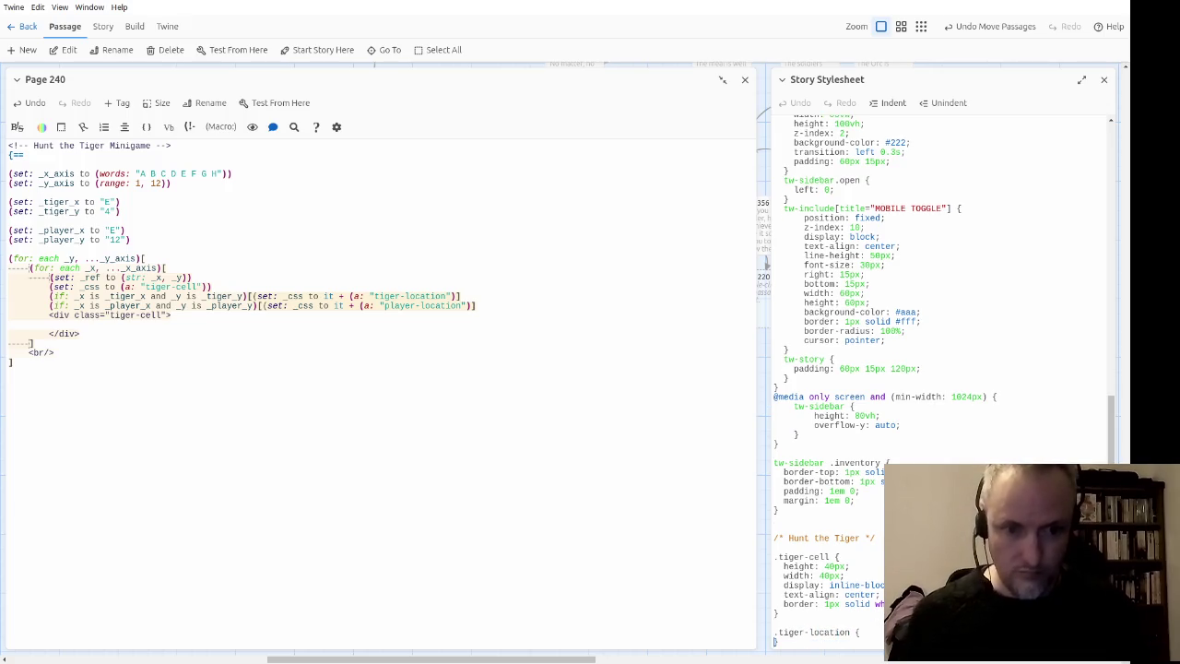
type("background: red;")
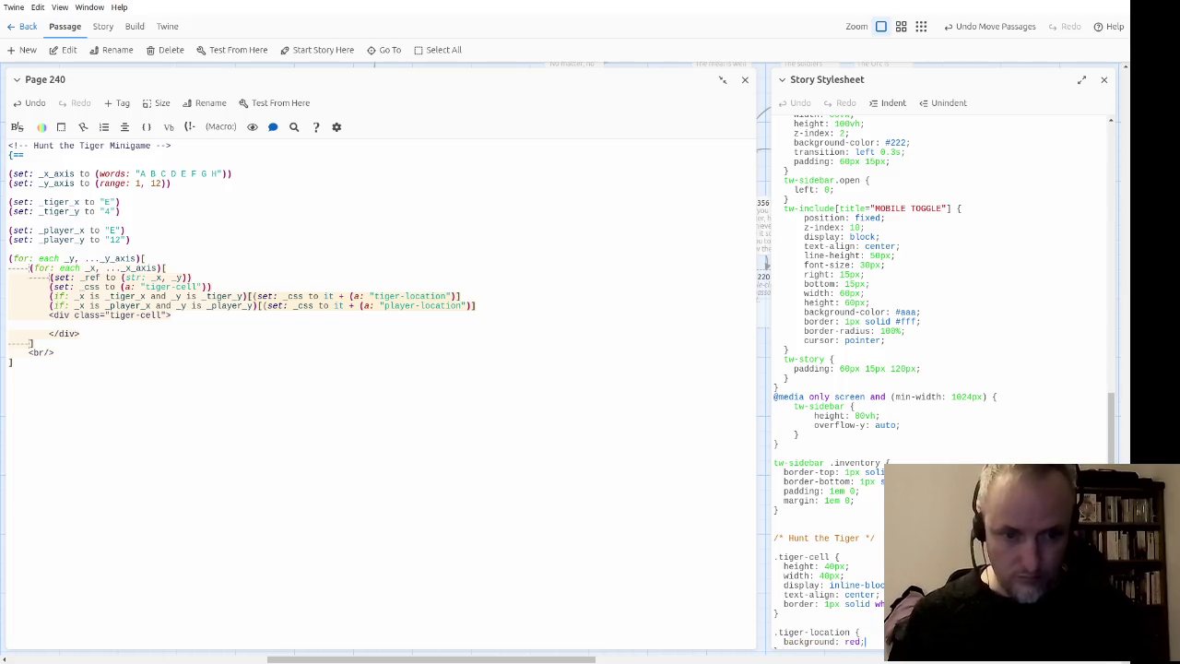
left_click(779, 649)
key("BackSpace")
key("BackSpace")
key("BackSpace")
type("orang")
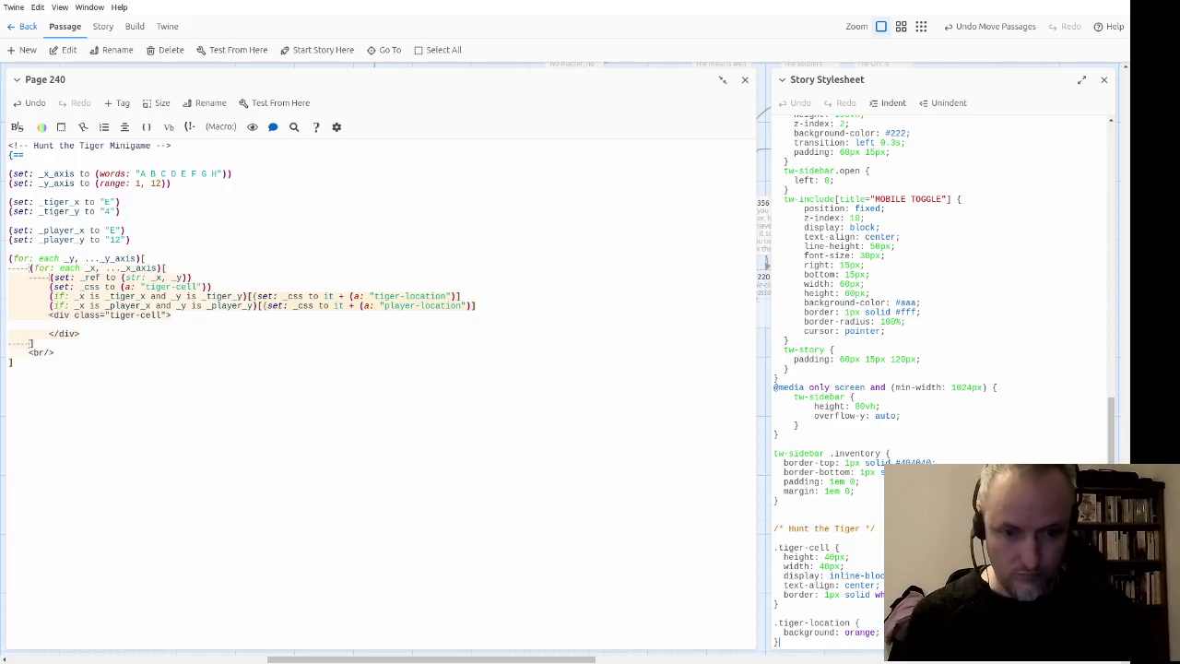
Step: Add a .player-location rule with a green background below it
key("Return")
key("Return")
type(".player-location {")
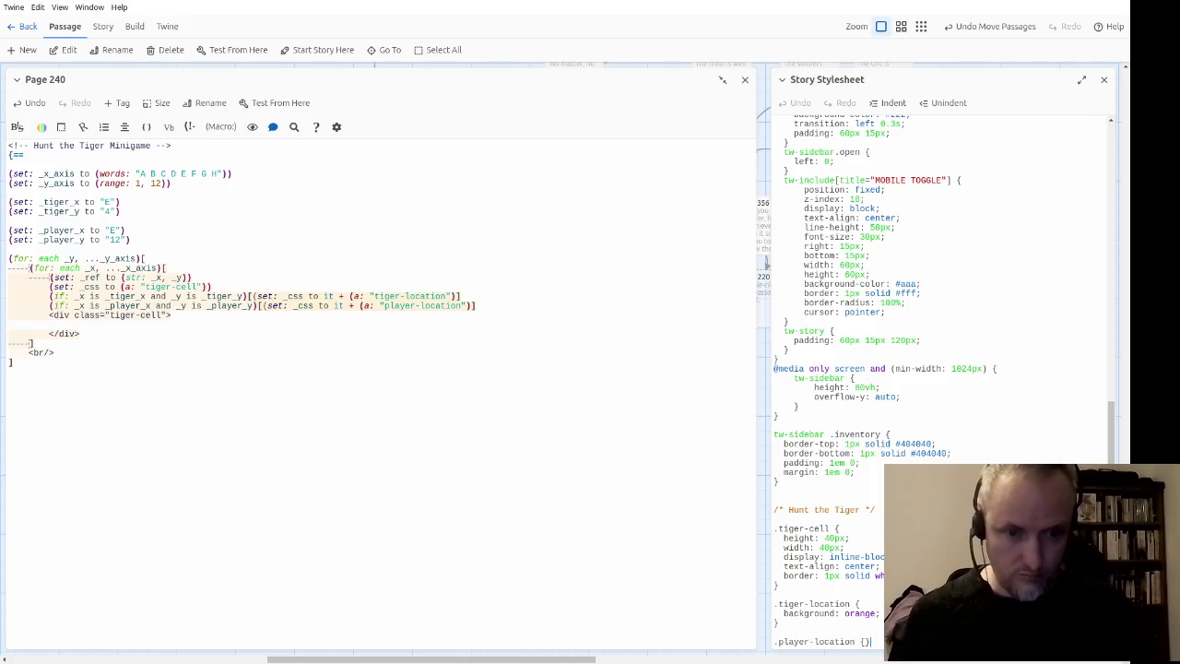
key("Return")
type("background: ")
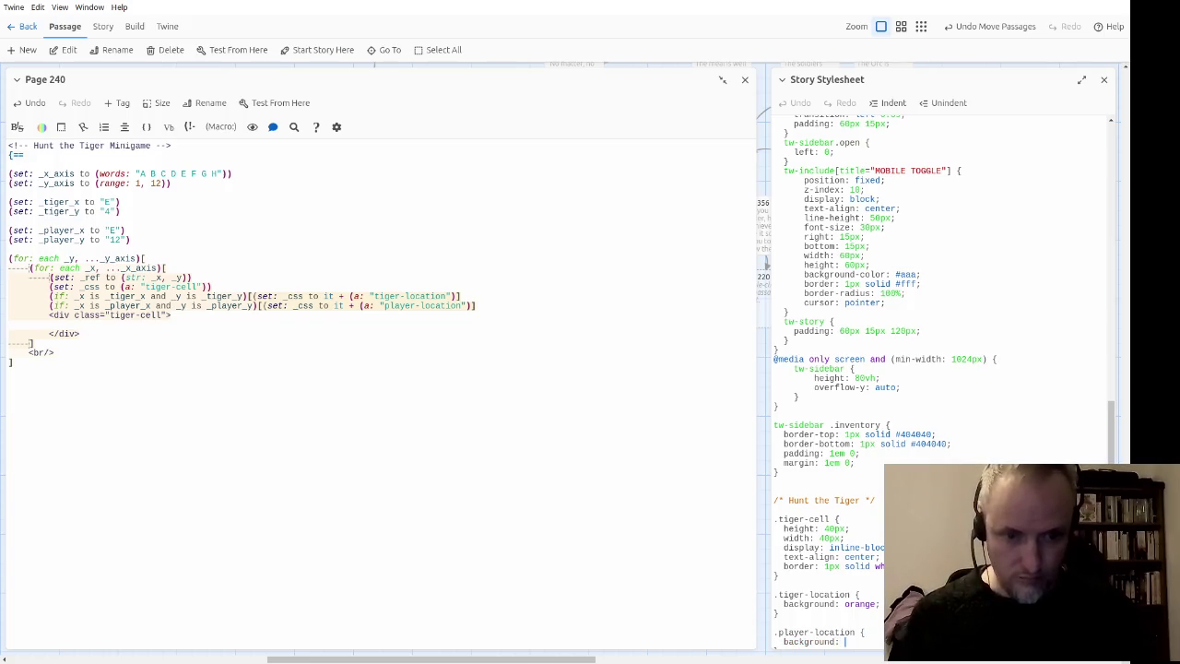
type("green;")
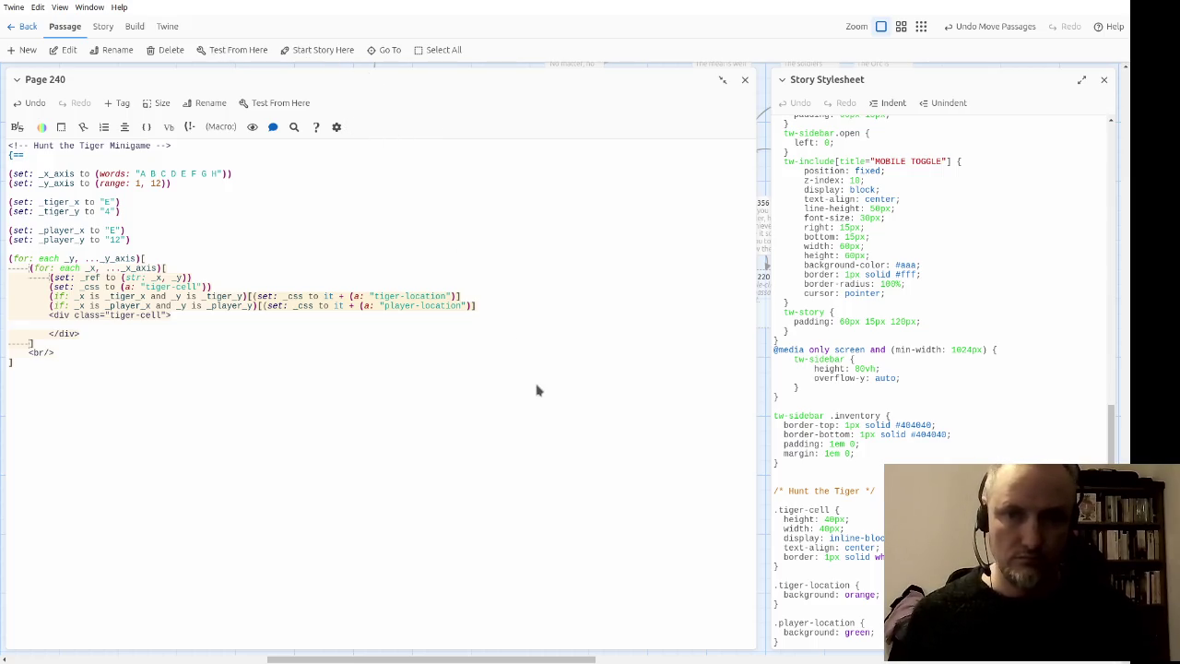
left_click(494, 326)
Step: Delete the <br/> line after the loop, then restore it with undo
key("Down")
key("Down")
key("shift+Down")
key("Delete")
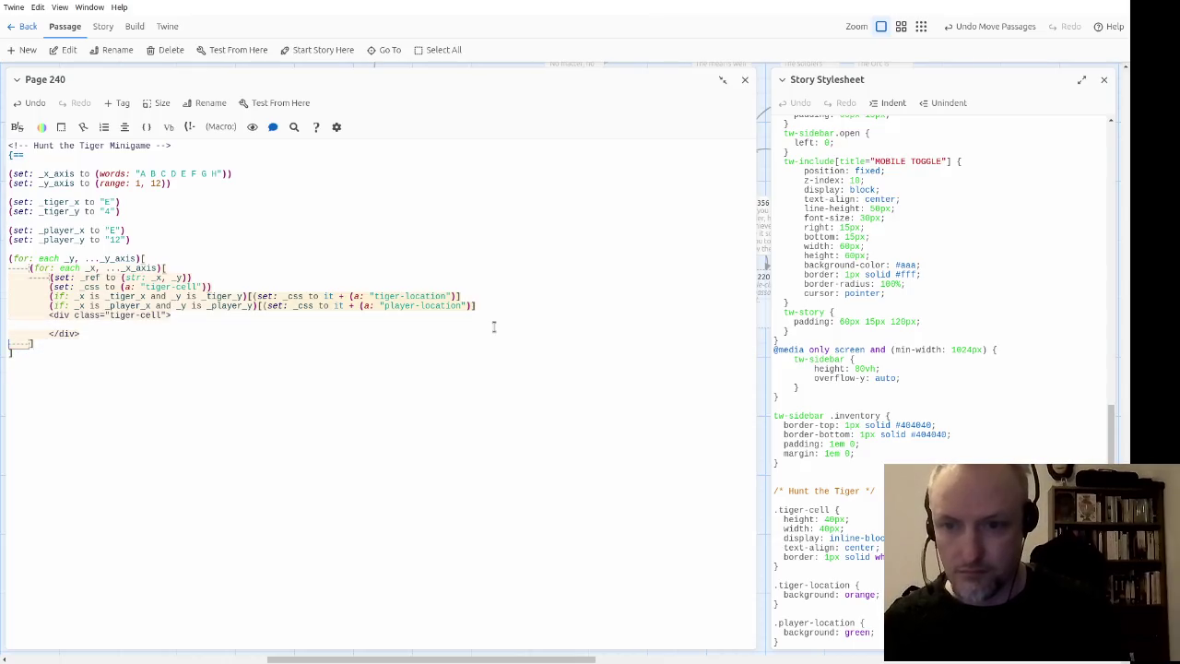
key("ctrl+z")
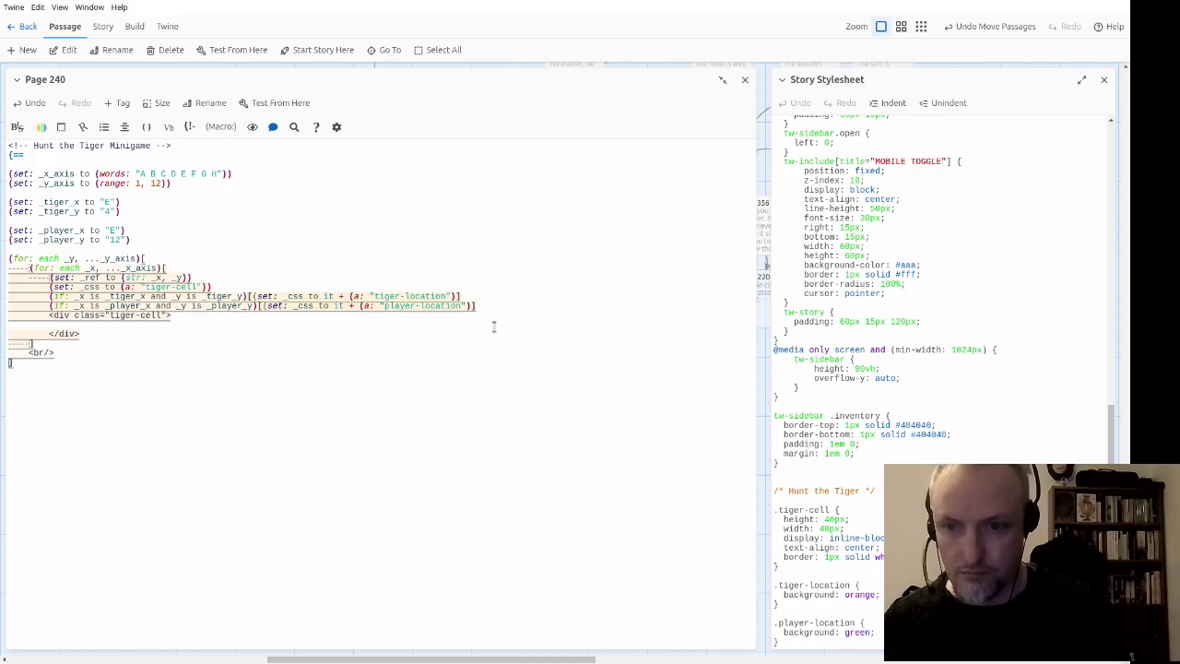
key("ctrl+z")
Step: Replace the div's tiger-cell class with a trial (print: (joined: macro, then clear it
key("ctrl+Right")
key("ctrl+Right")
key("ctrl+Right")
key("Down")
key("Down")
key("ctrl+shift+Left")
key("ctrl+shift+Left")
type("(o")
key("BackSpace")
type("print:")
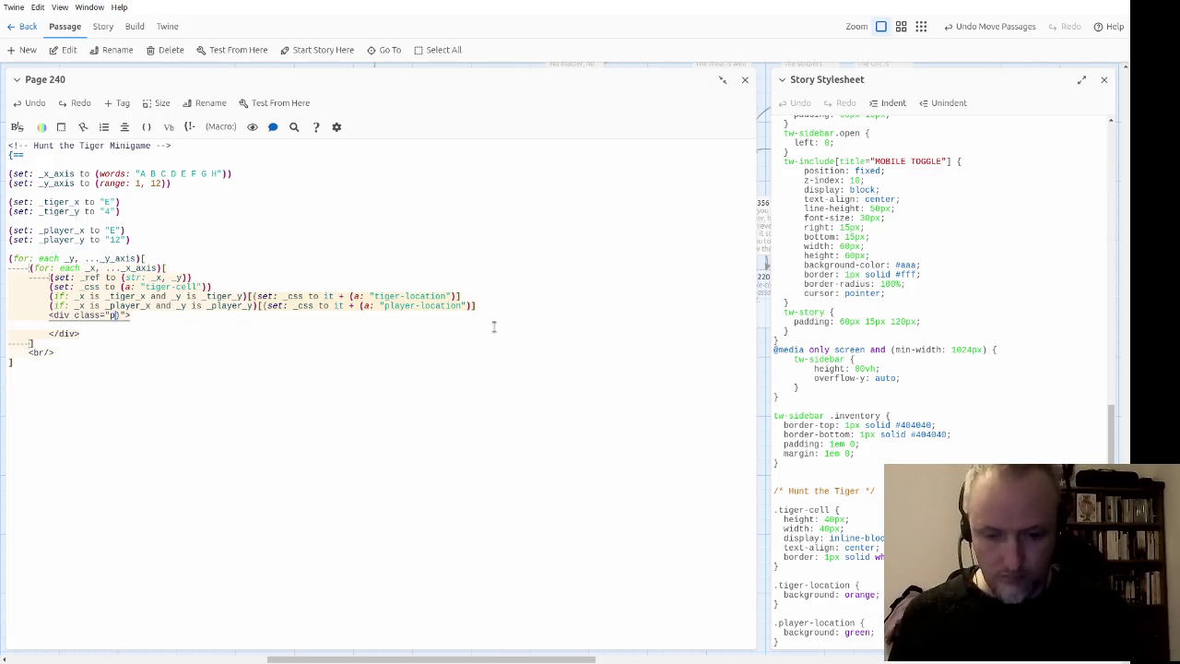
key("ctrl+Left")
type("(")
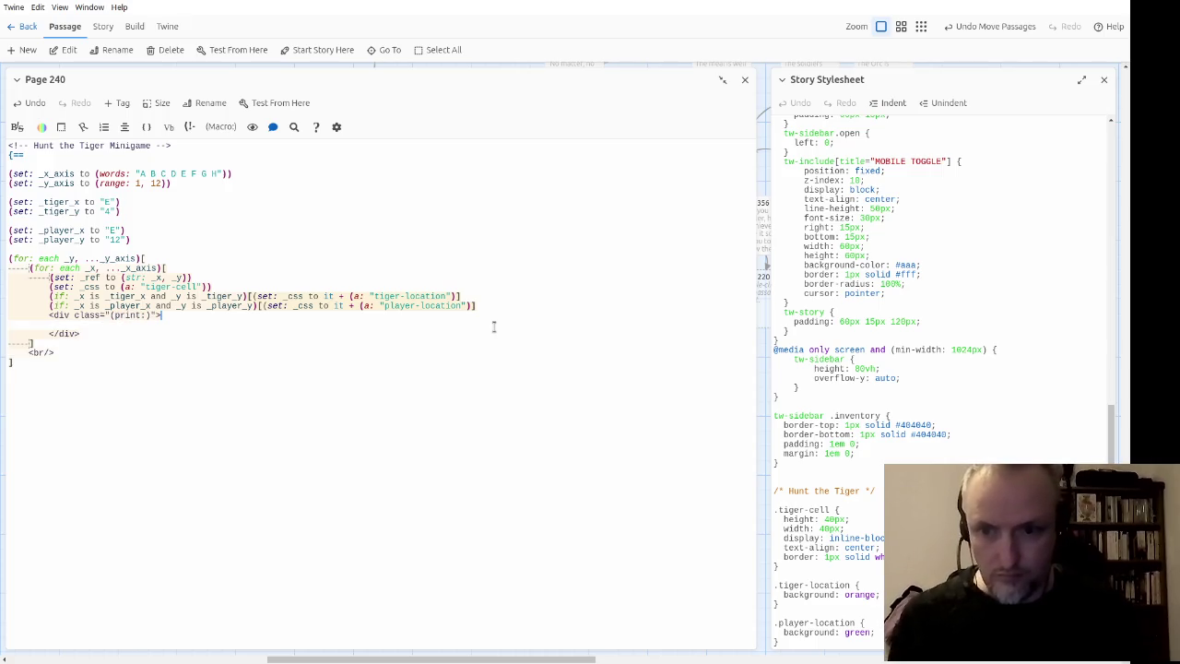
key("Home")
key("Right")
key("Right")
key("Right")
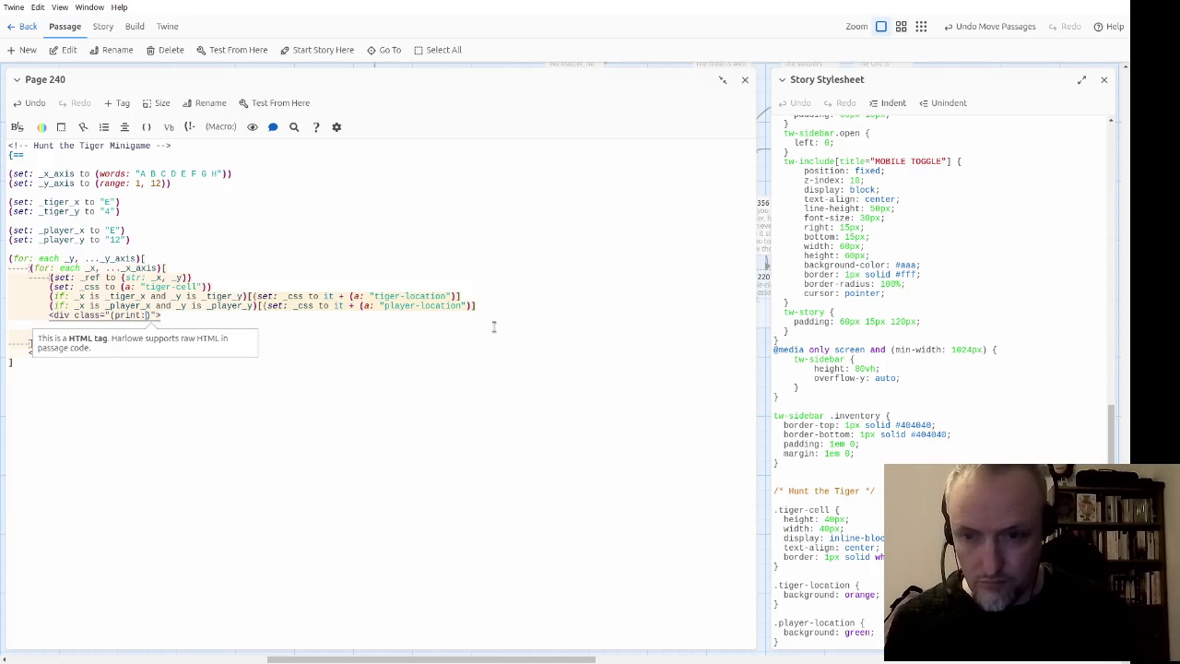
key("Right")
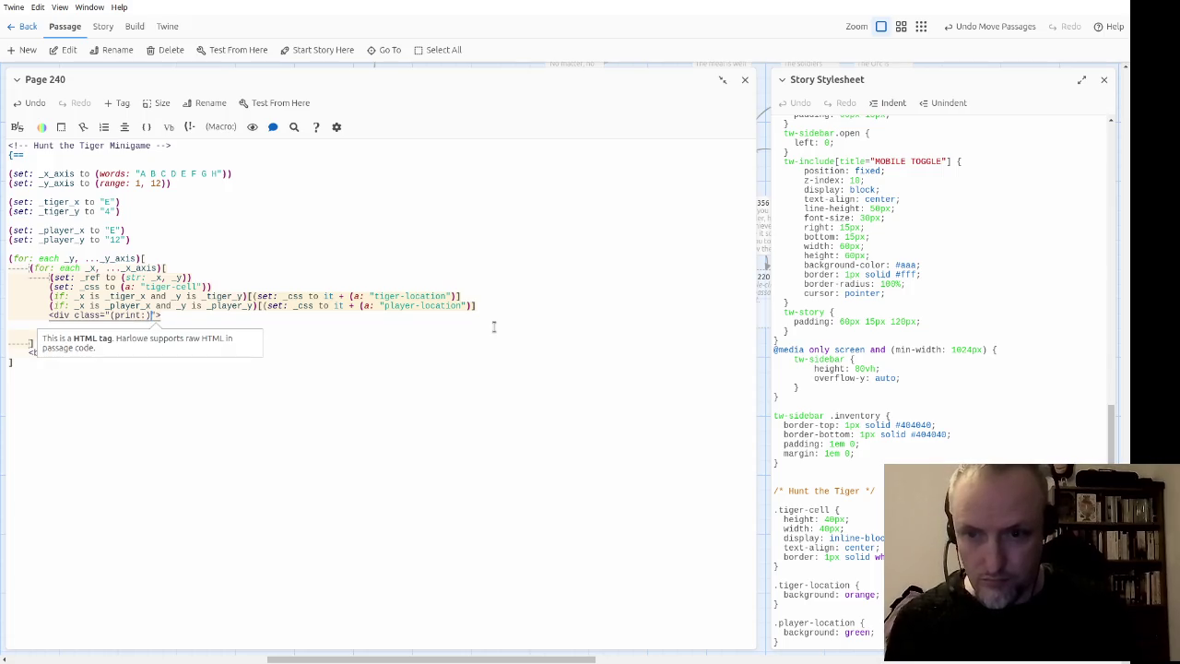
type("()")
type("joined:")
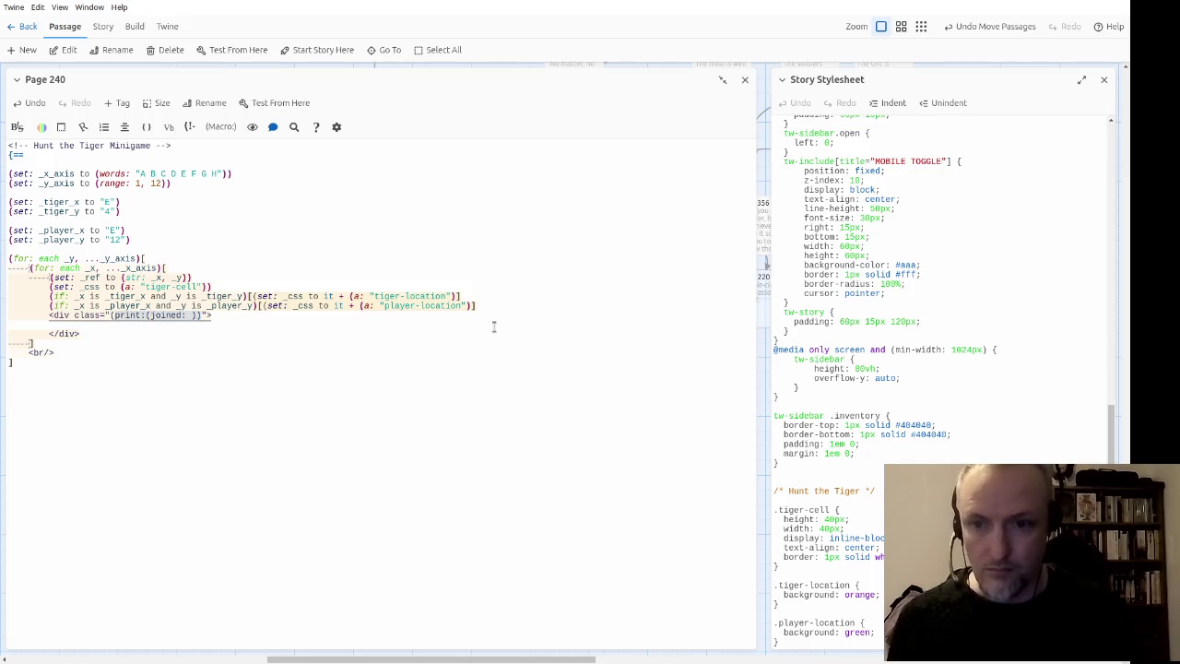
key("BackSpace")
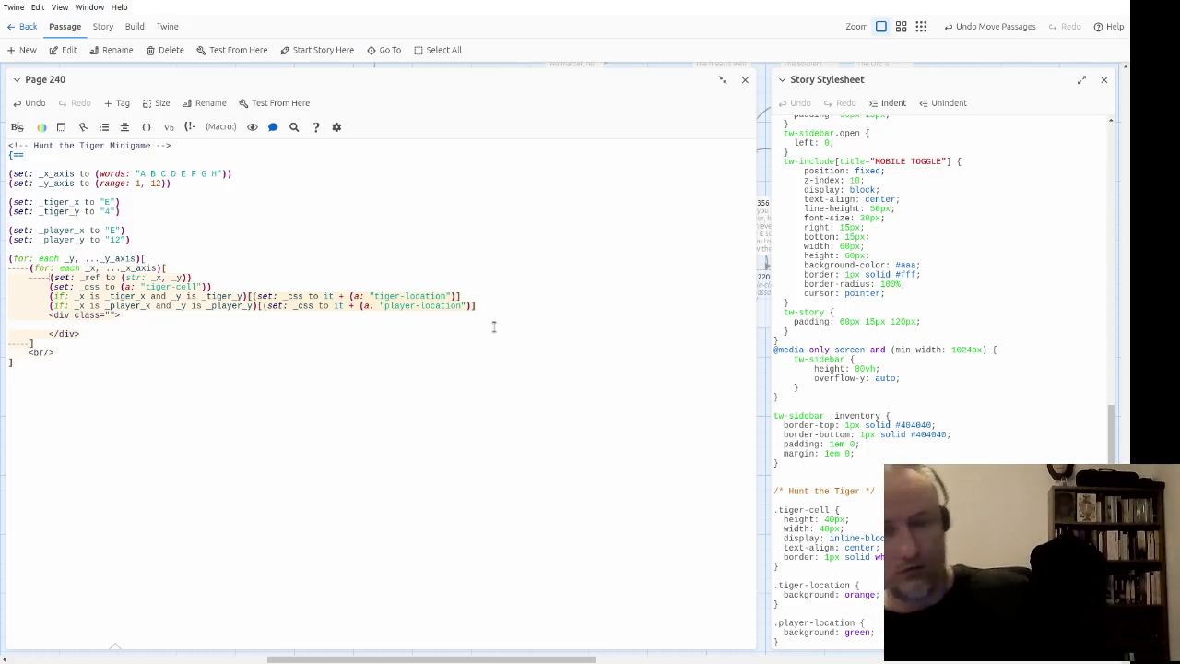
Step: Add a blank line above the div and remove the duplicated tiger-location check line
key("Return")
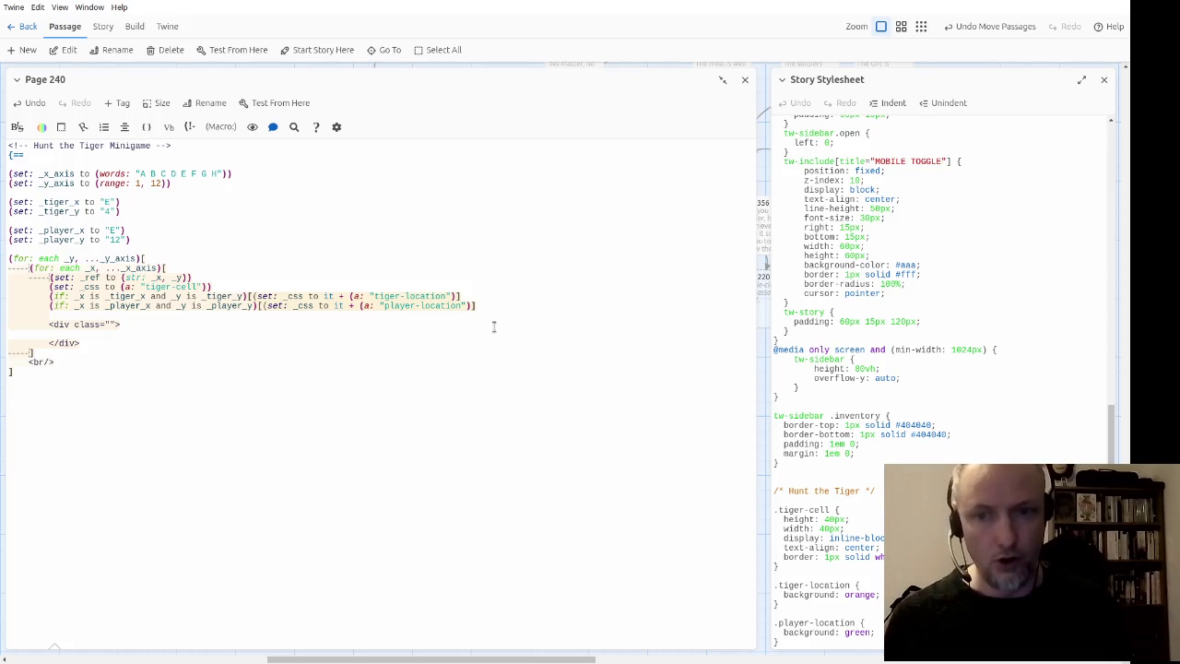
key("Down")
key("End")
key("Left")
key("Left")
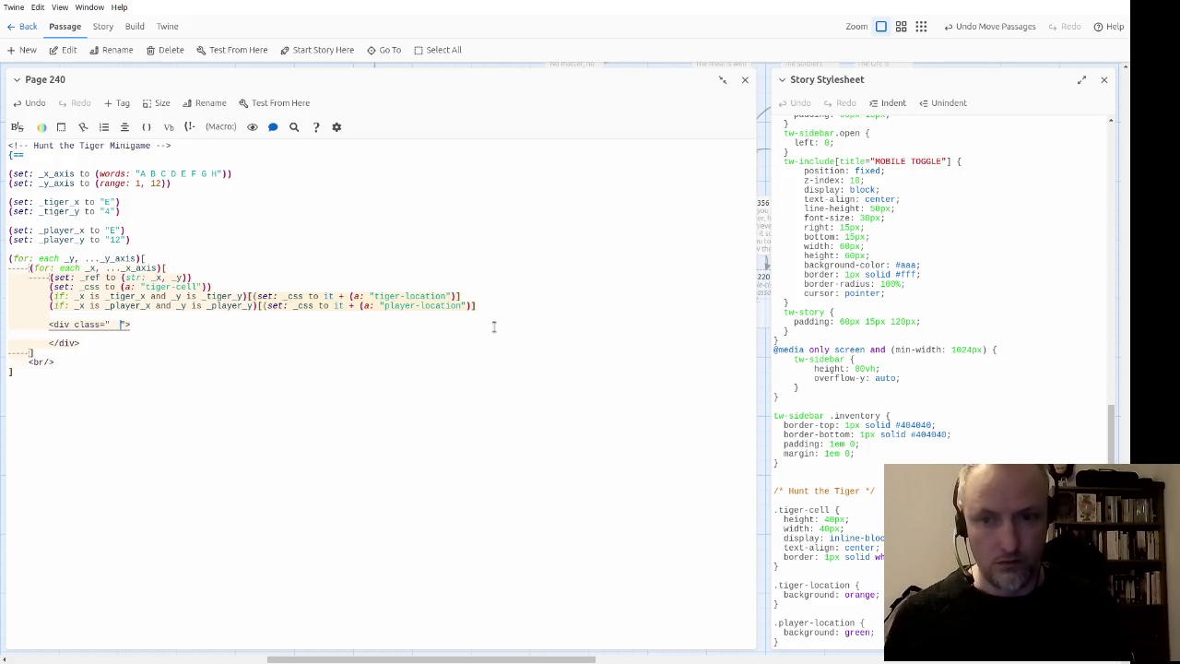
type("()")
key("BackSpace")
key("BackSpace")
key("BackSpace")
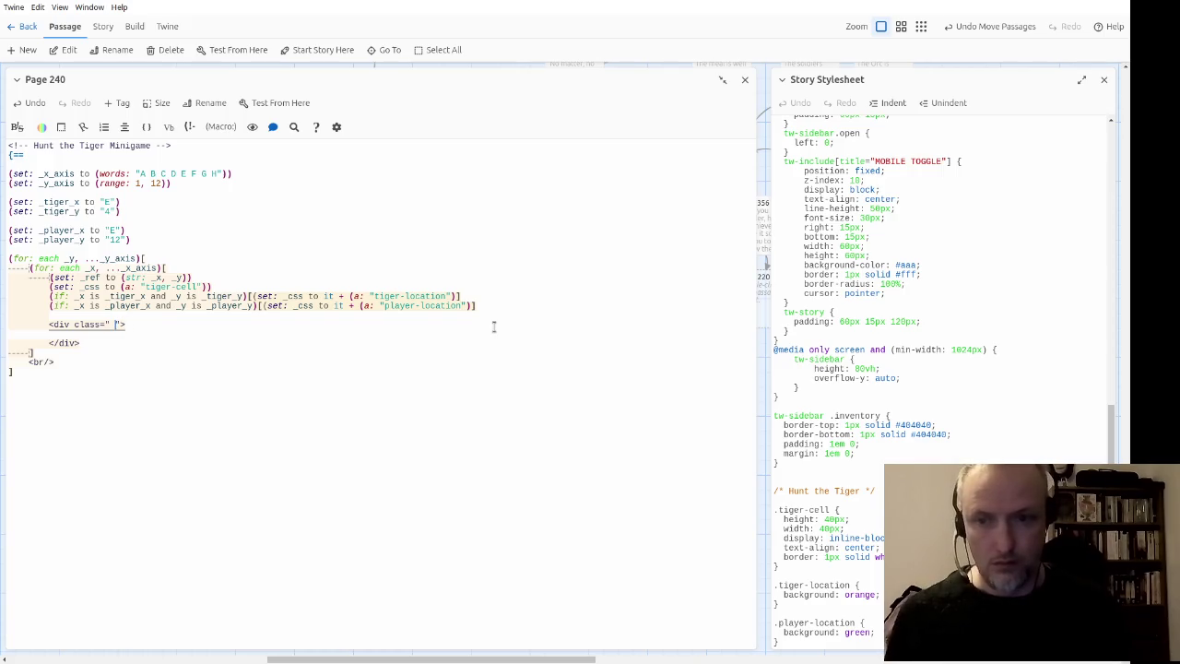
key("ctrl+v")
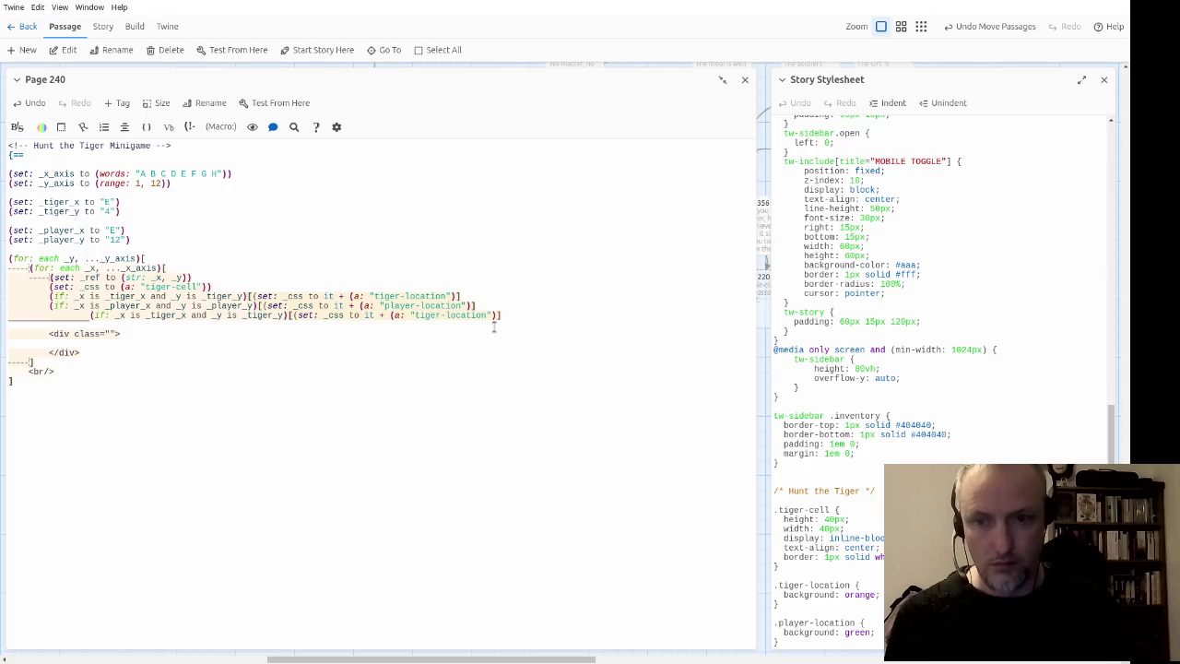
key("ctrl+z")
key("Up")
key("Up")
key("Up")
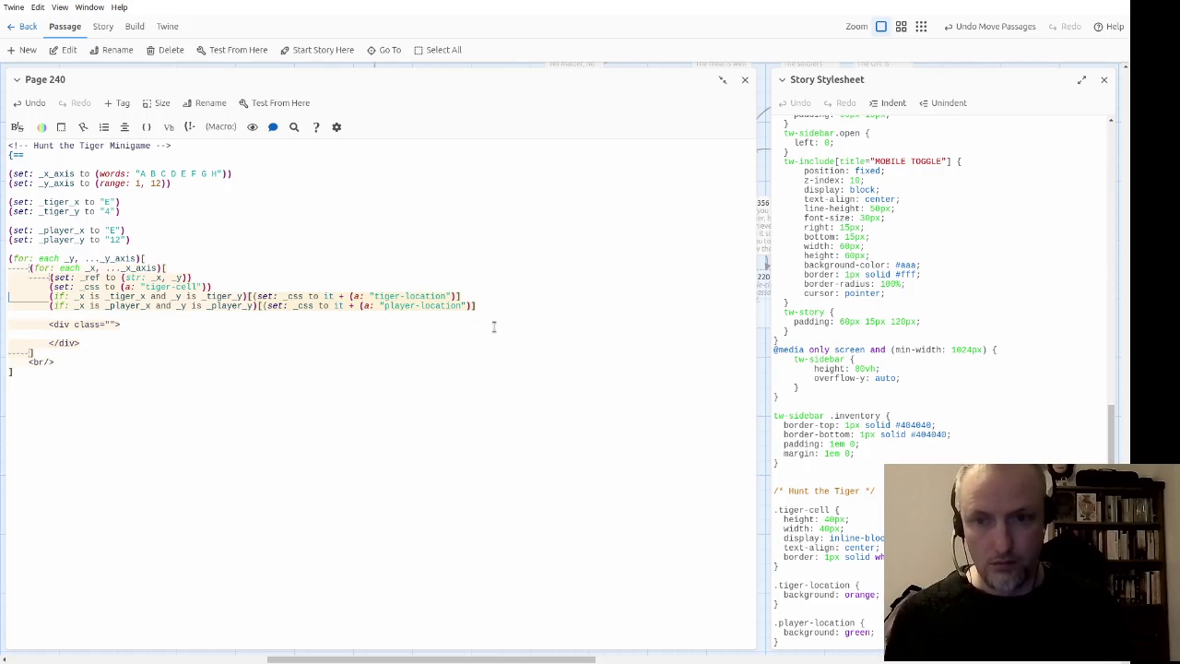
key("Down")
key("Down")
key("Down")
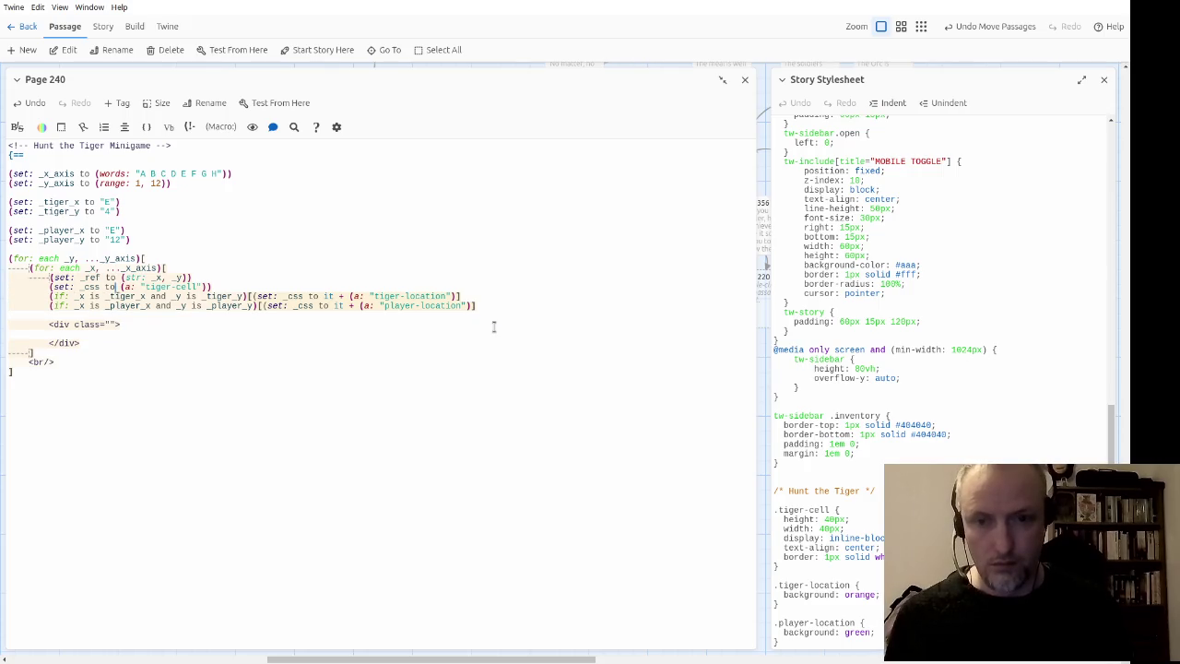
key("Left")
key("Left")
key("Left")
key("Down")
key("Down")
key("Down")
key("Up")
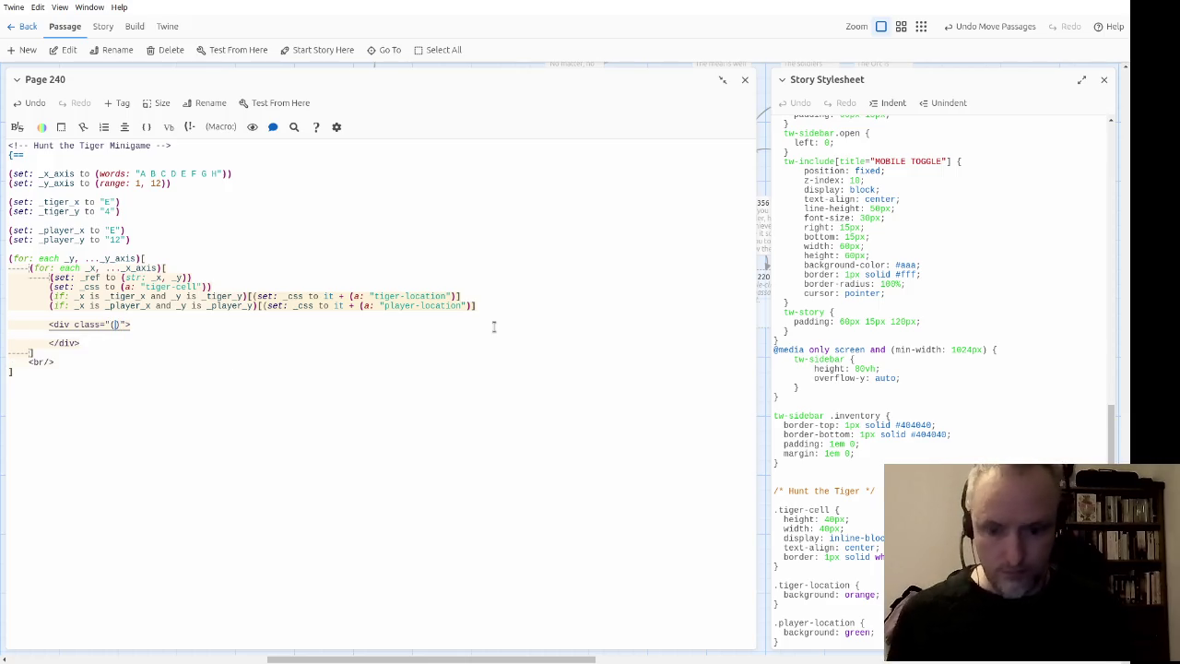
Step: Set the div's class value to (print: (joined: ' ', _css))
type("joined: ")
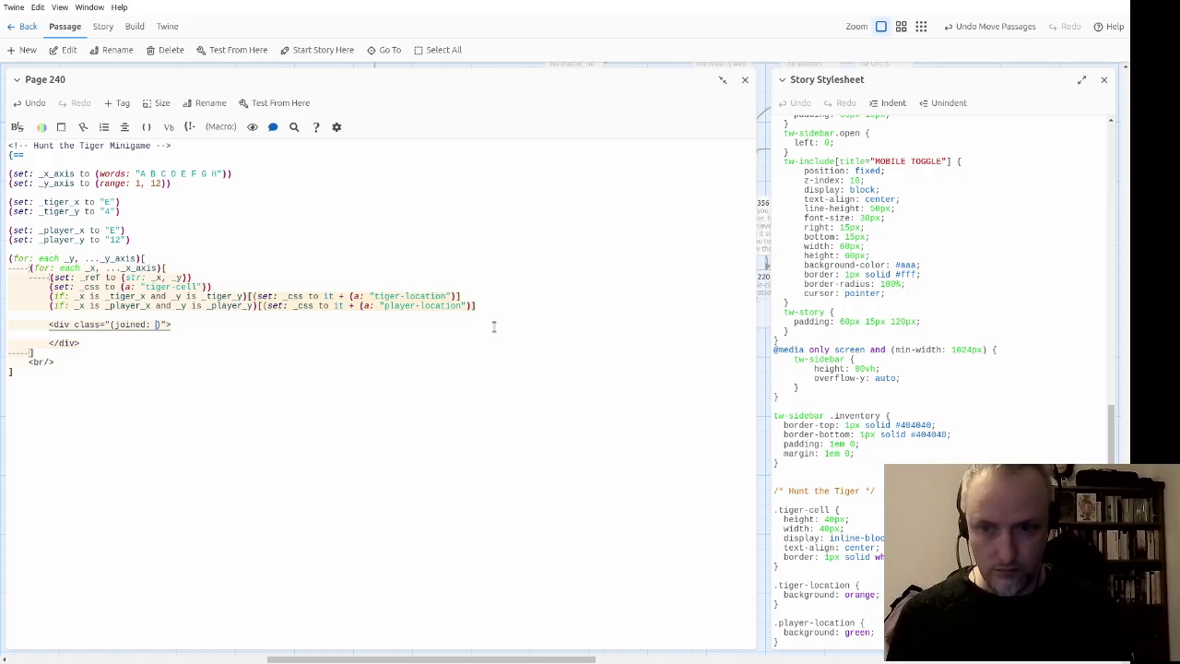
type("\" \",")
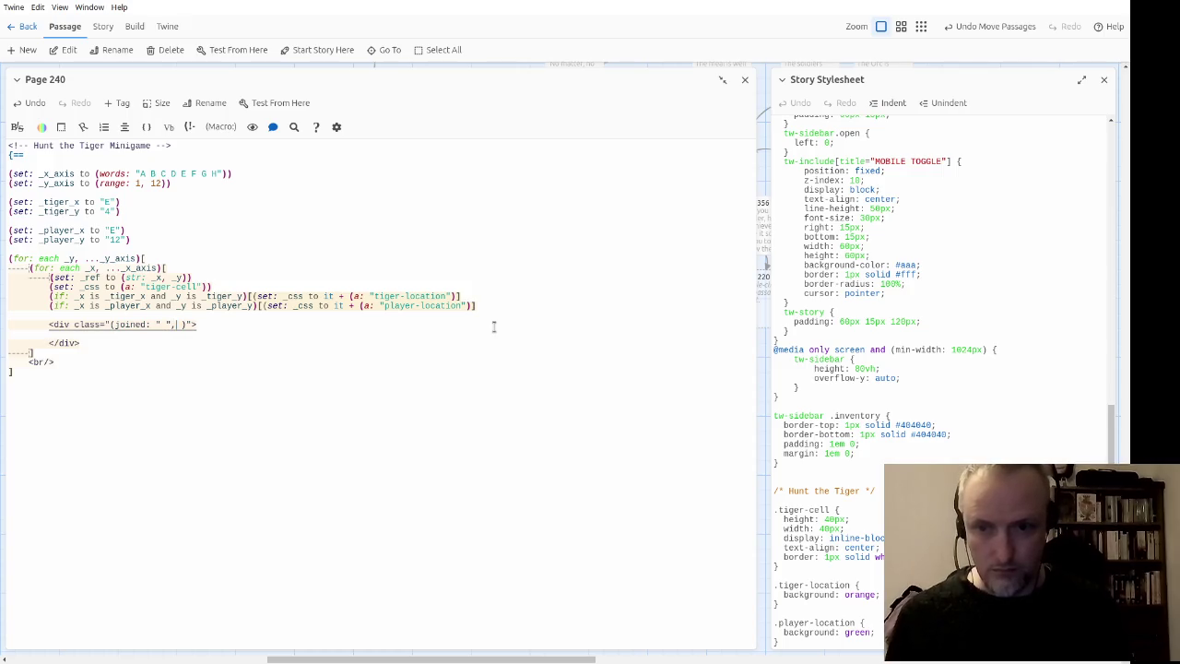
key("BackSpace")
key("BackSpace")
key("BackSpace")
type("' ' ,")
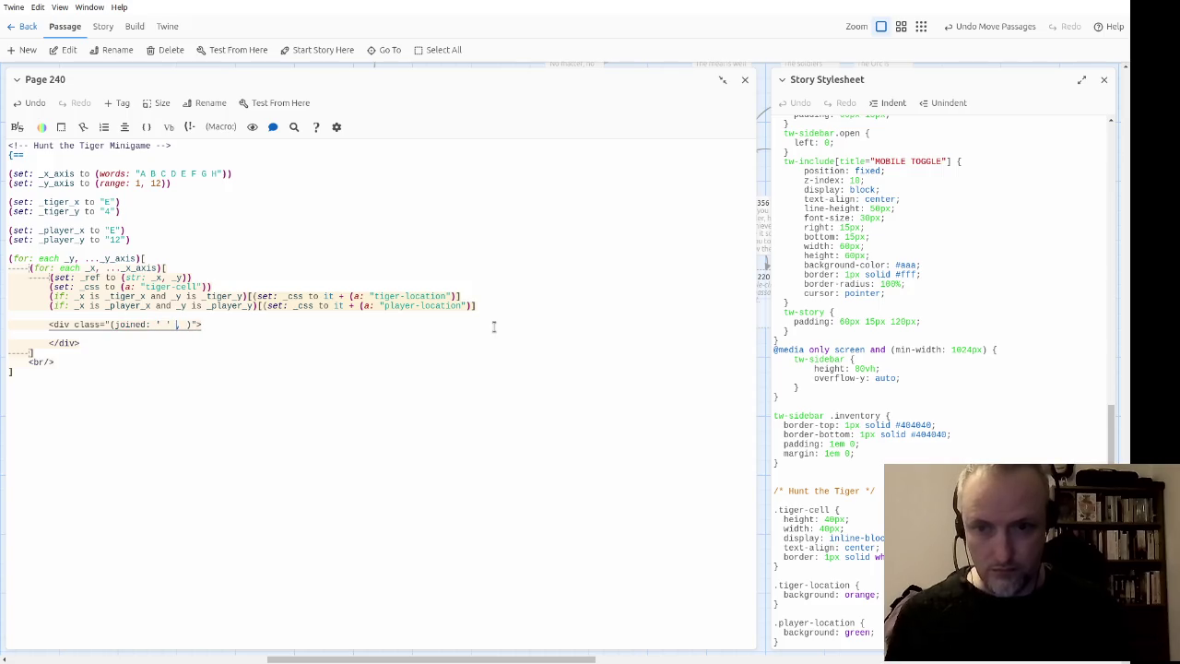
key("Delete")
key("Right")
key("Right")
key("Right")
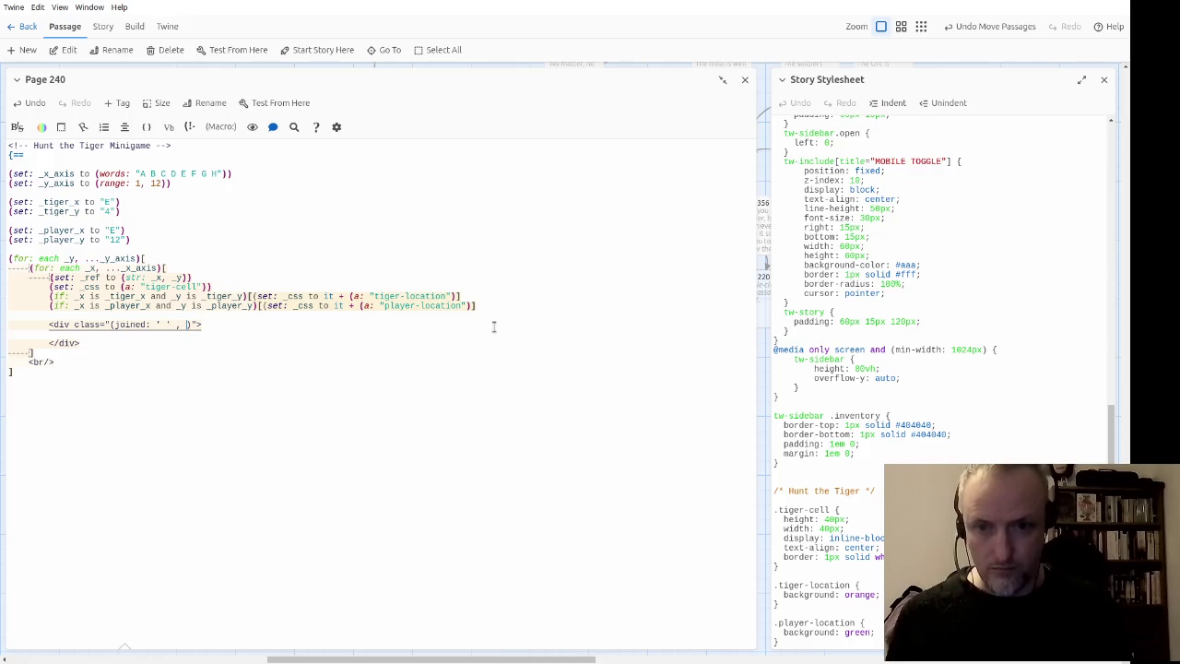
type("_css")
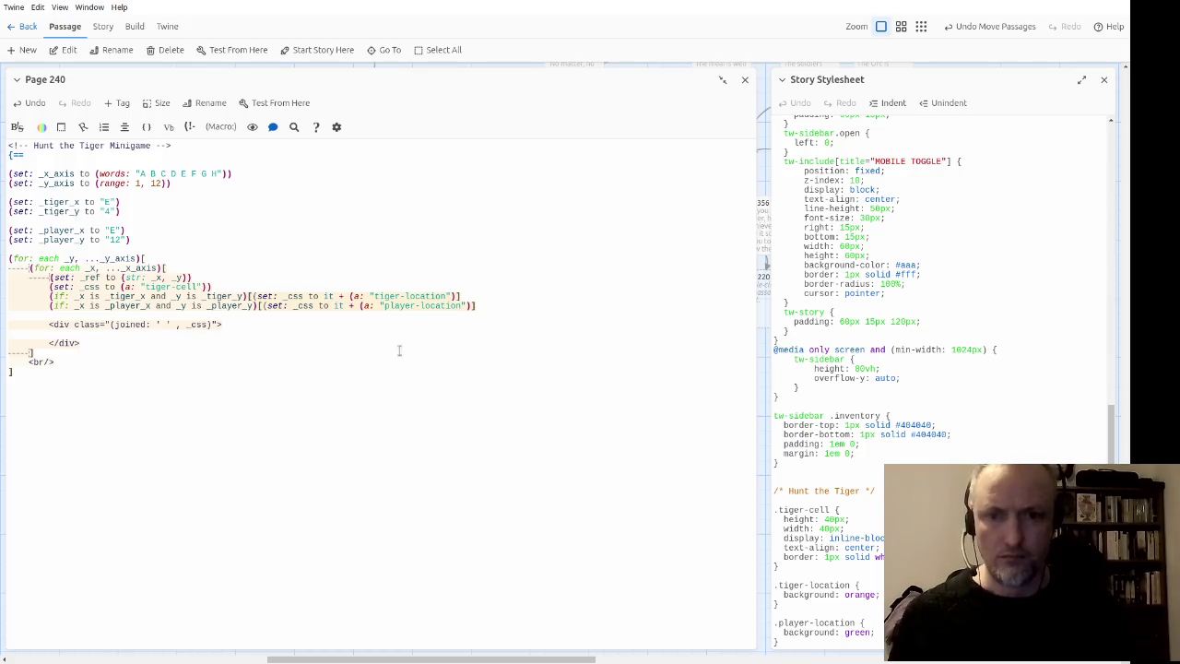
triple_click(408, 318)
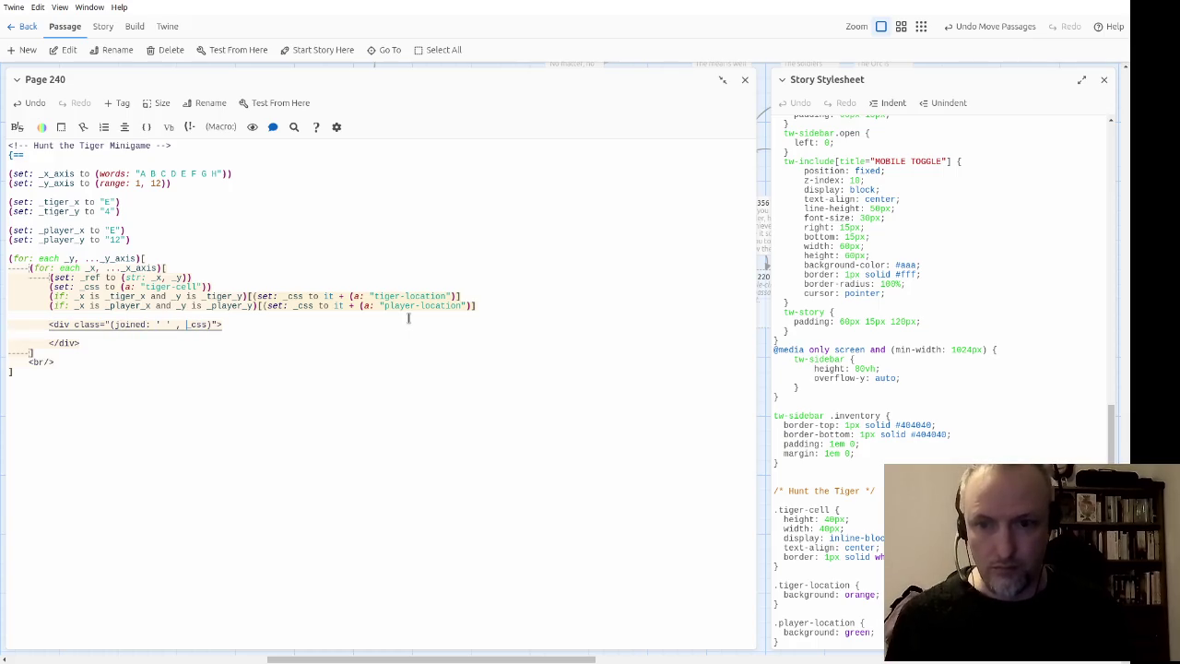
type("(print:")
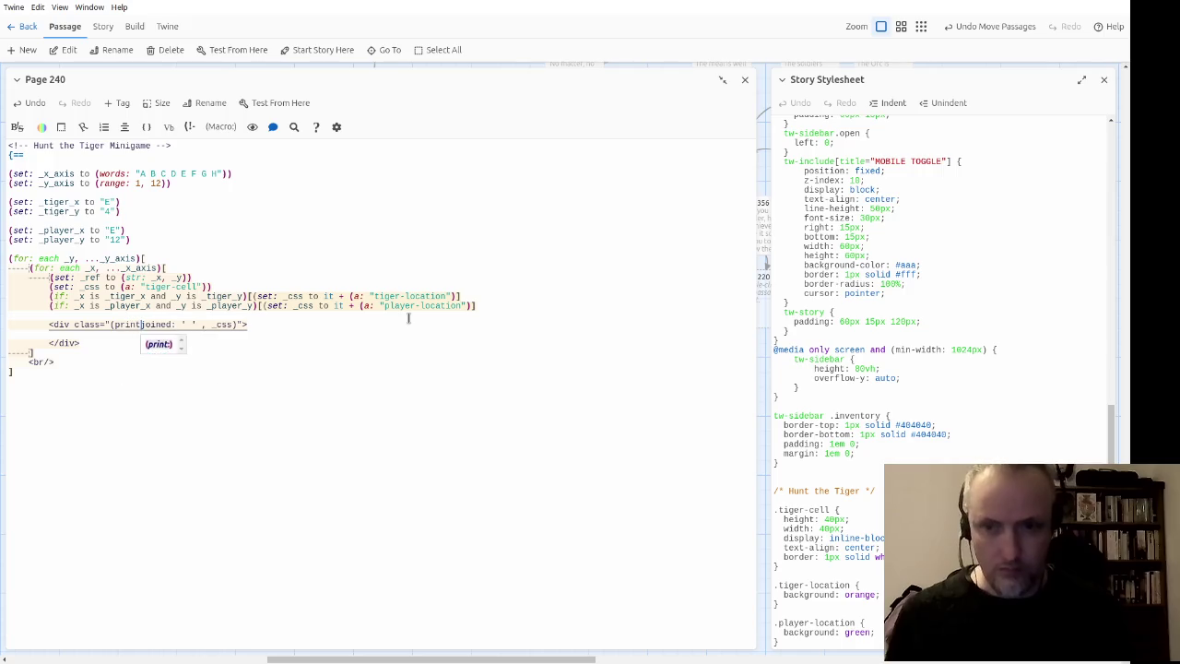
key("ctrl+Right")
key("ctrl+Right")
key("ctrl+Right")
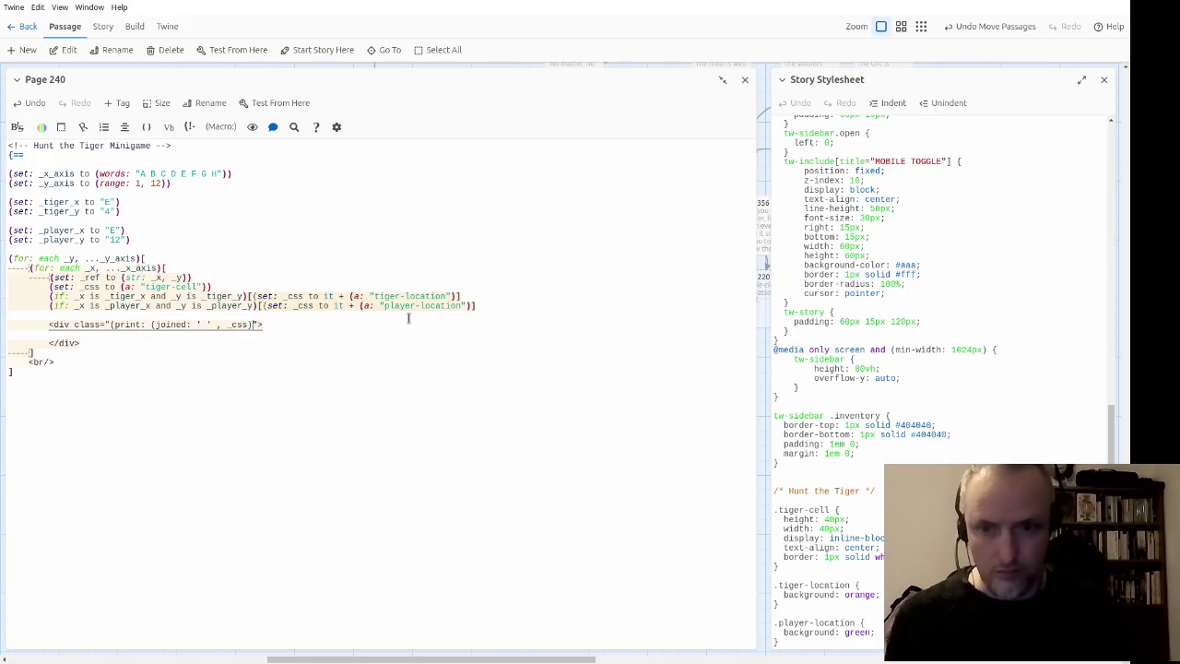
type(")")
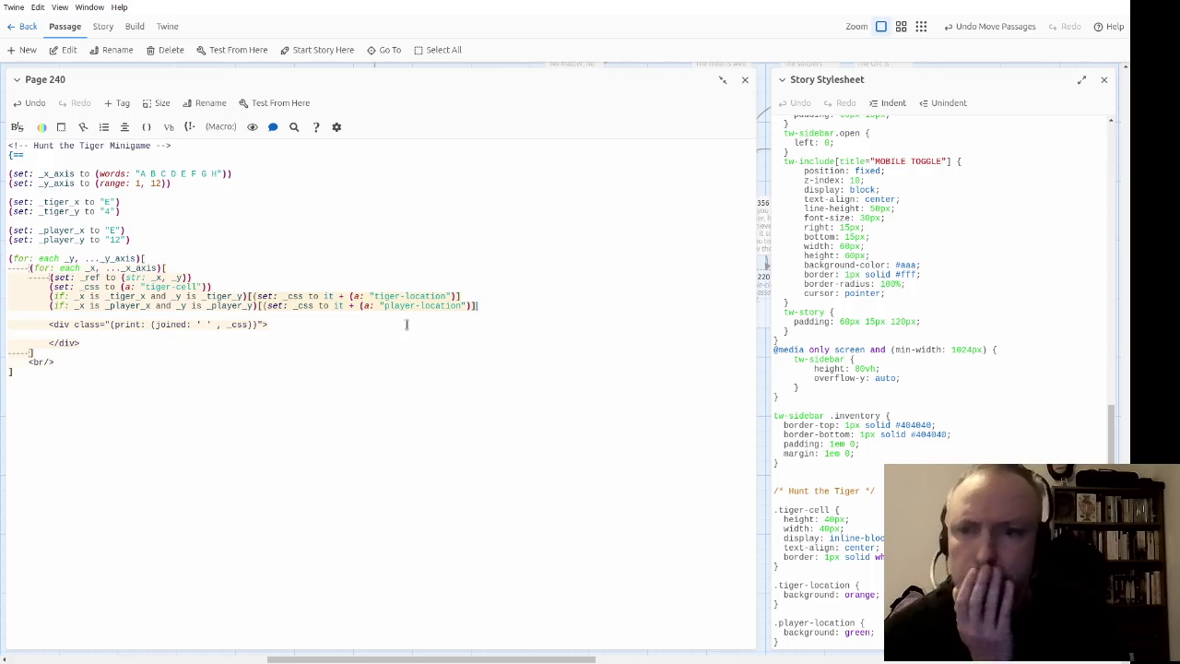
left_click(257, 324)
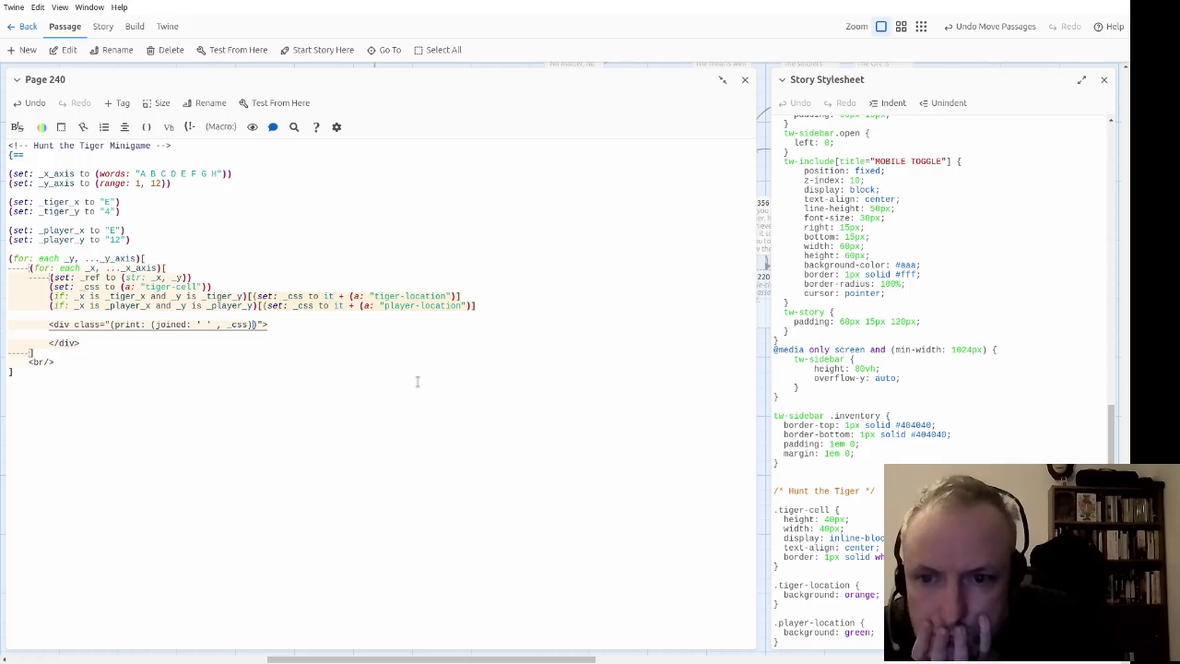
key("Left")
key("Left")
key("Left")
key("Left")
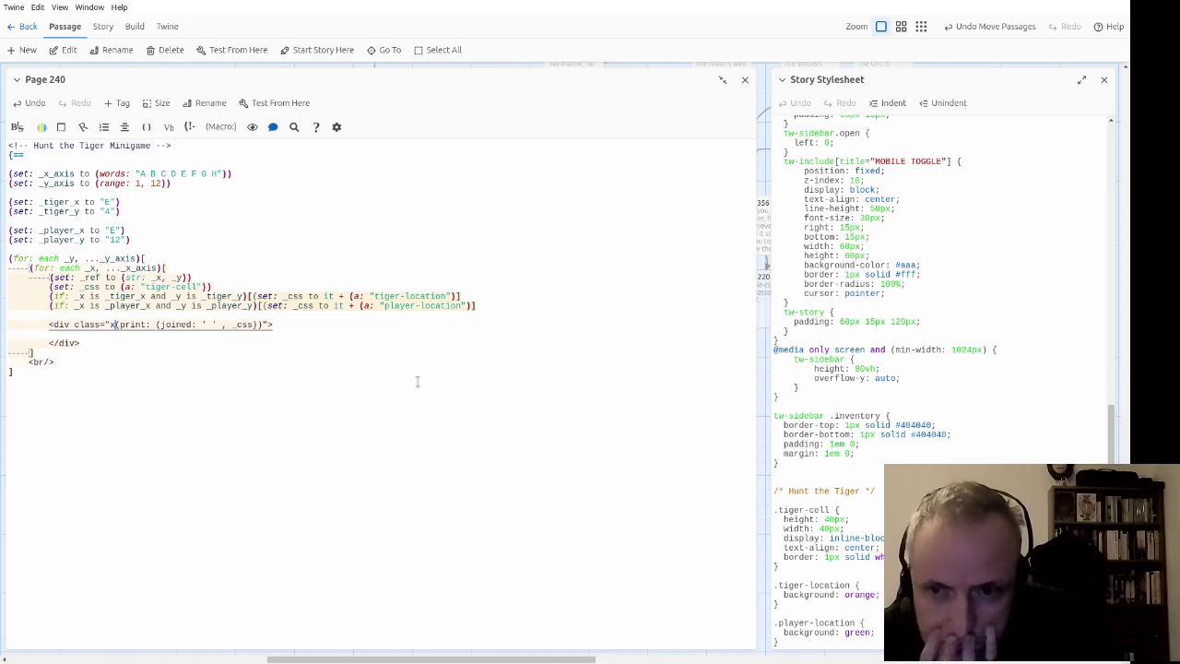
Step: Replace the div's print expression with the plain class tiger-cell
type("x")
key("shift+Right")
key("shift+Right")
key("shift+Right")
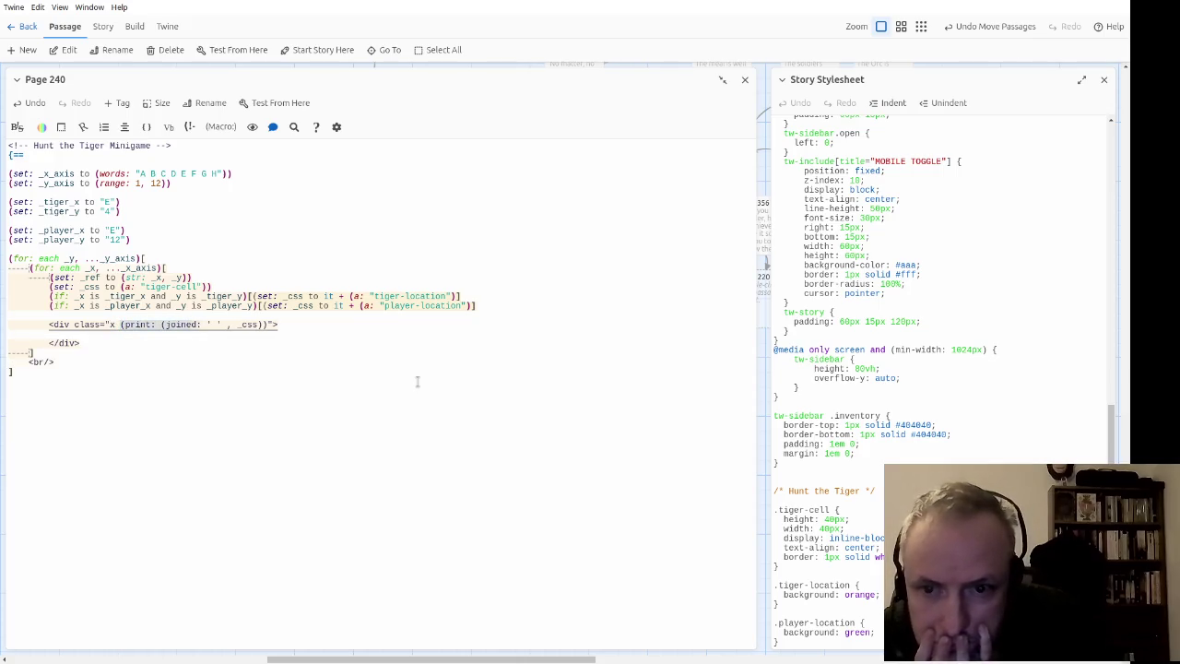
key("BackSpace")
key("BackSpace")
key("BackSpace")
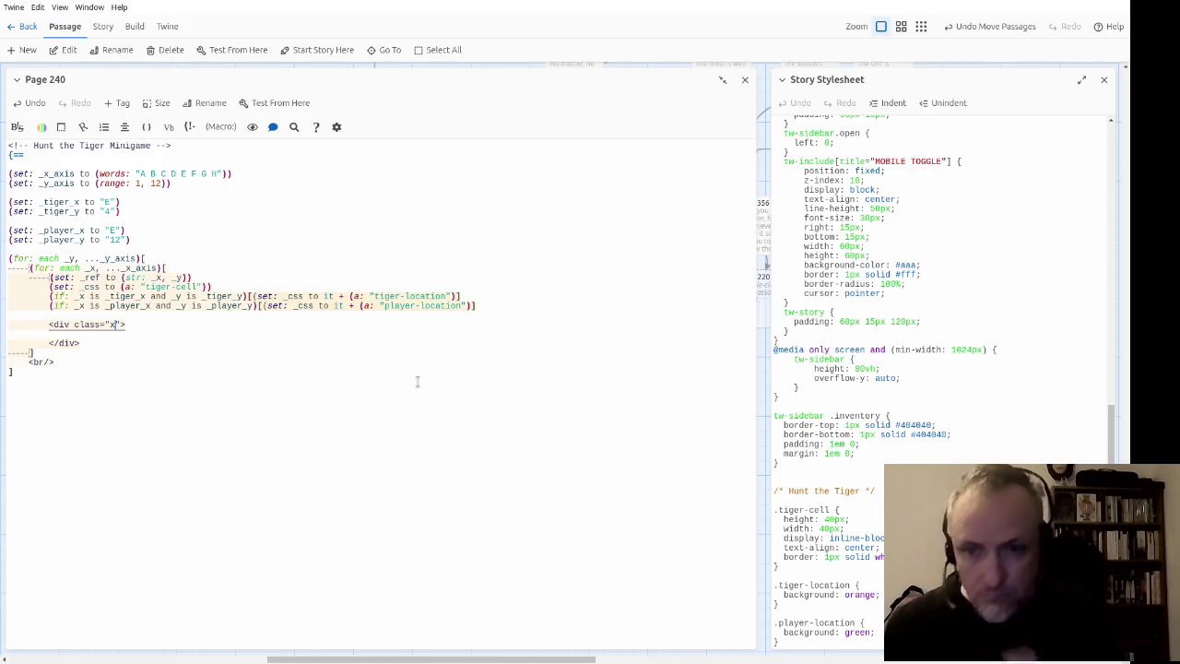
type("tiger-cell")
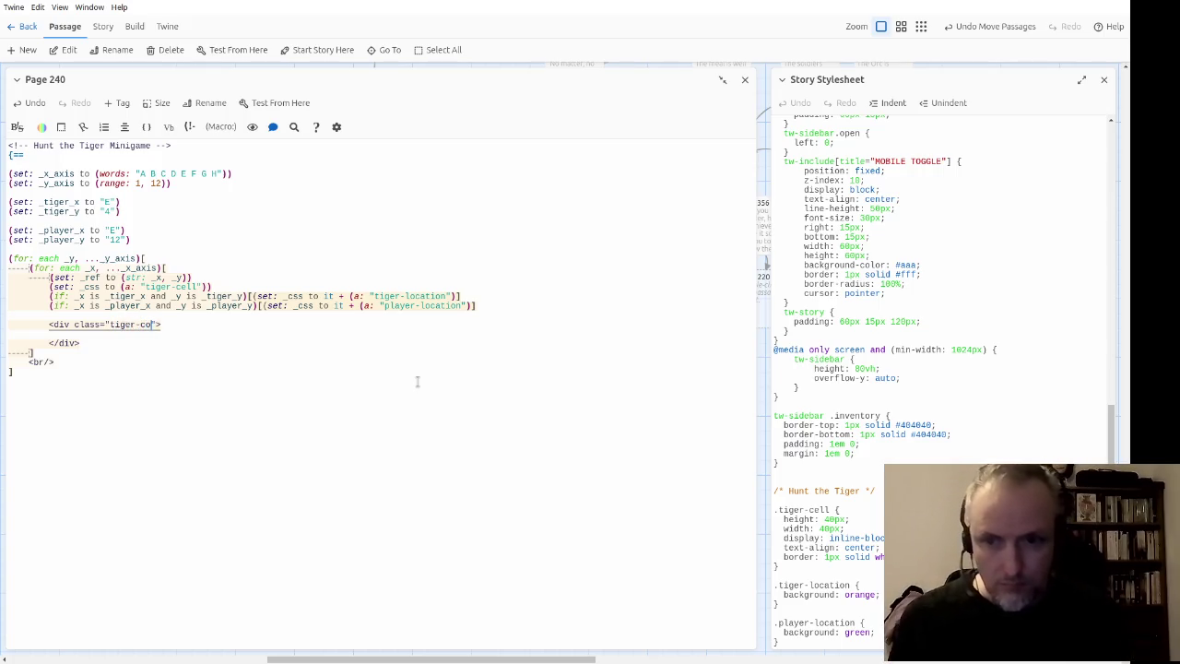
Step: Delete the tiger-location set macro from the tiger (if:) hook, leaving it empty
key("Up")
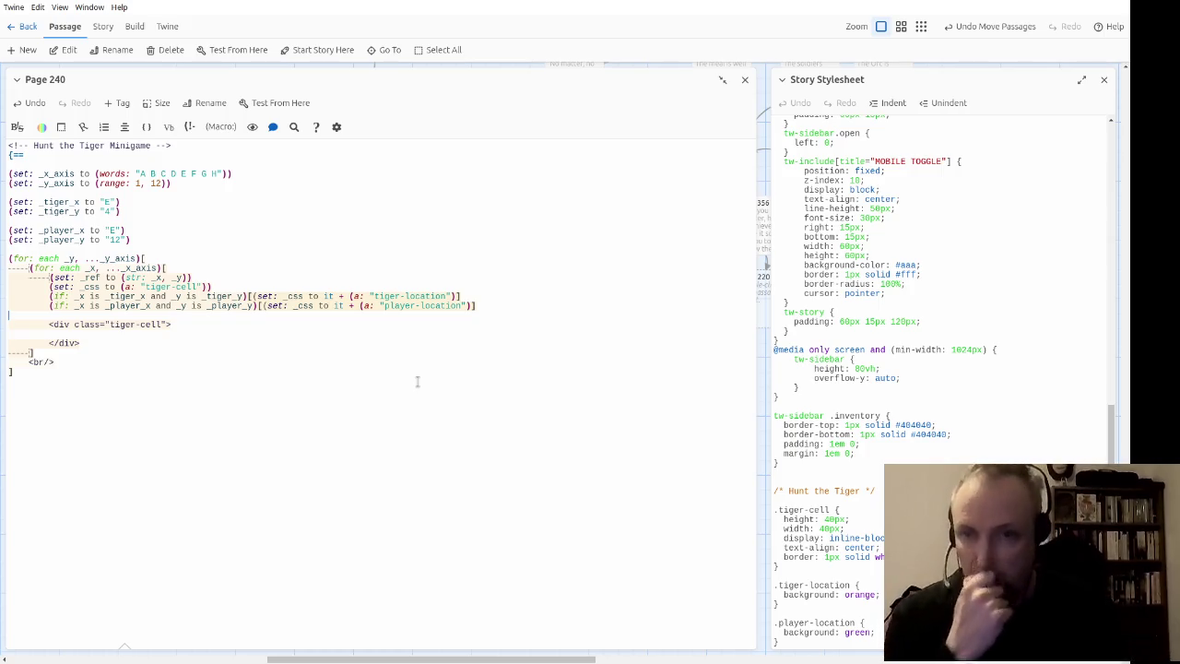
key("Up")
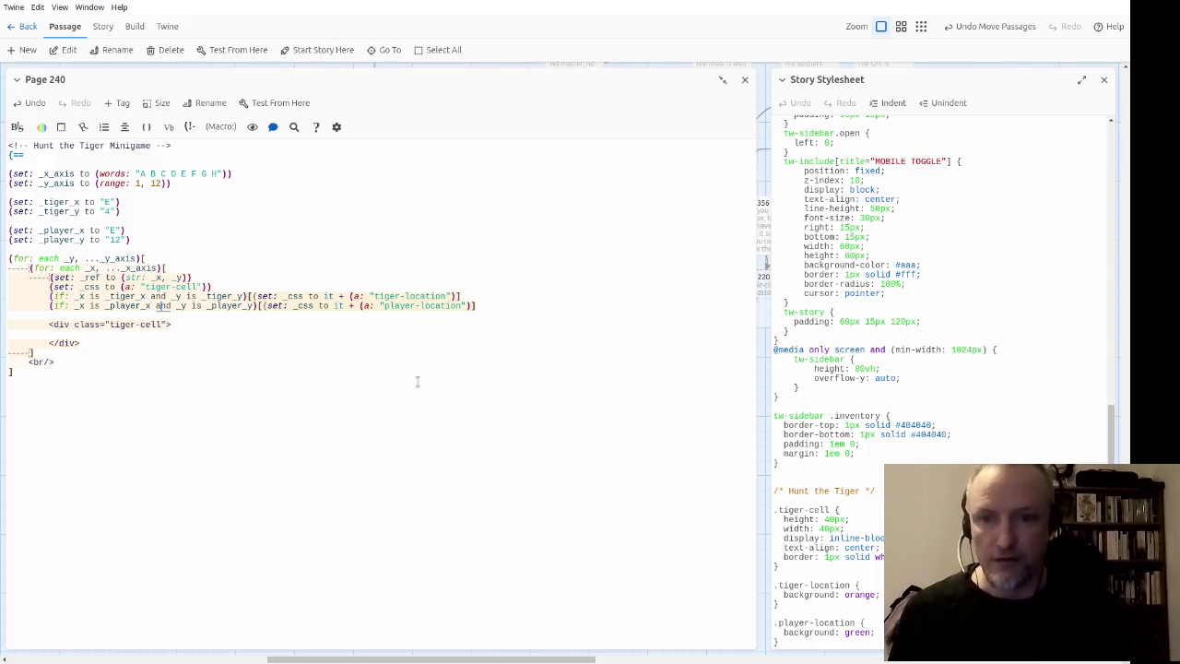
key("Home")
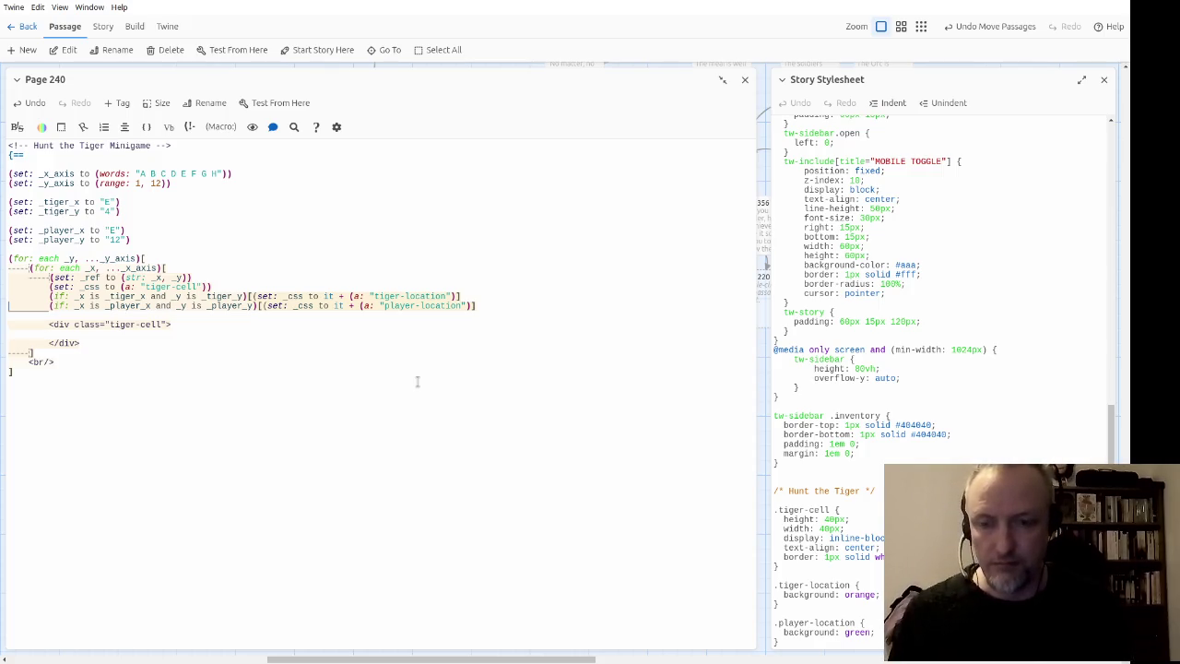
key("ctrl+Left")
key("ctrl+Left")
key("ctrl+Left")
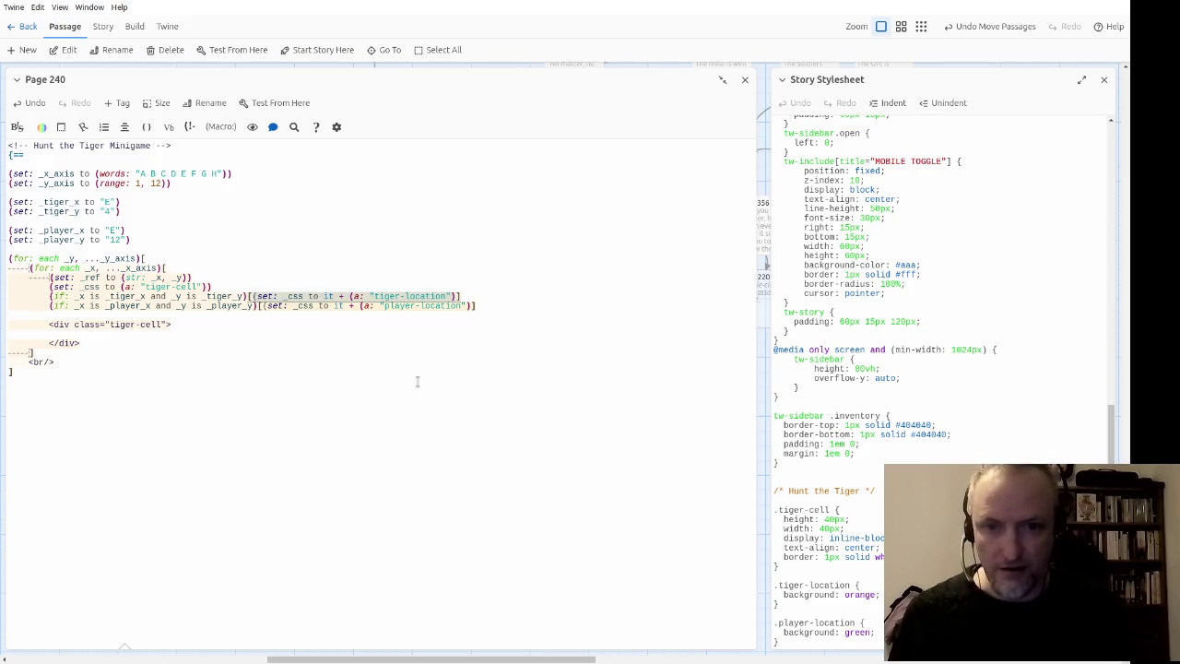
key("BackSpace")
Step: Turn the player check into an (else-if:) after the tiger hook and add an (else:)[ ] branch
key("Down")
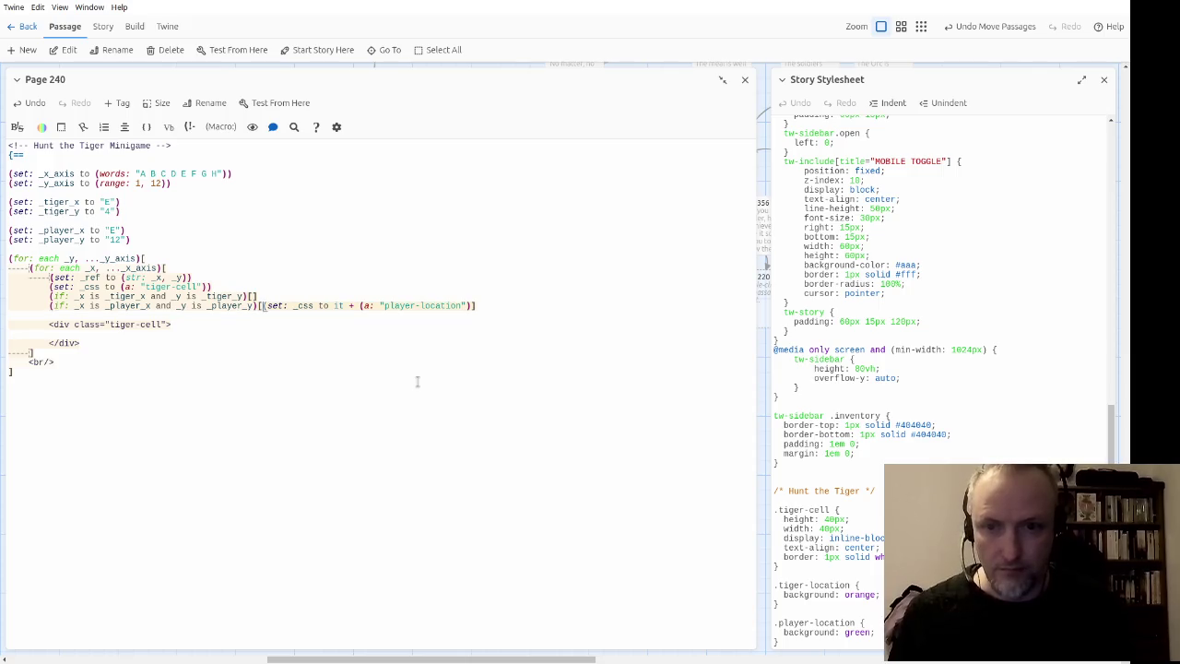
key("shift+End")
key("BackSpace")
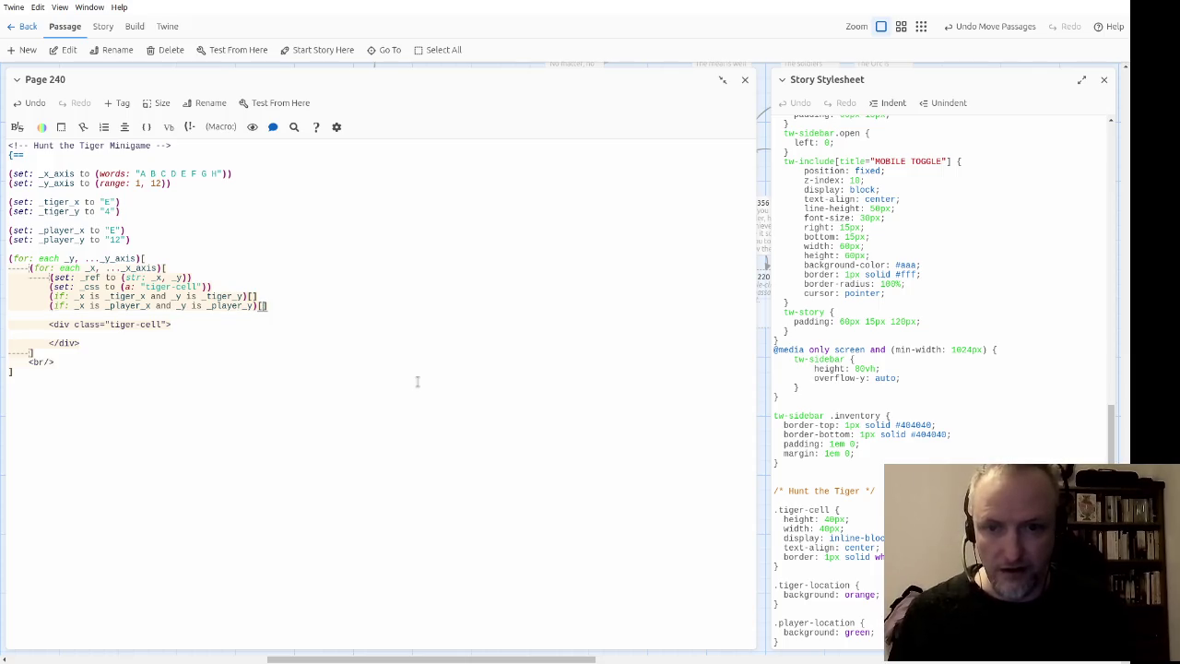
key("Return")
key("Return")
key("Down")
key("Down")
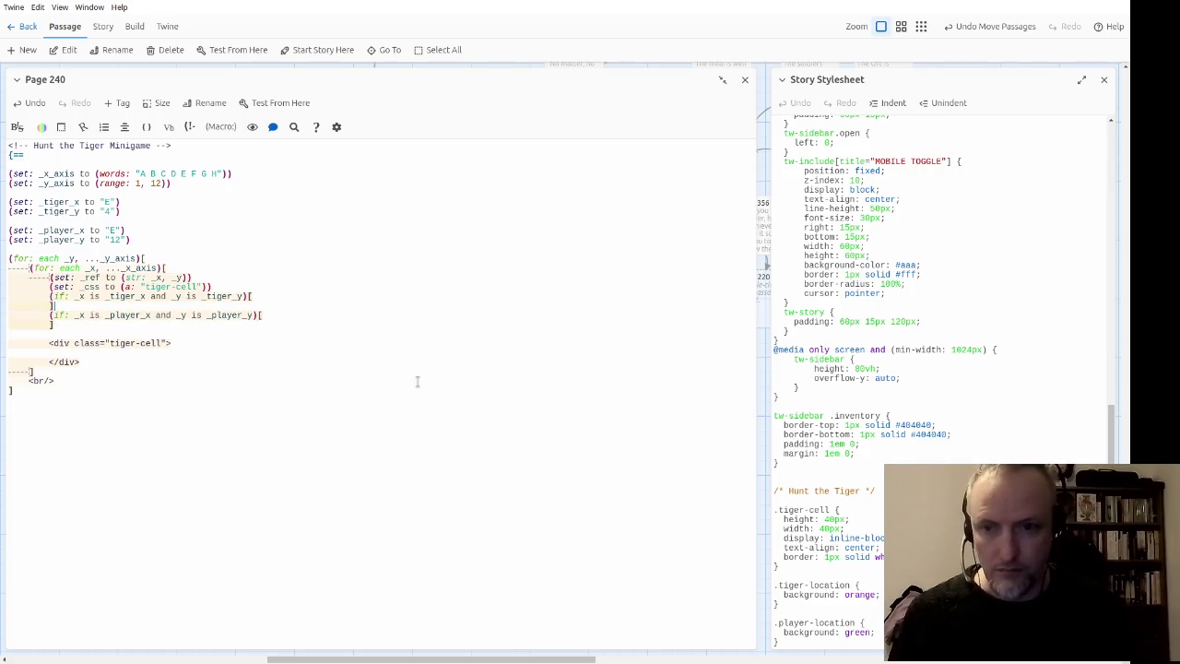
key("Up")
type("else-")
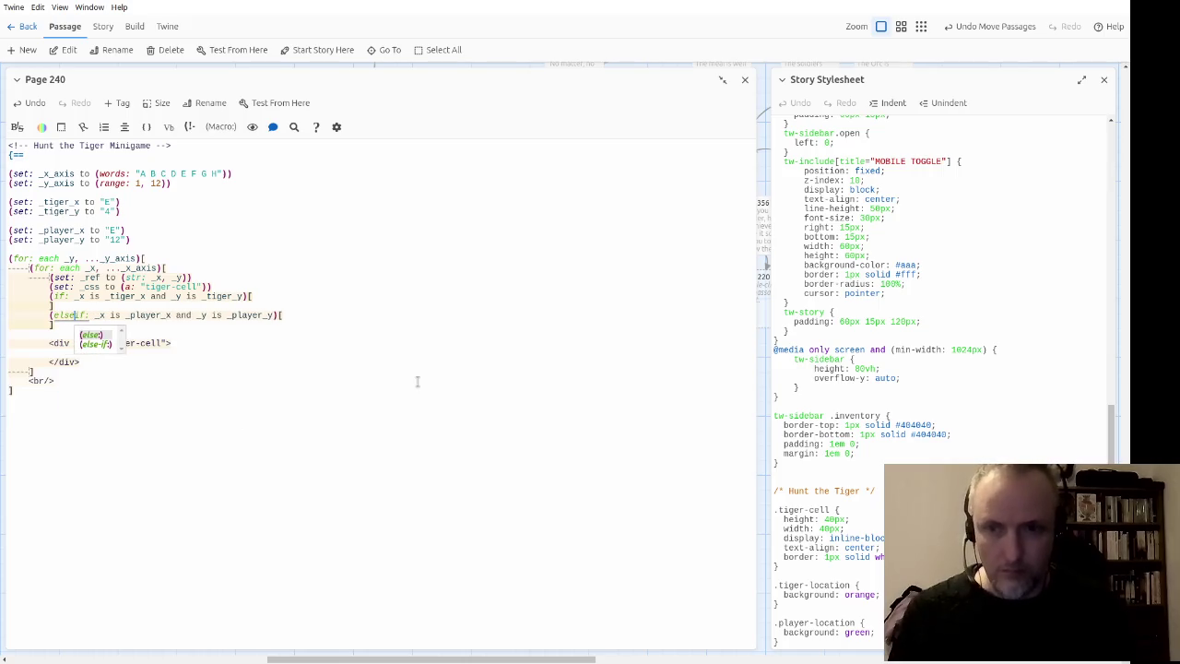
key("Escape")
key("Home")
key("Home")
key("BackSpace")
key("BackSpace")
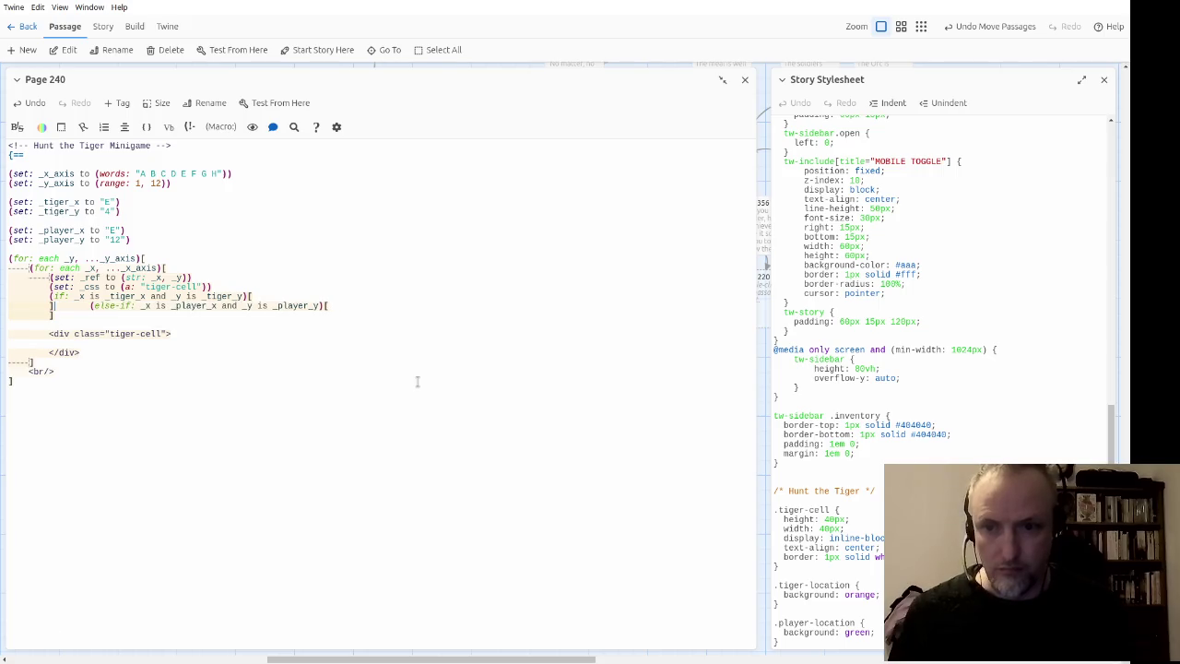
key("BackSpace")
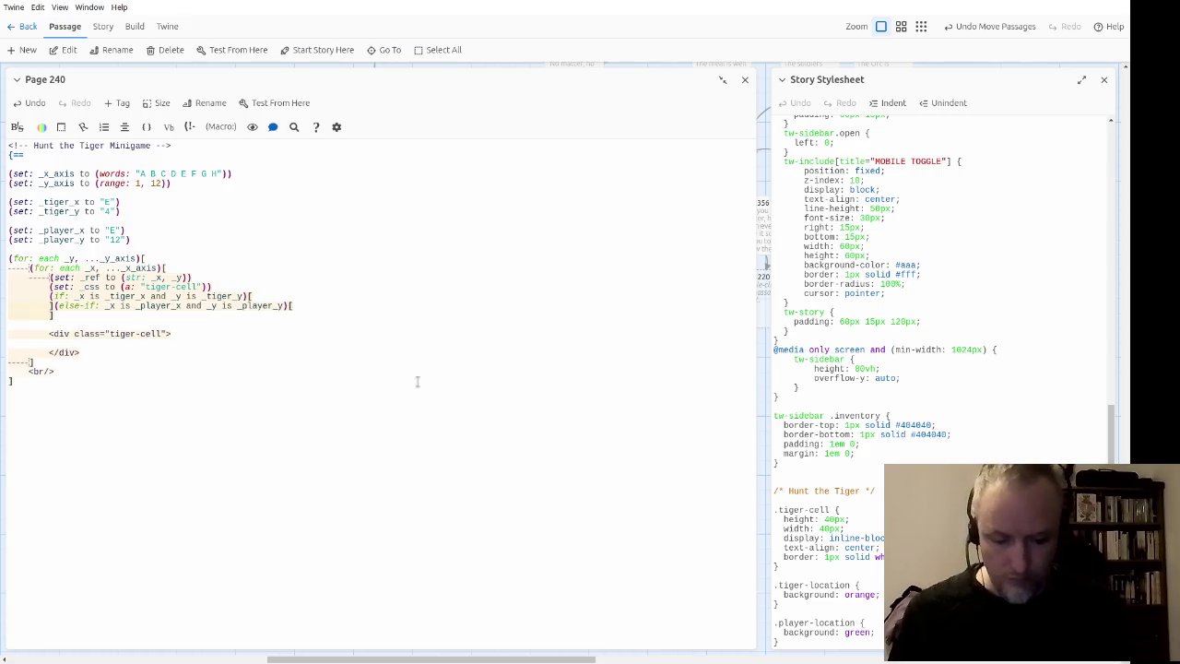
type("(else:)[")
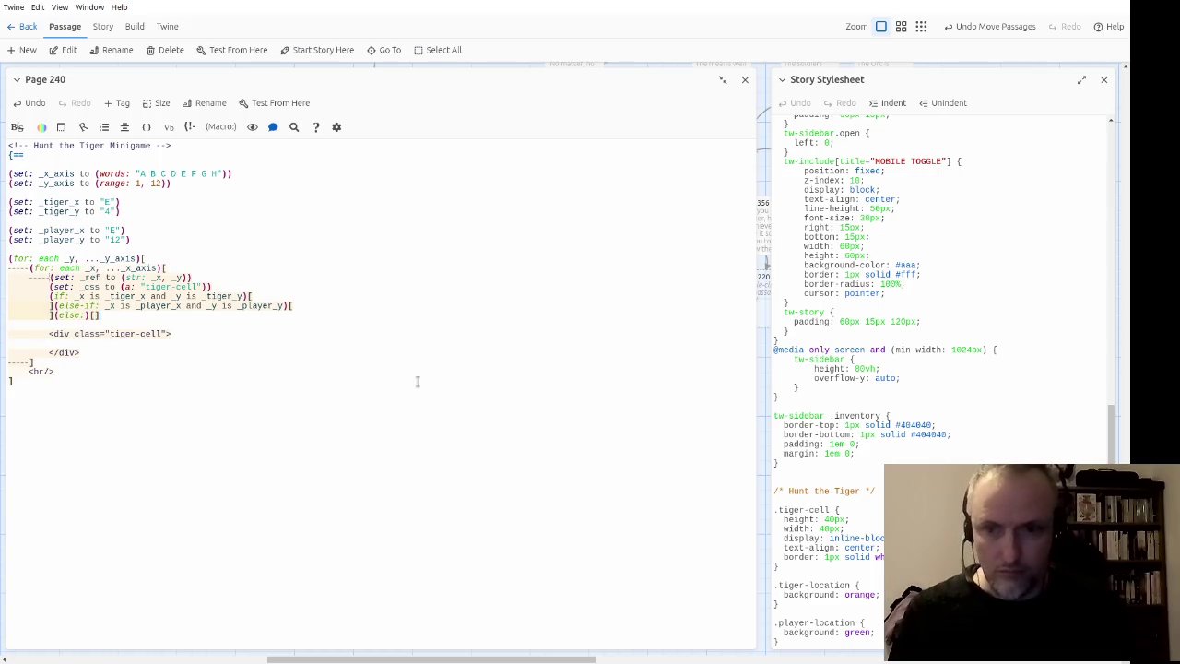
key("Return")
Step: Move the tiger-cell div into the (else:) branch as a single indented line
key("Down")
key("Down")
key("Home")
key("shift+Down")
key("shift+Down")
key("shift+Down")
key("ctrl+x")
key("Up")
key("Up")
key("ctrl+v")
key("Up")
key("Up")
key("BackSpace")
key("Delete")
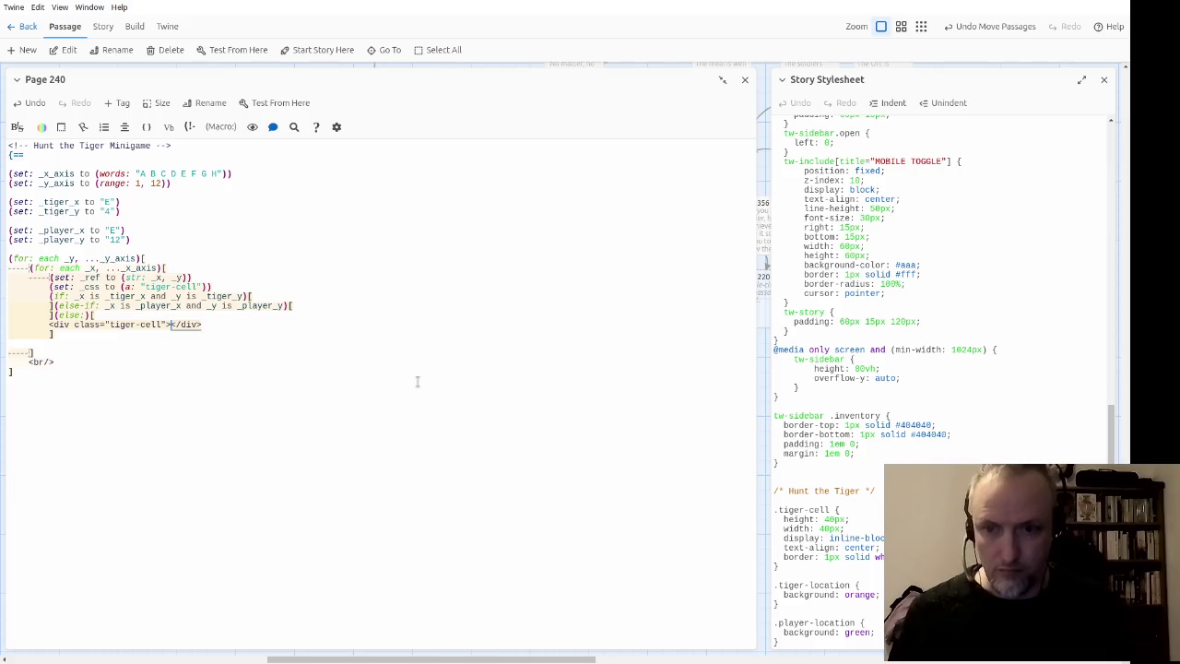
key("Home")
key("Tab")
Step: Copy the tiger-cell div line into both the (if:) and (else-if:) branches
key("Home")
key("shift+Down")
key("ctrl+c")
key("Up")
key("Up")
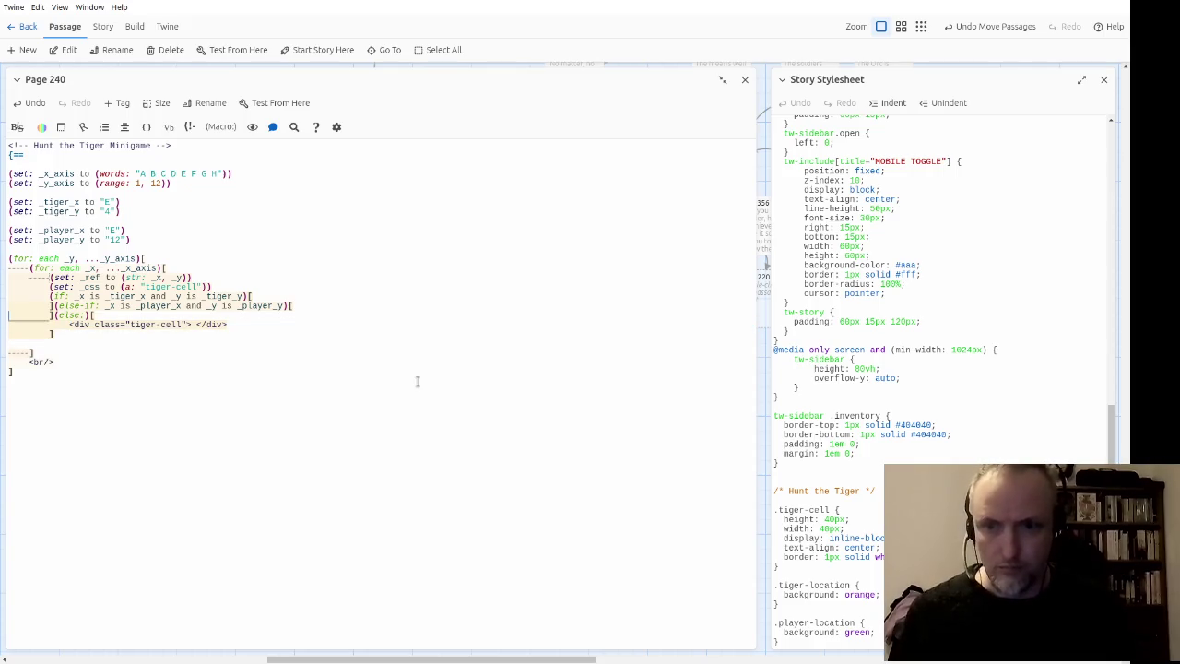
key("ctrl+v")
key("Up")
key("ctrl+v")
key("ctrl+z")
key("Down")
key("ctrl+v")
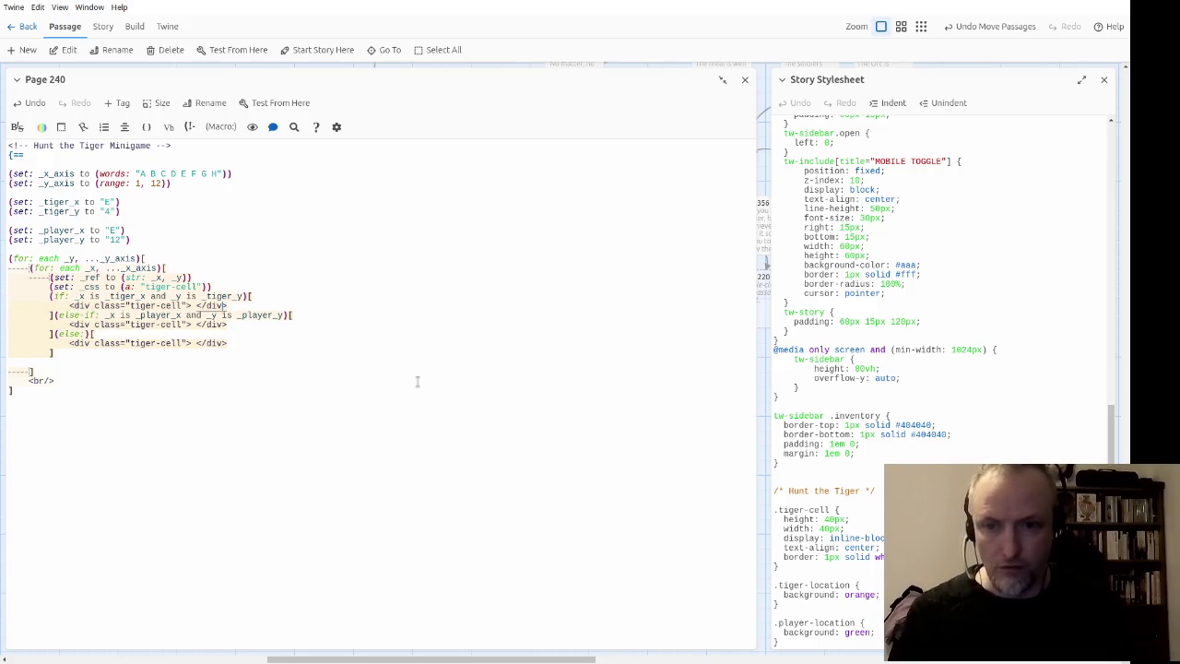
Step: Add the tiger-location class to the if-branch div and player-location to the else-if div
key("Left")
key("Left")
key("Left")
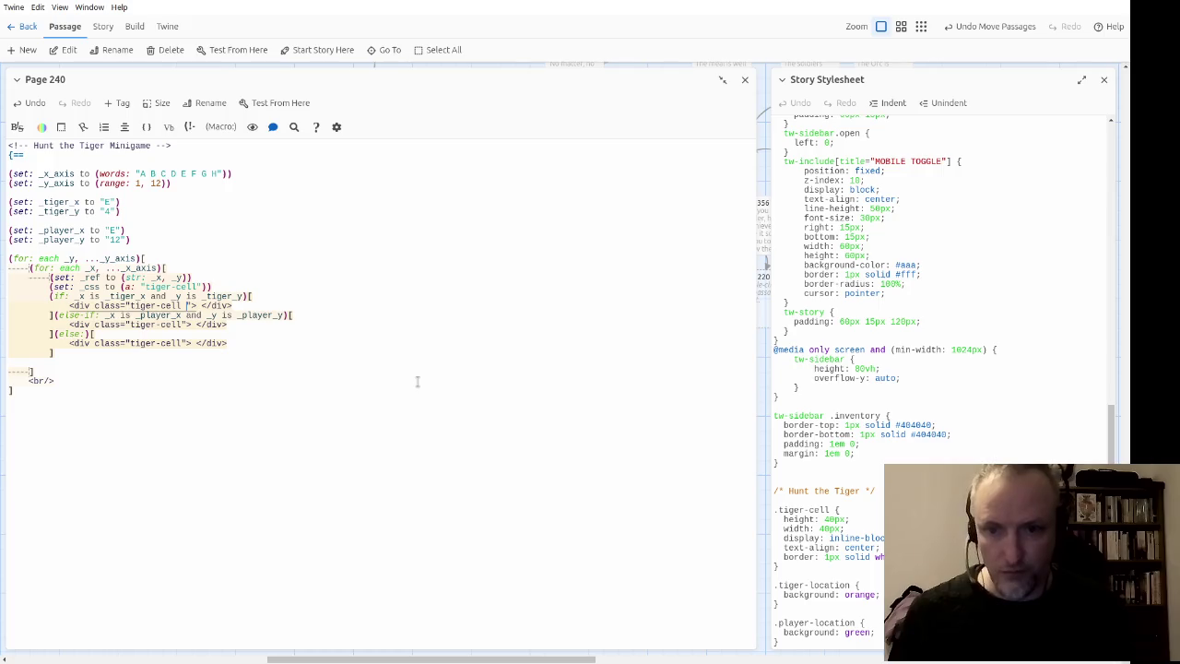
type("tiger-location")
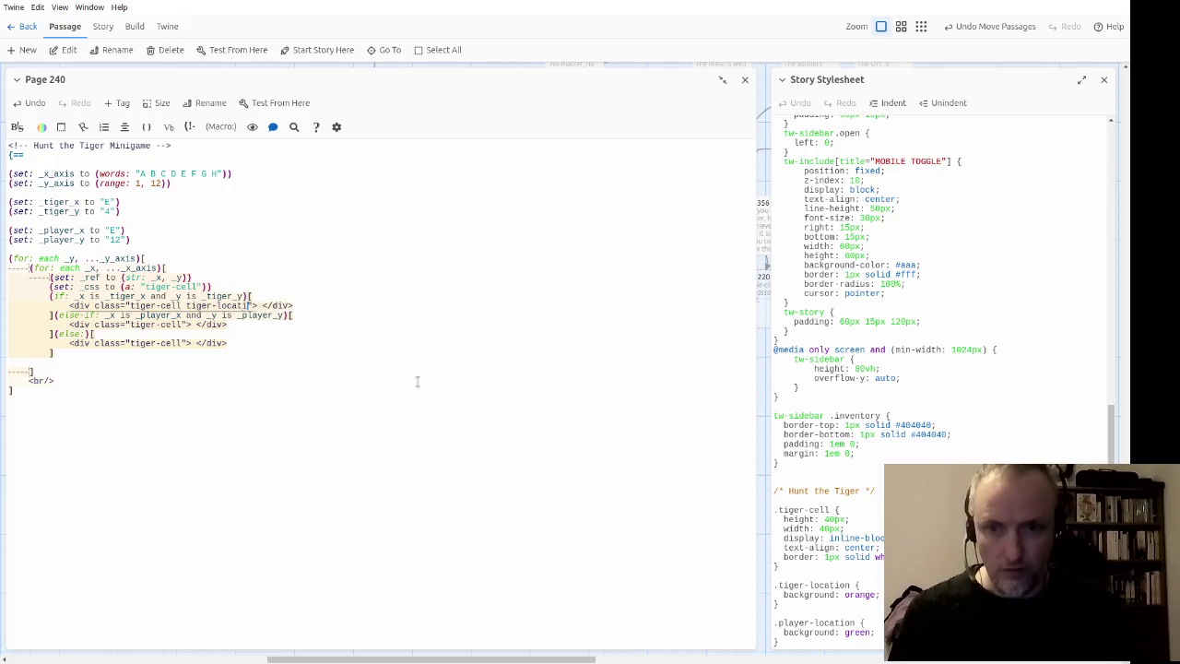
key("Down")
key("Down")
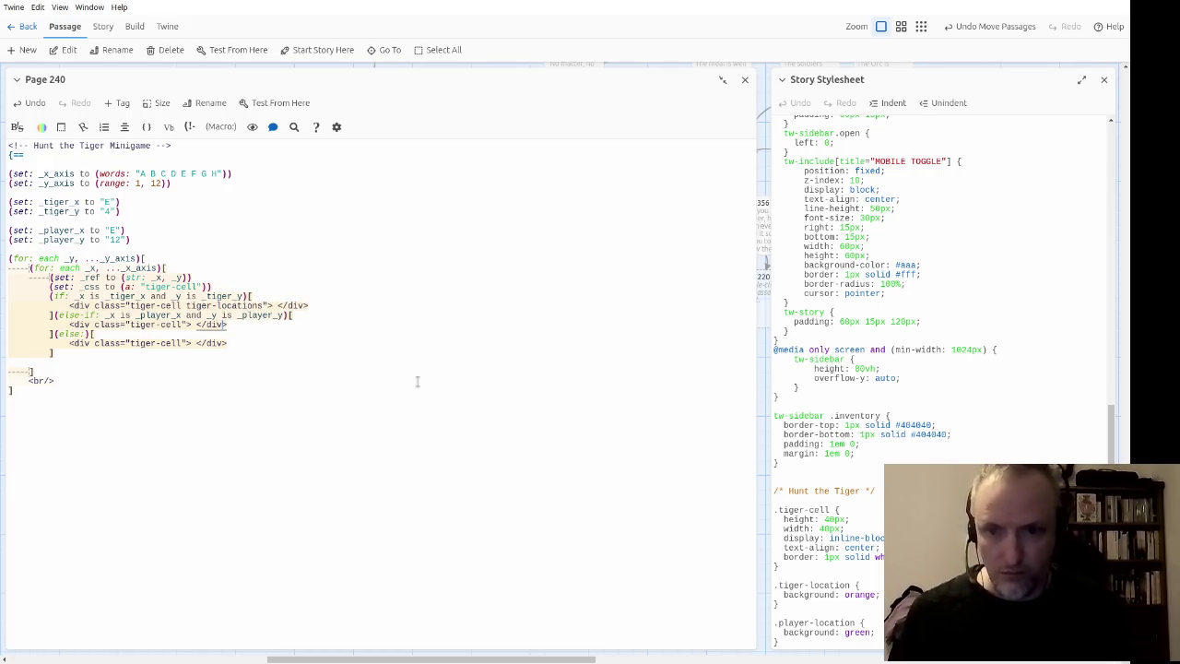
key("Left")
key("Left")
key("Left")
type("player-location")
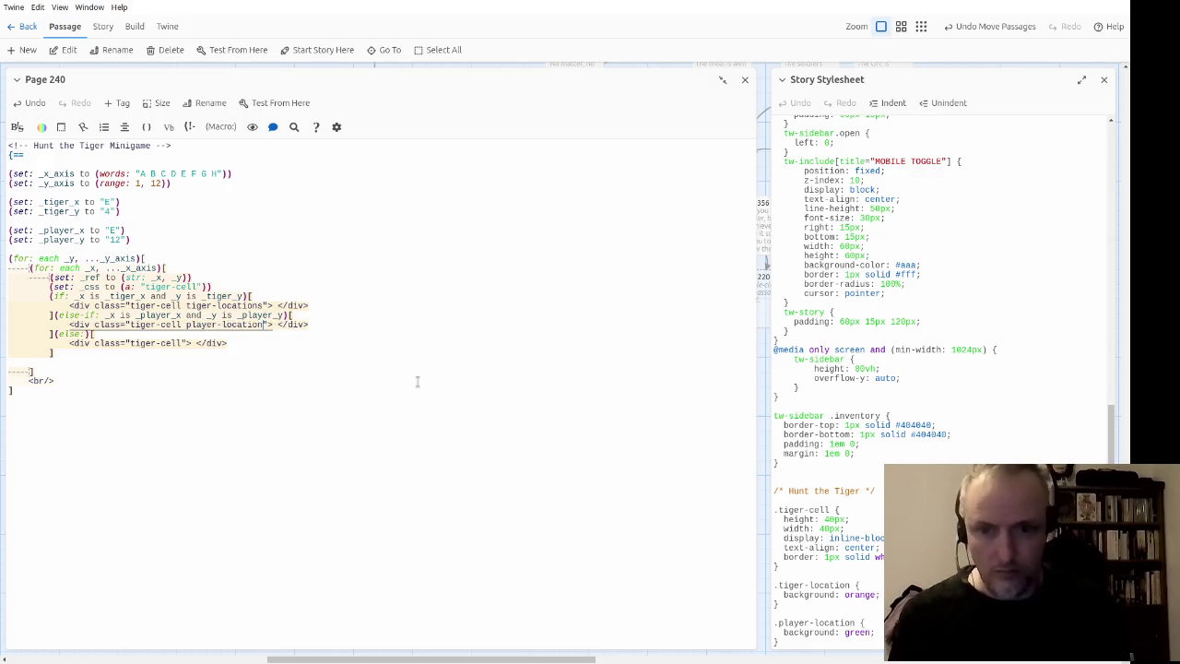
left_click(264, 305)
key("BackSpace")
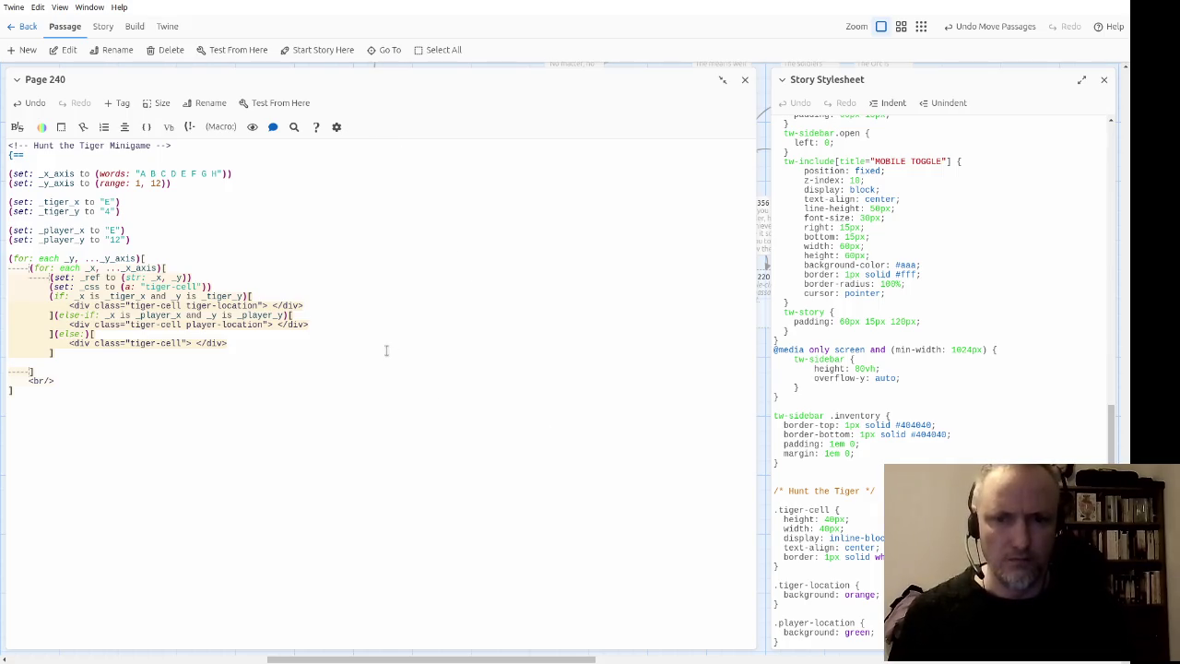
Step: Remove the empty line and the <br/> line under the inner loop's closing bracket
key("Down")
key("BackSpace")
key("Right")
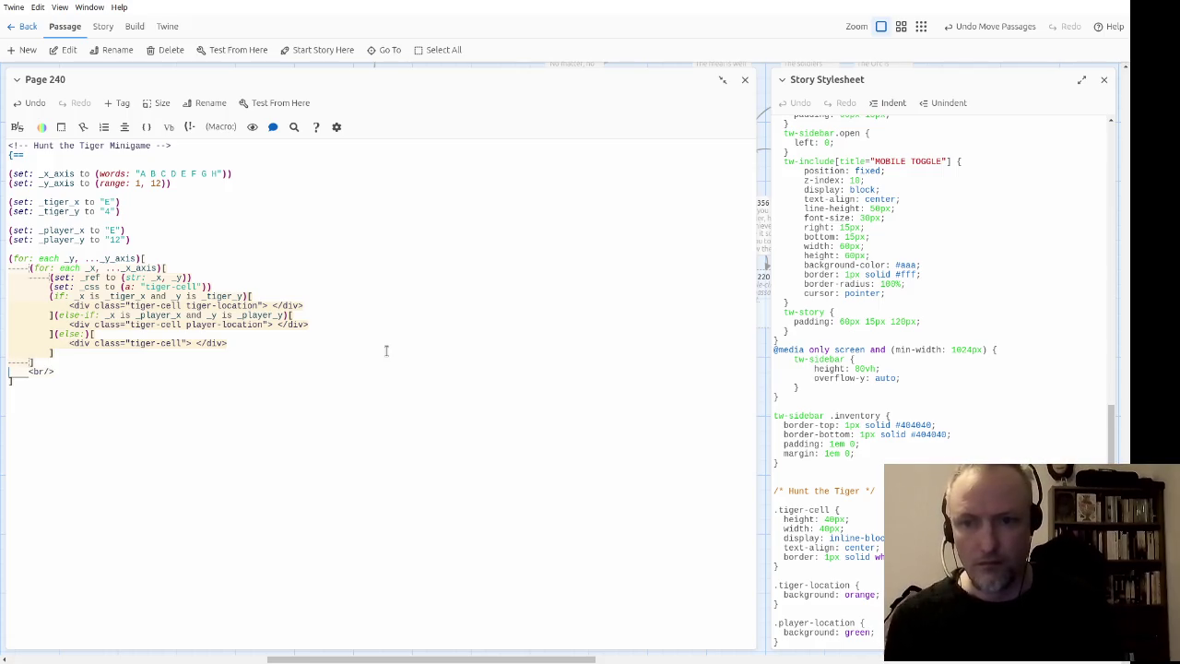
key("shift+Down")
key("BackSpace")
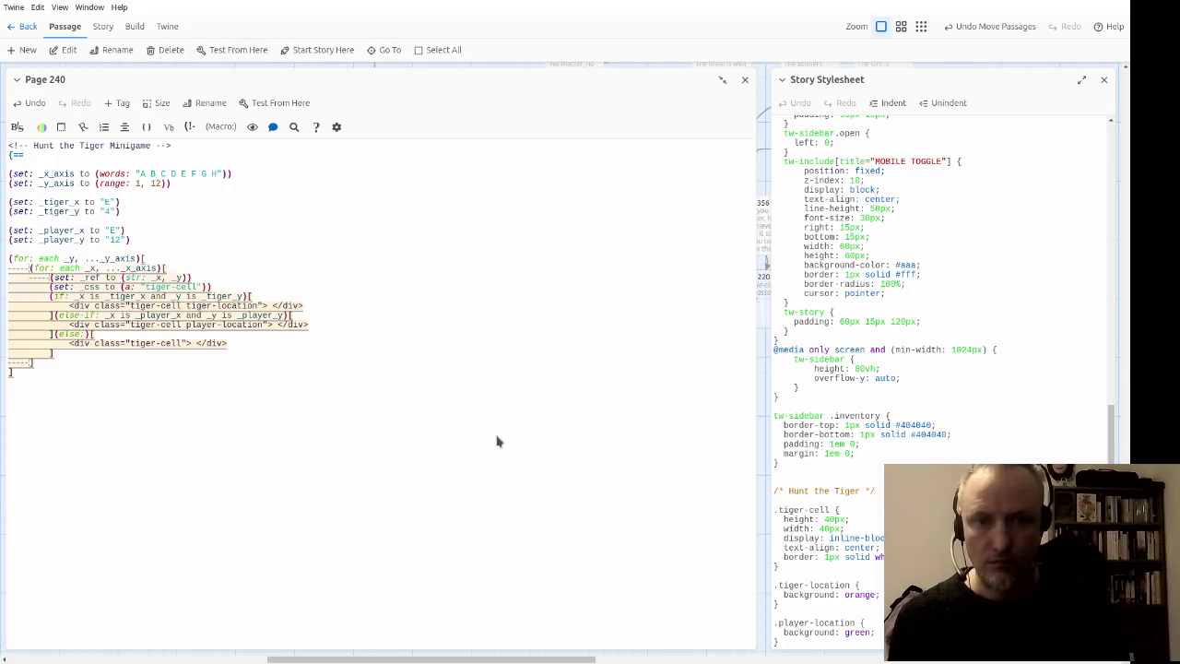
left_click(330, 334)
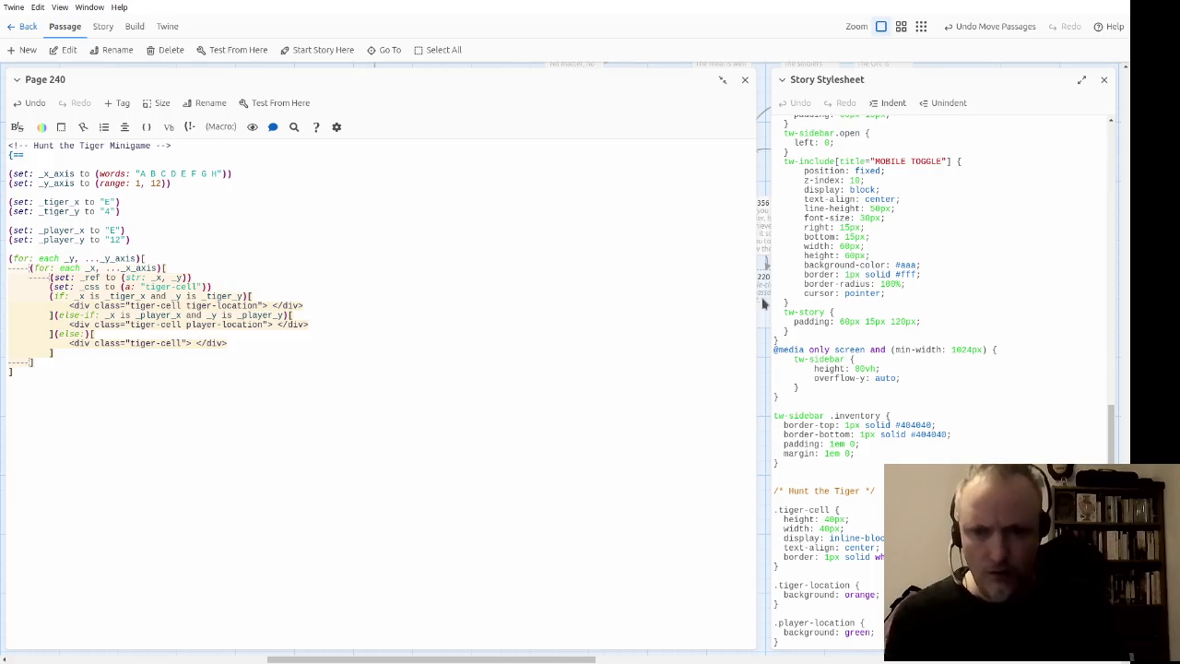
Step: Add a '.tiger-cell tw-hook { display: none; }' rule to the Story Stylesheet
left_click(381, 343)
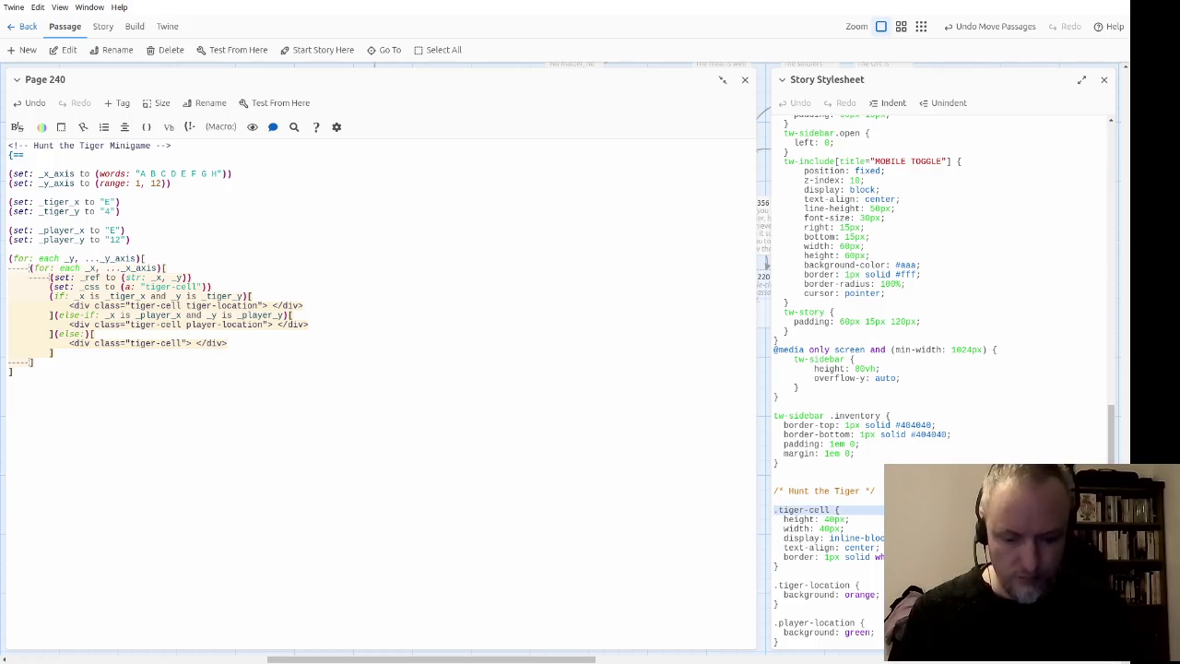
left_click(773, 537)
key("ctrl+v")
key("Return")
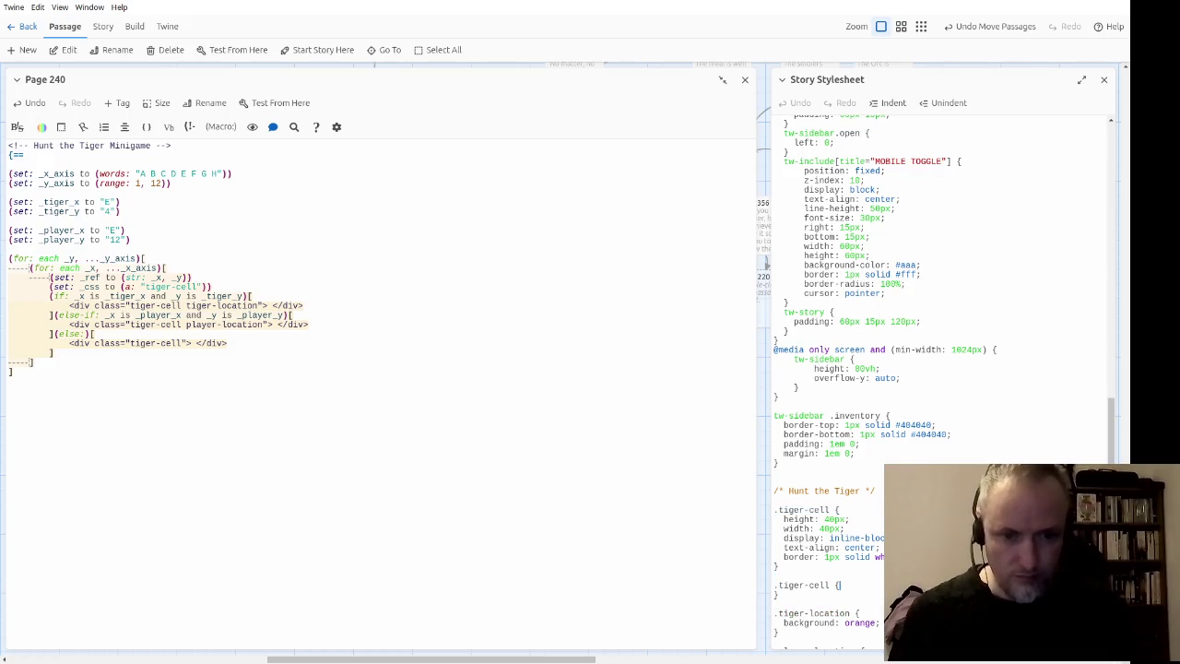
type("tw-hook")
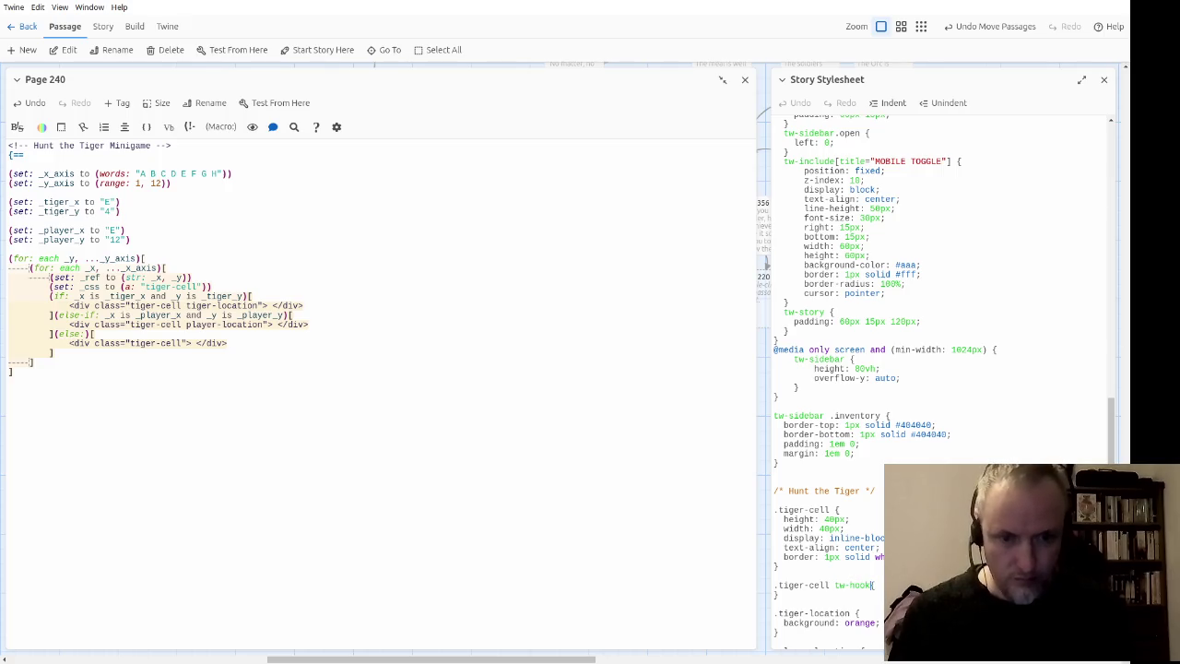
key("Return")
type("play: none;")
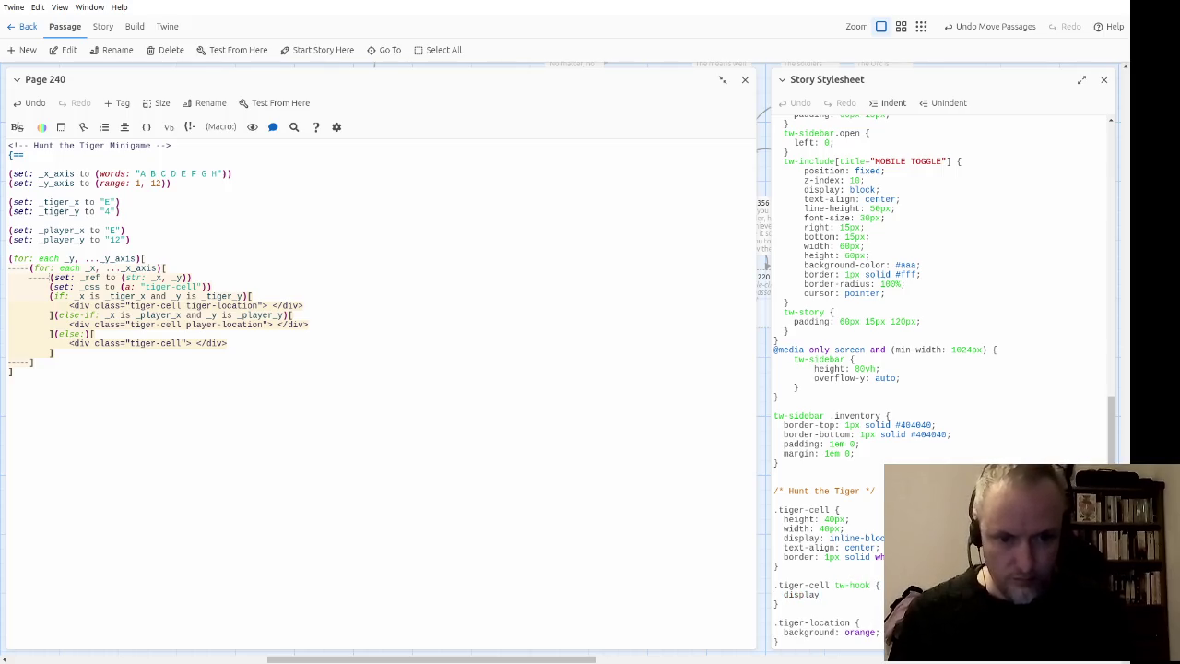
Step: Put <br/> back on a new line after the inner loop's closing bracket
left_click(325, 352)
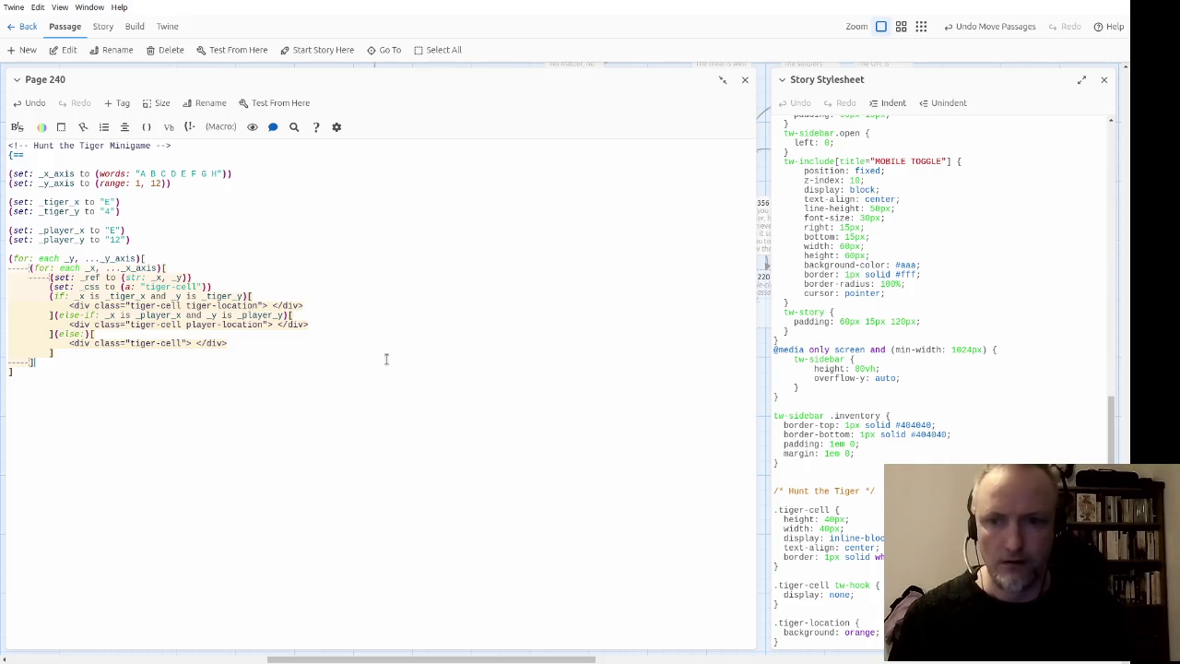
key("Return")
type("<br/>")
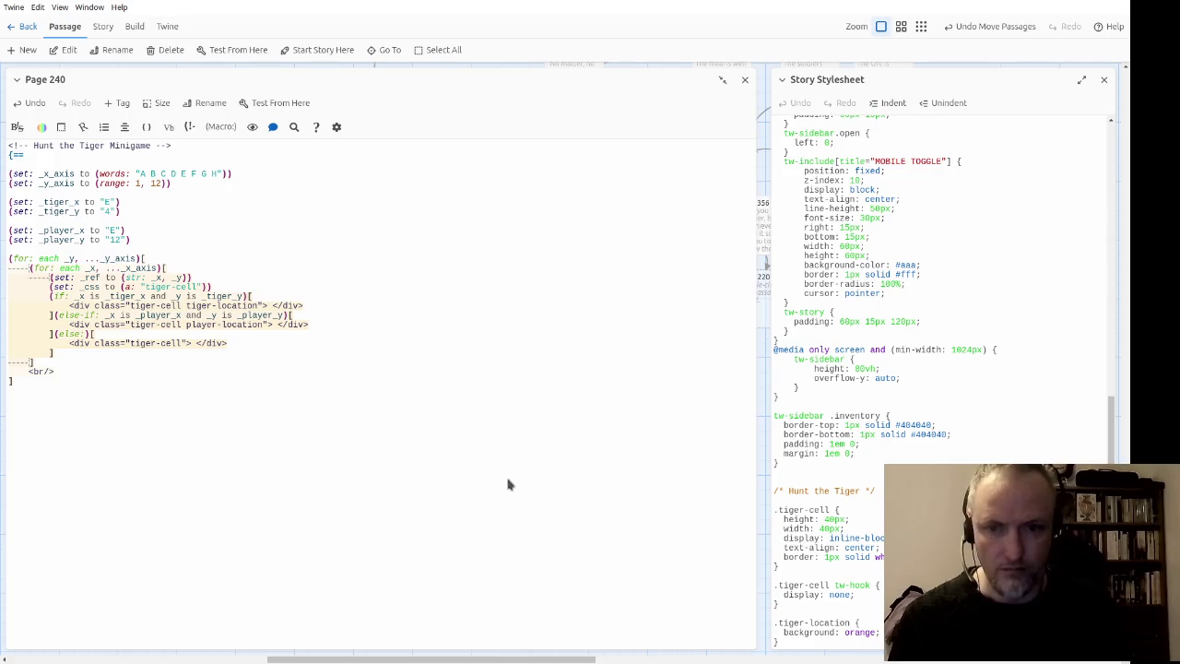
Step: Insert a tiger-grid div above the (for: each _y…) loop and close it with </div> at the passage end
left_click(372, 265)
key("Down")
key("Down")
key("Down")
key("Down")
key("Up")
key("Up")
key("Up")
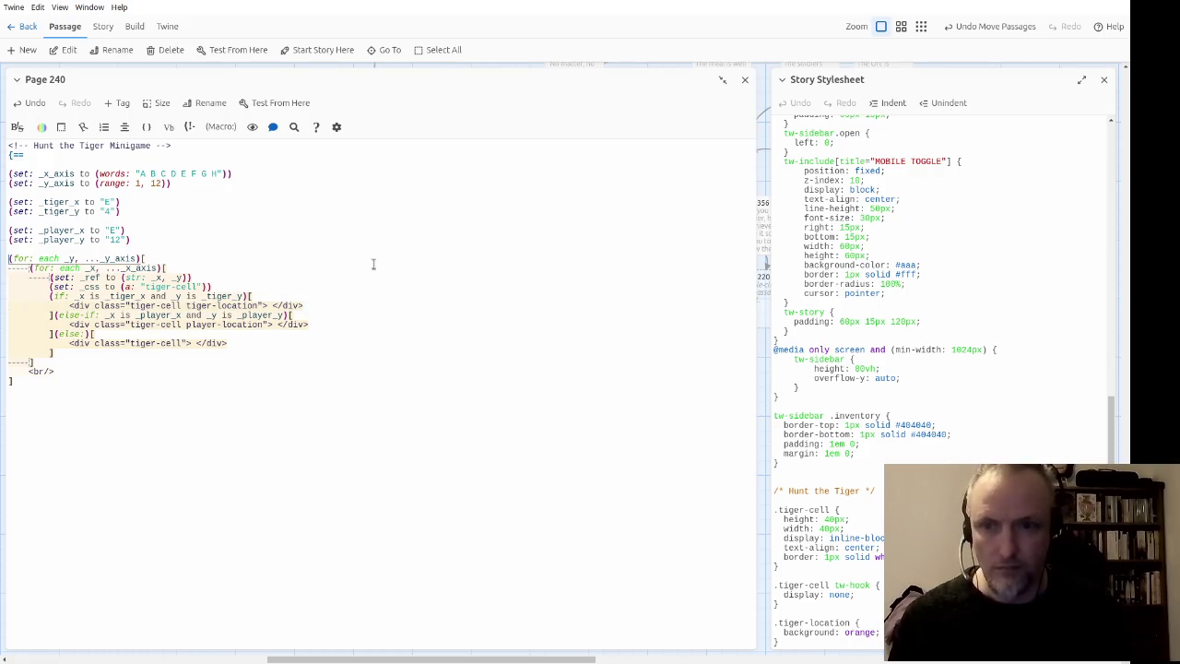
key("ctrl+v")
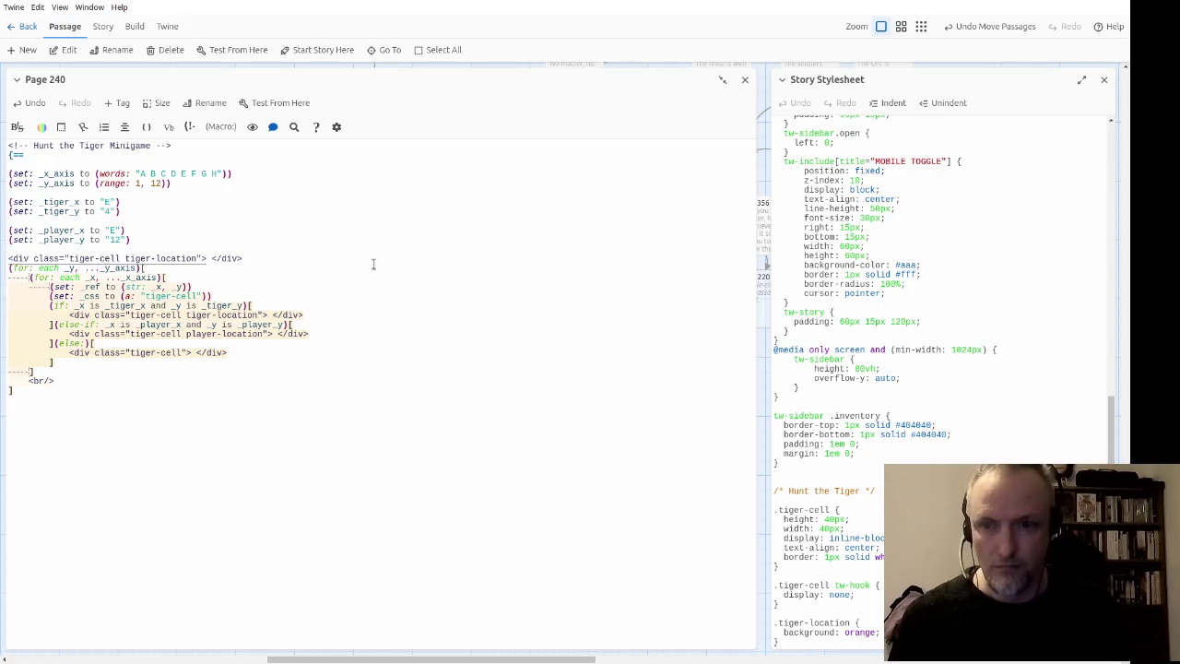
key("shift+Right")
key("shift+Right")
key("shift+Right")
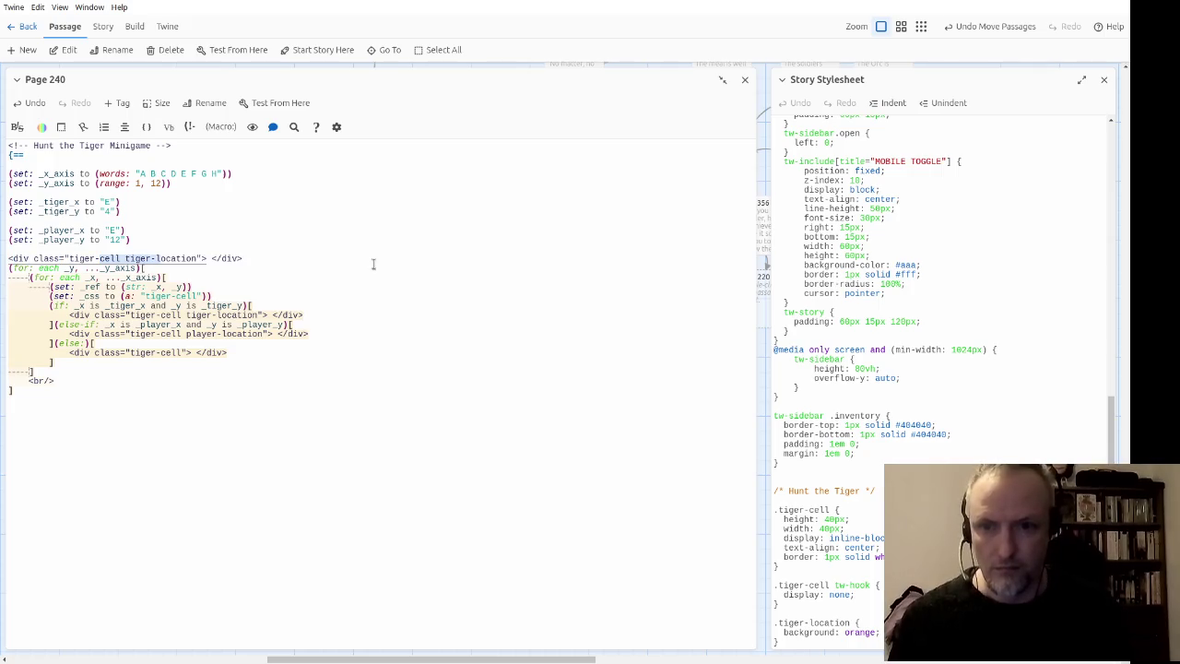
key("shift+Right")
key("shift+Right")
key("shift+Right")
type("grid")
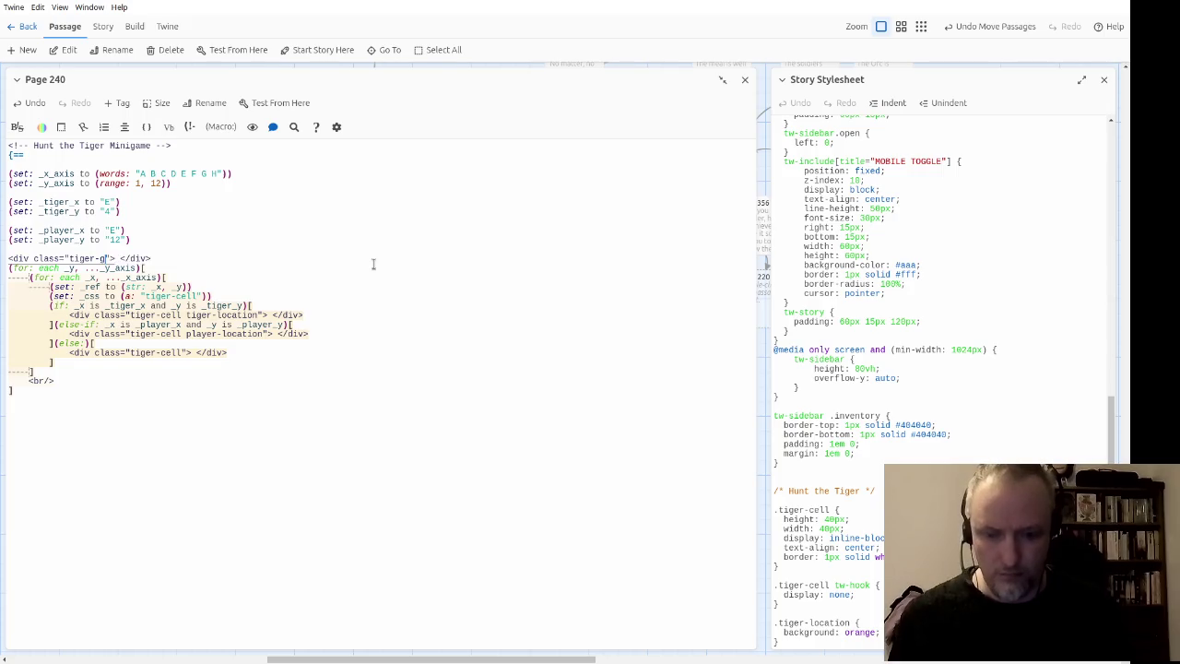
key("End")
key("BackSpace")
key("BackSpace")
key("BackSpace")
key("BackSpace")
key("BackSpace")
key("Down")
key("Down")
key("Down")
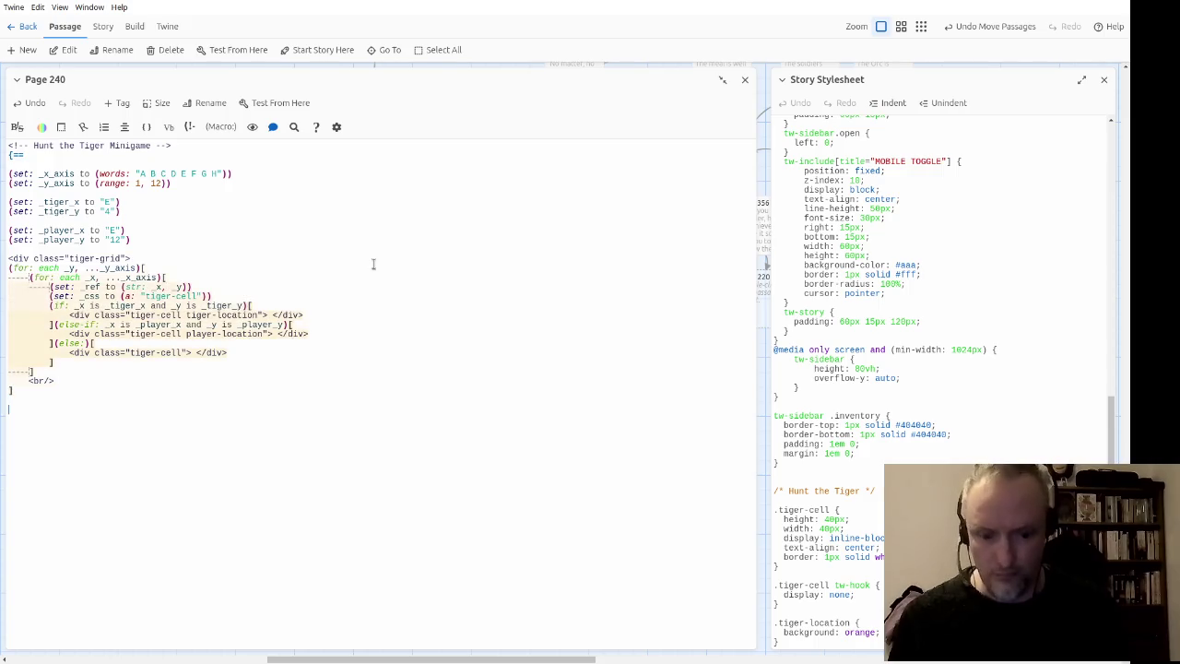
type("div>")
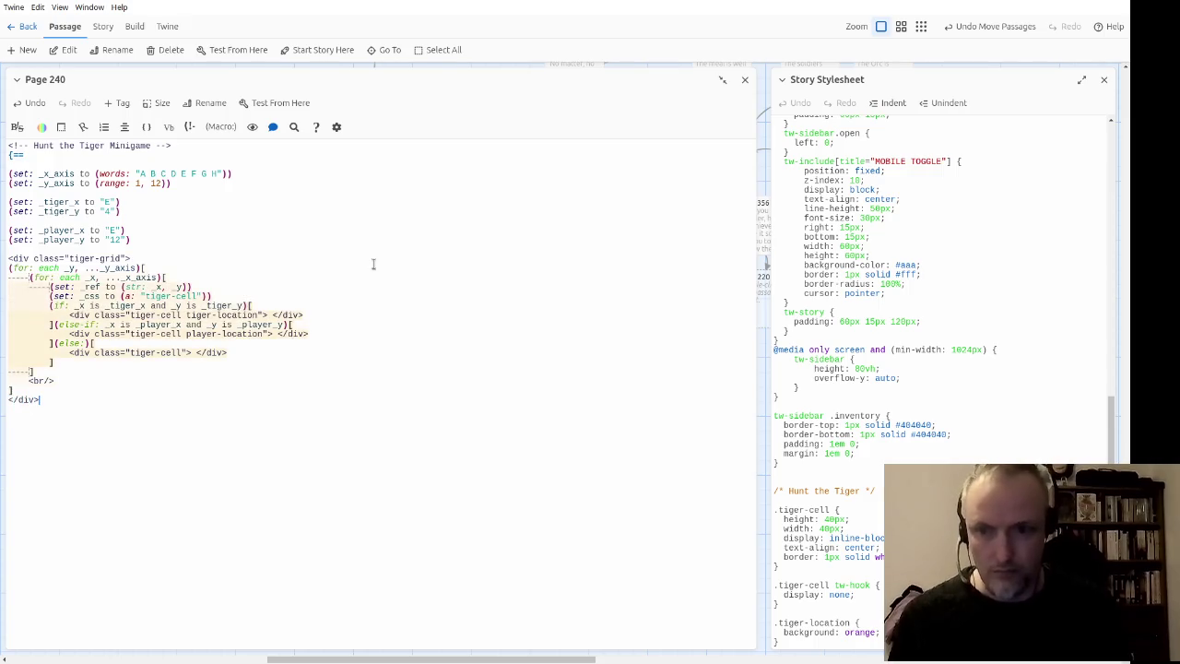
Step: Retarget the hook rule to .tiger-grid tw-hook, place it above .tiger-cell, and drop display: none
double_click(820, 585)
type("grid")
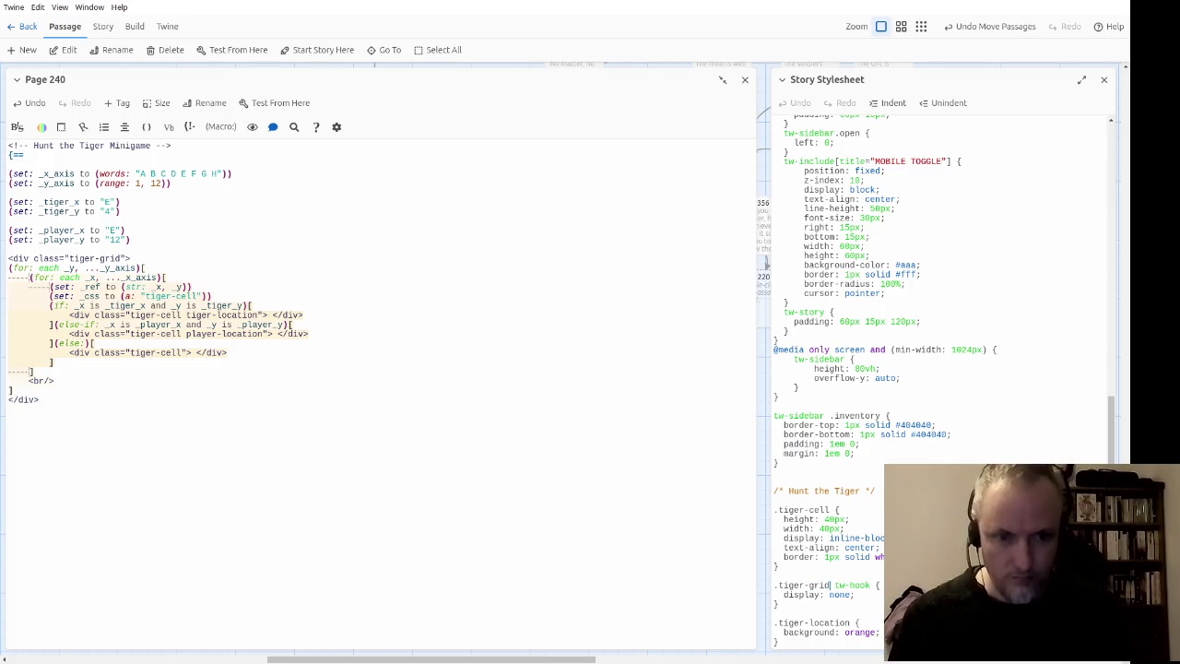
key("shift+Down")
key("shift+Down")
key("shift+Down")
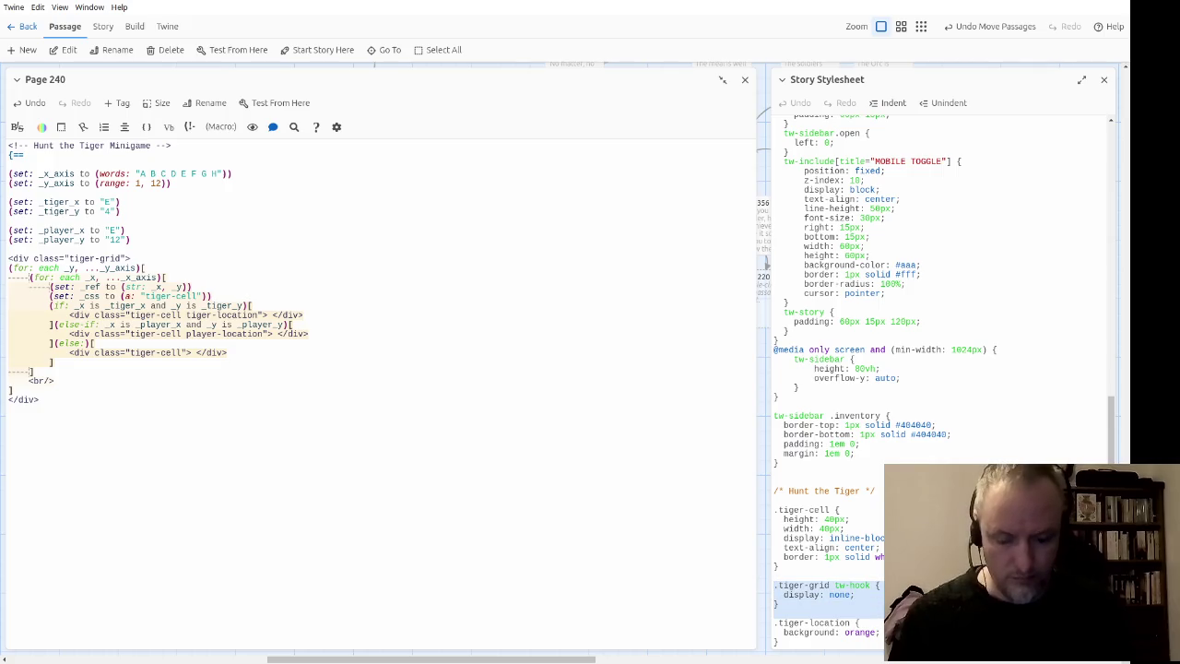
left_click(775, 632)
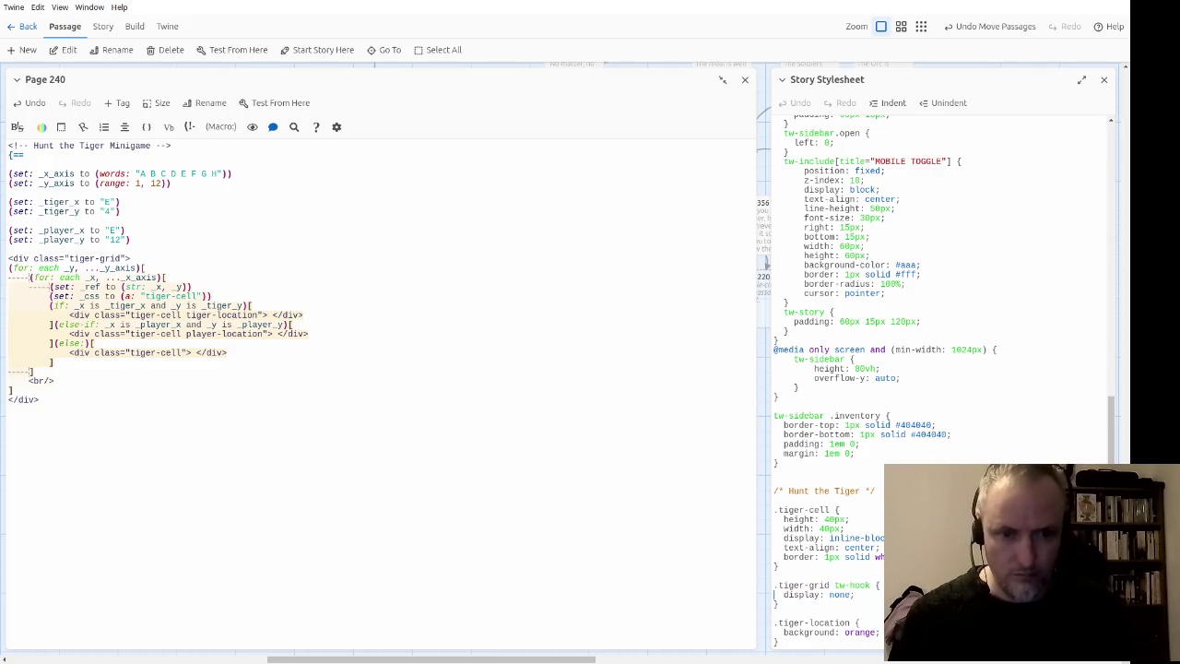
key("Up")
key("Up")
key("shift+Down")
key("shift+Down")
key("shift+Down")
key("Delete")
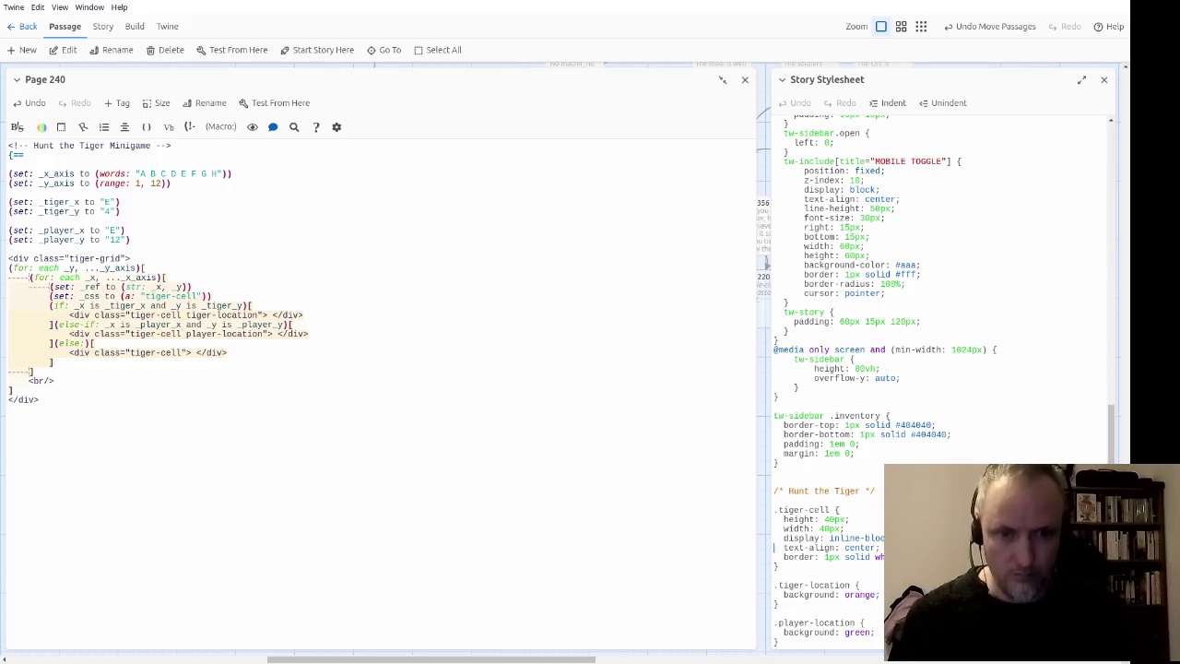
key("ctrl+z")
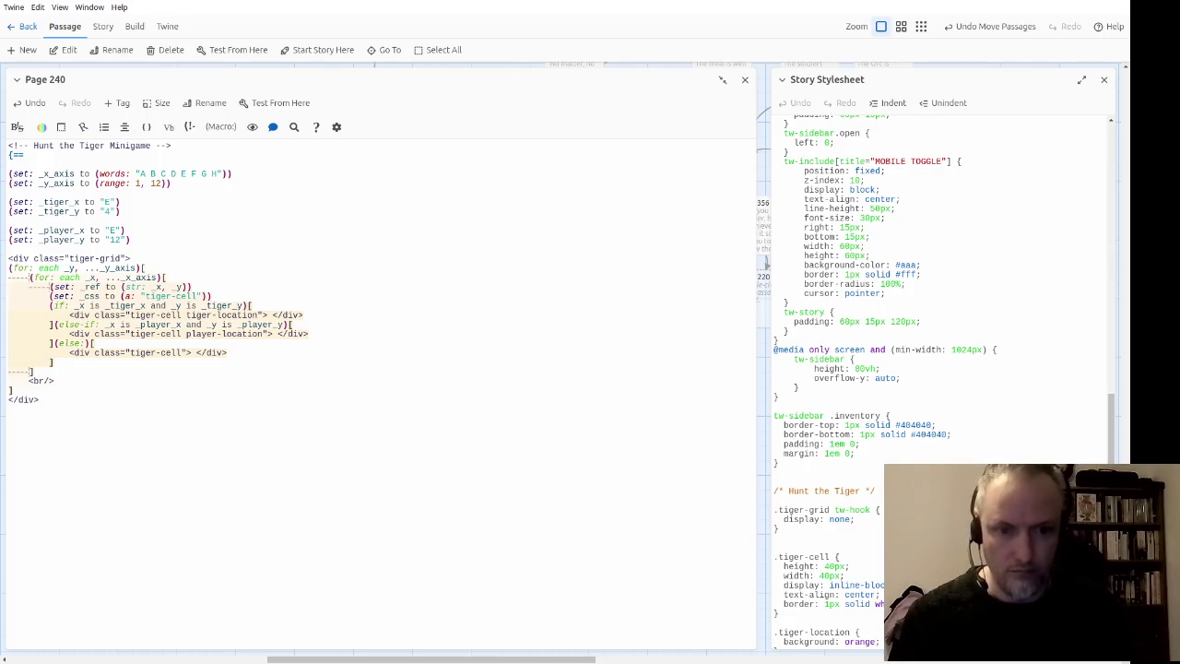
key("Delete")
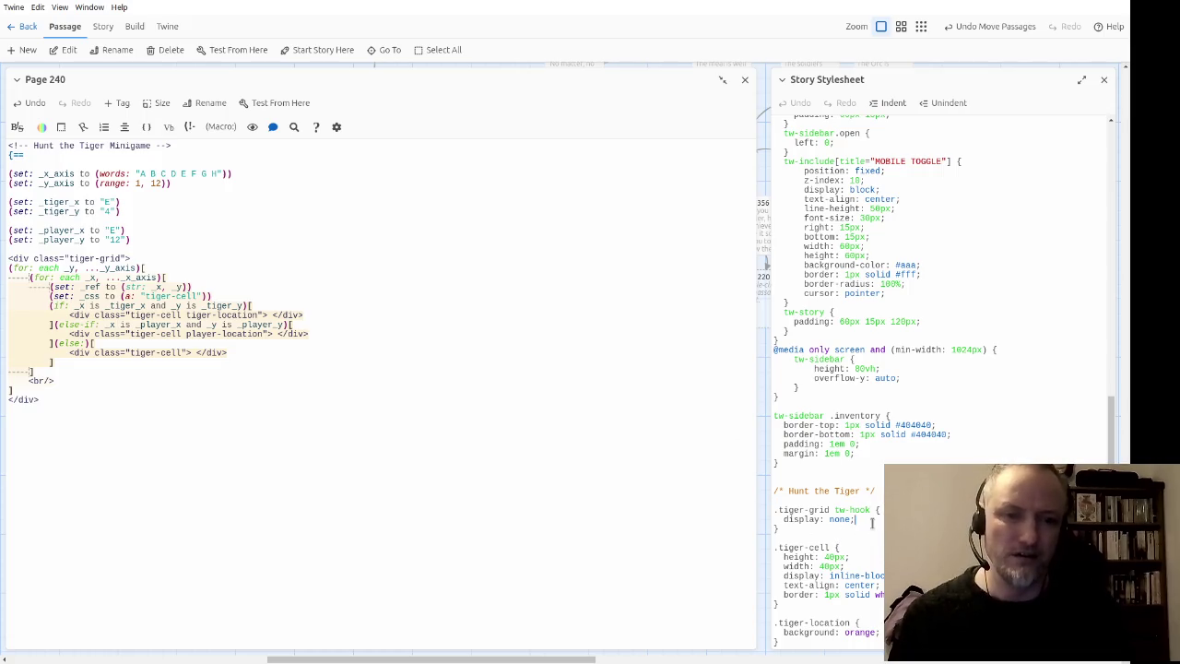
left_click(832, 519)
key("ctrl+d")
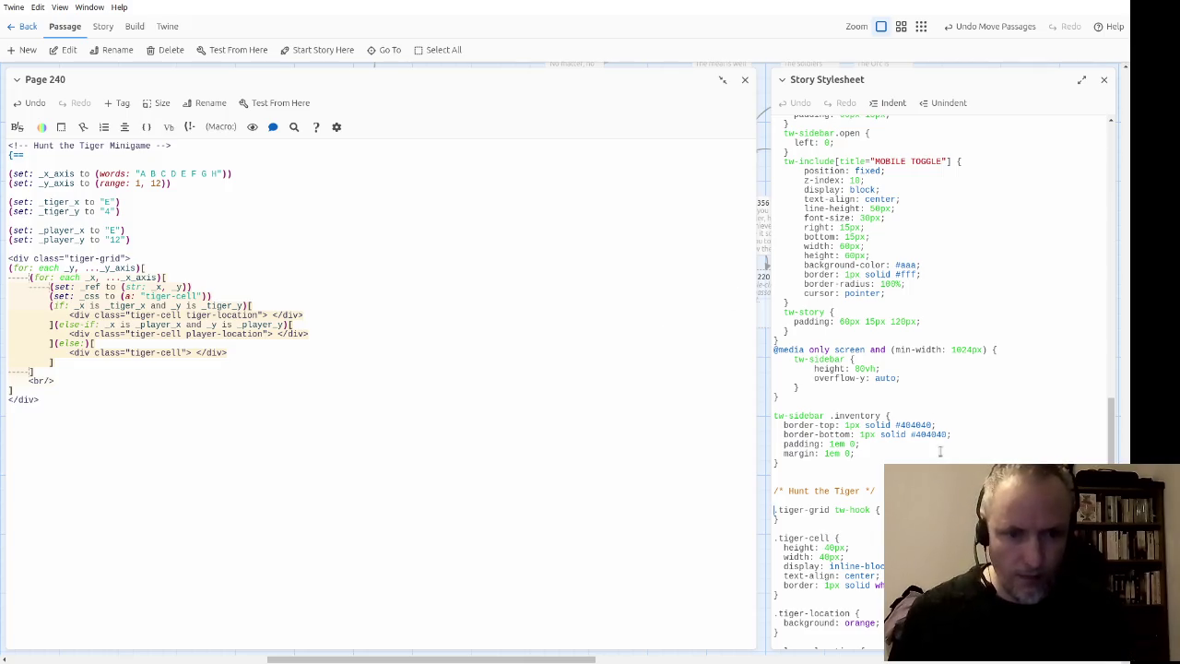
Step: Add font-size: 0; line-height: 0; height: 0; to the .tiger-grid tw-hook rule, then test-run the story
scroll(939, 454, "down", 1)
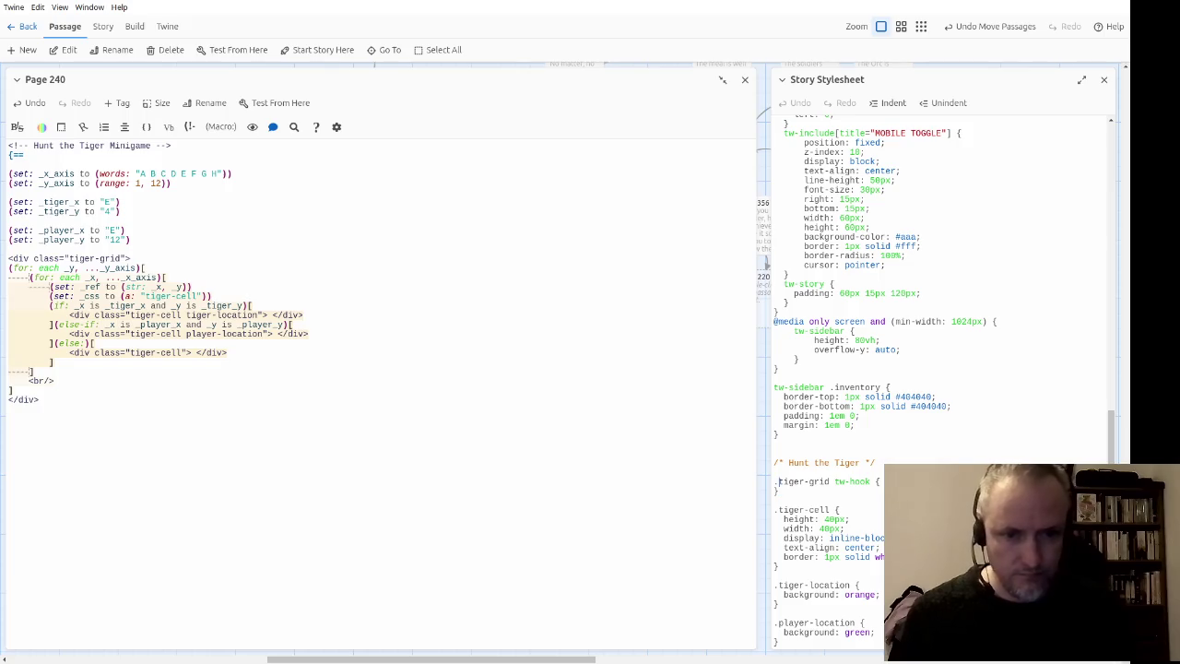
key("End")
key("Return")
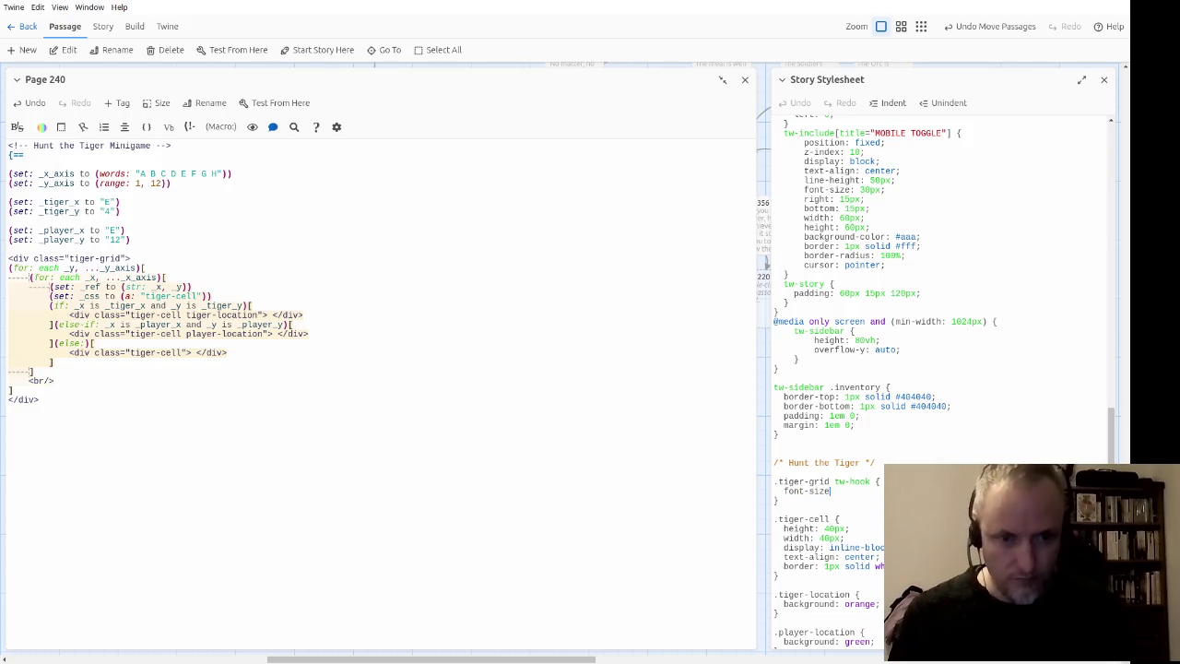
type(": 16px;")
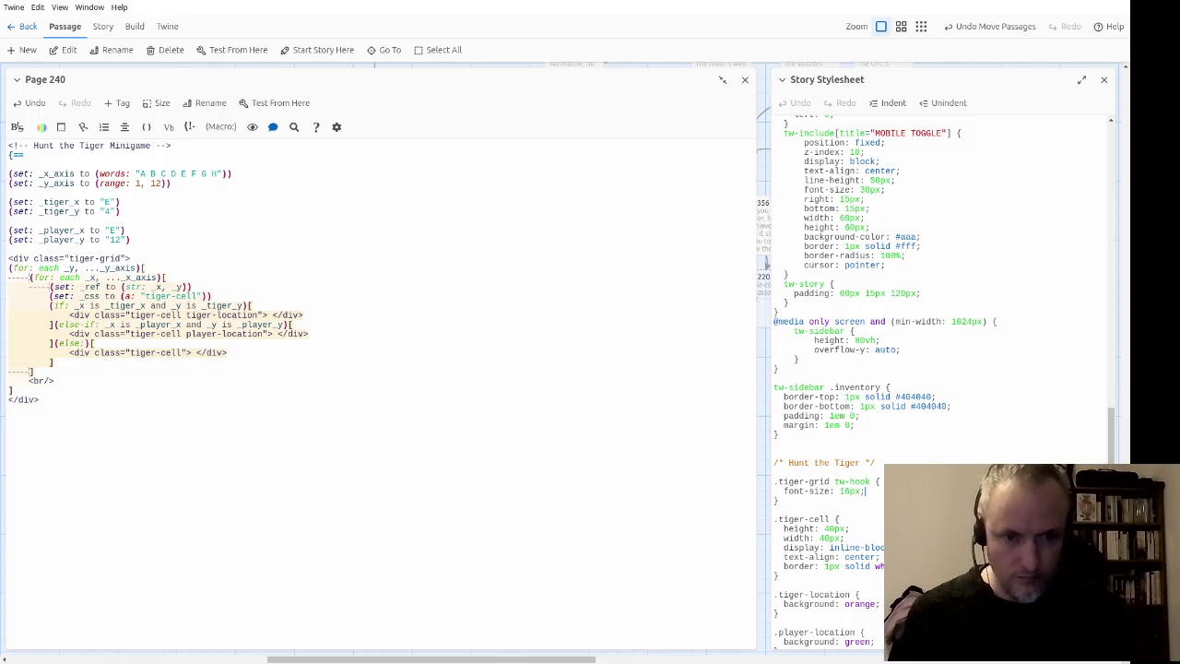
key("Return")
type("e-height: 1;")
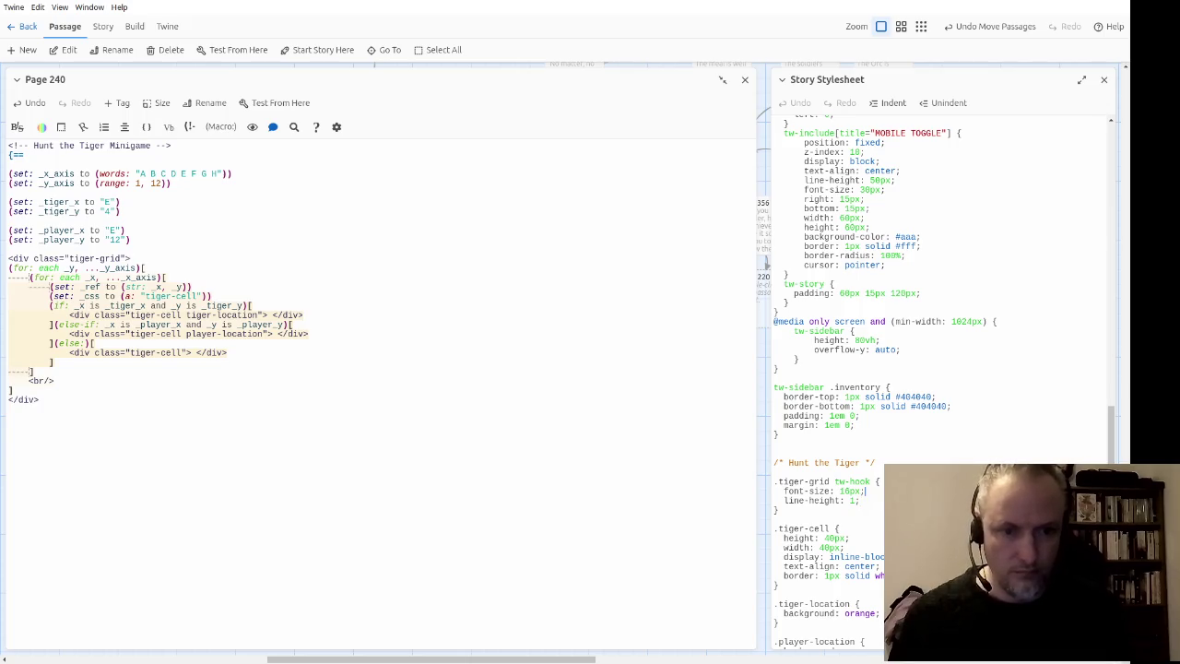
key("BackSpace")
key("BackSpace")
key("BackSpace")
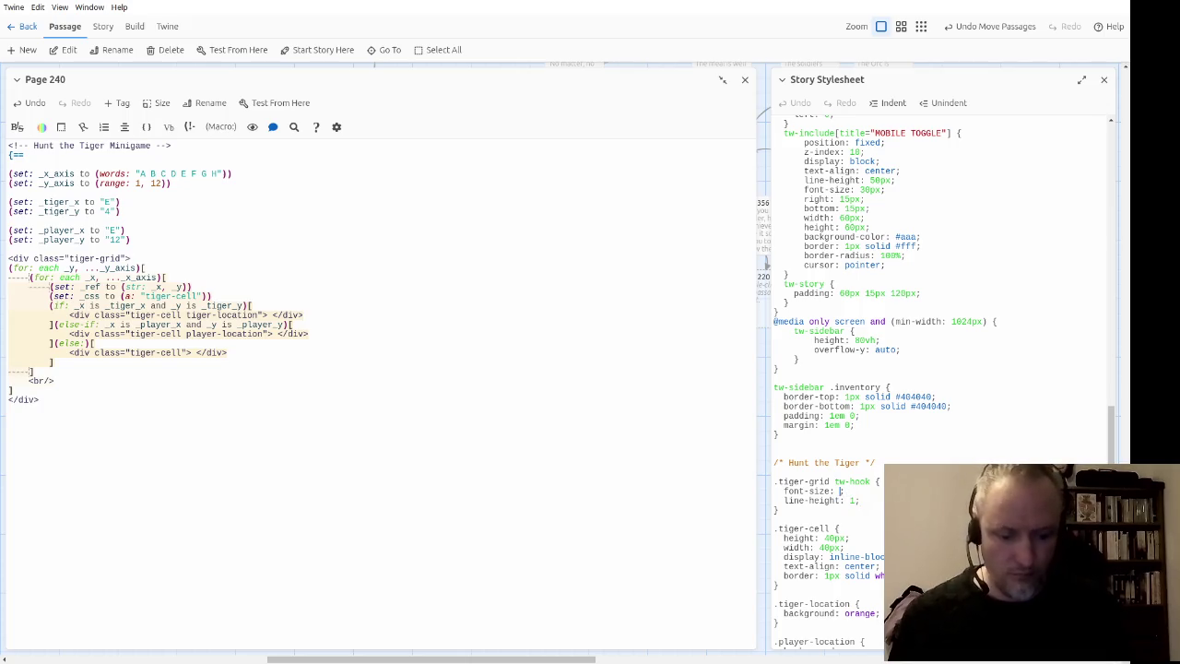
type("0;0")
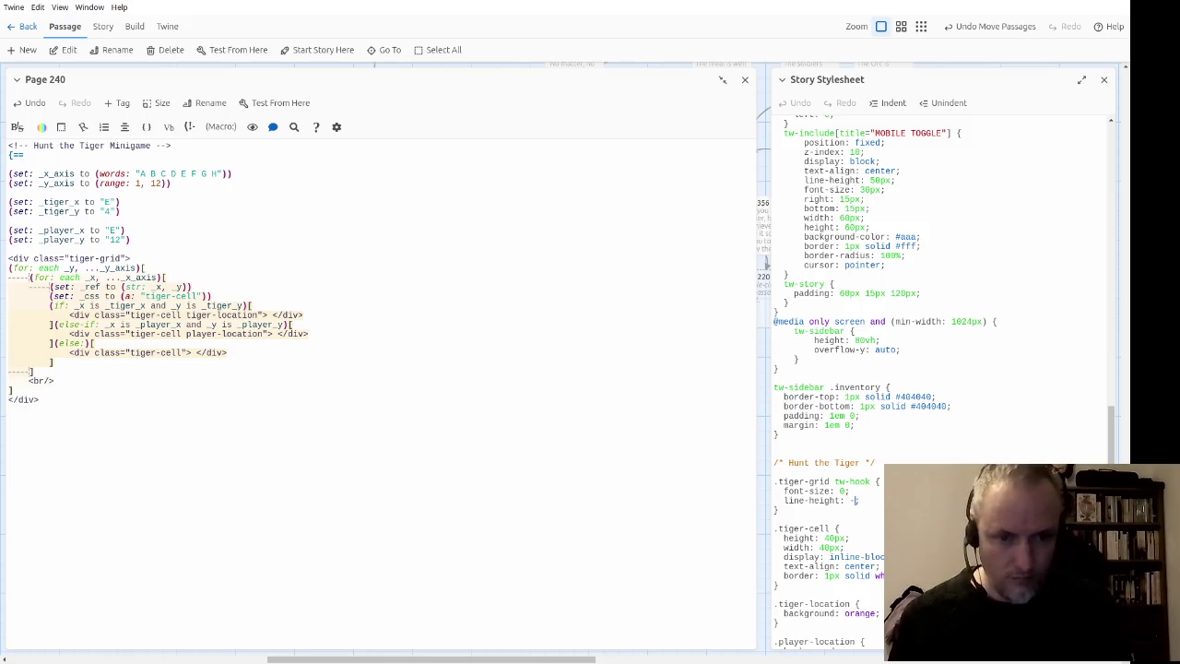
type(";")
key("Return")
type("hei")
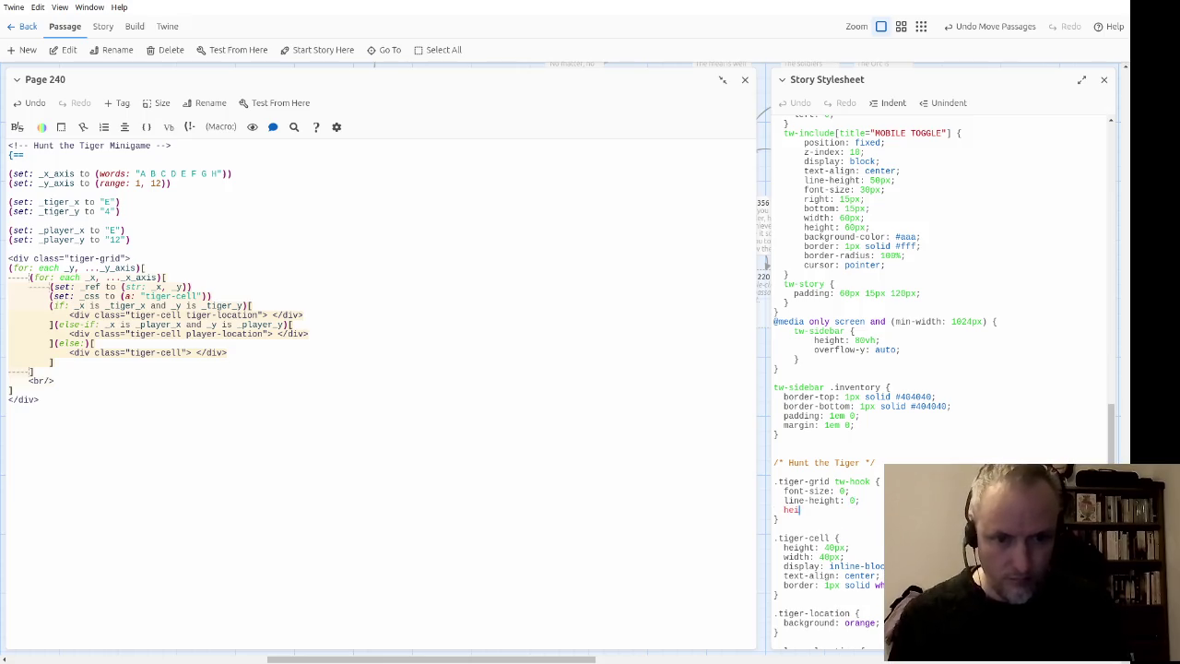
type("ght: 0;")
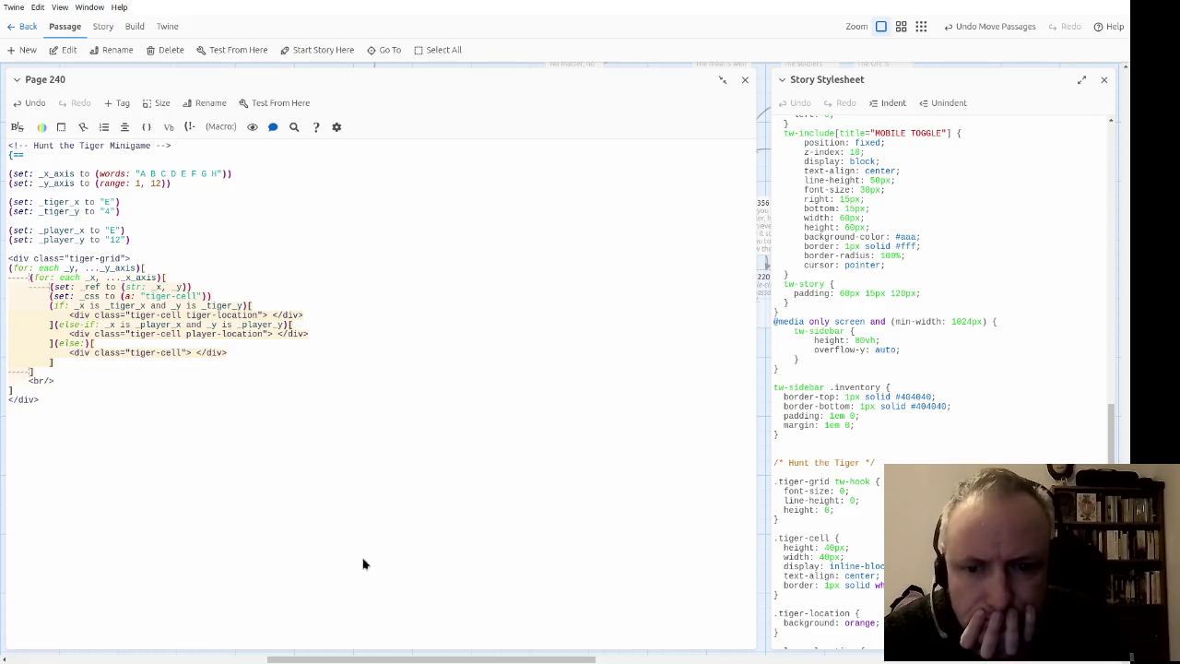
key("alt+Tab")
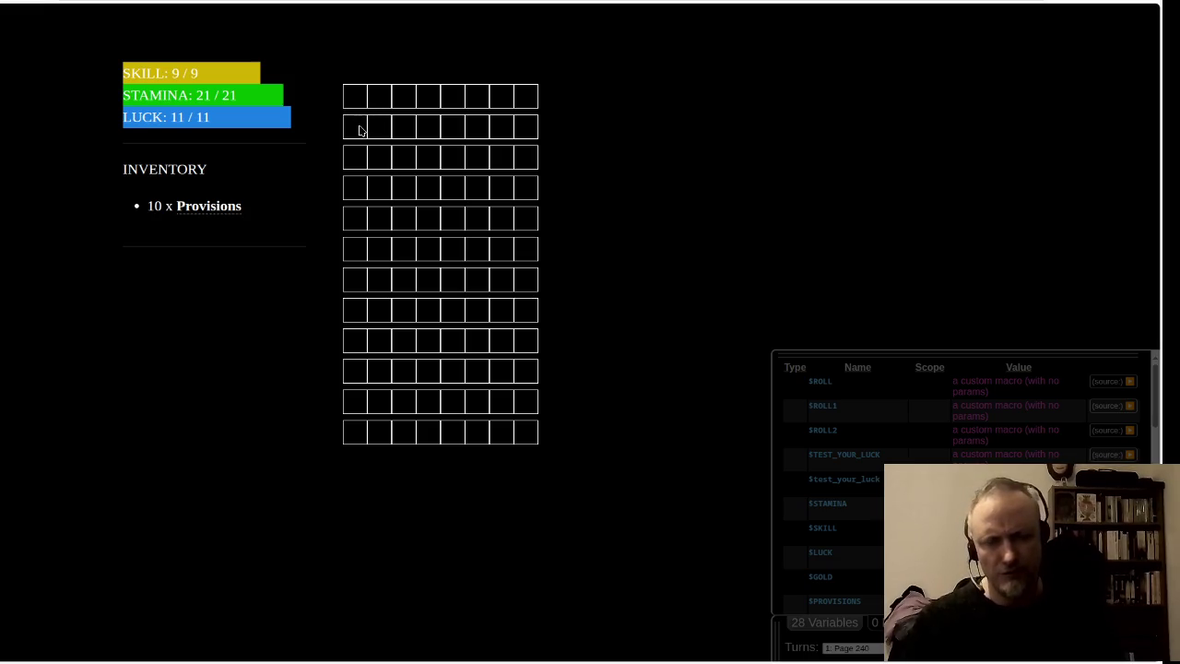
key("alt+Tab")
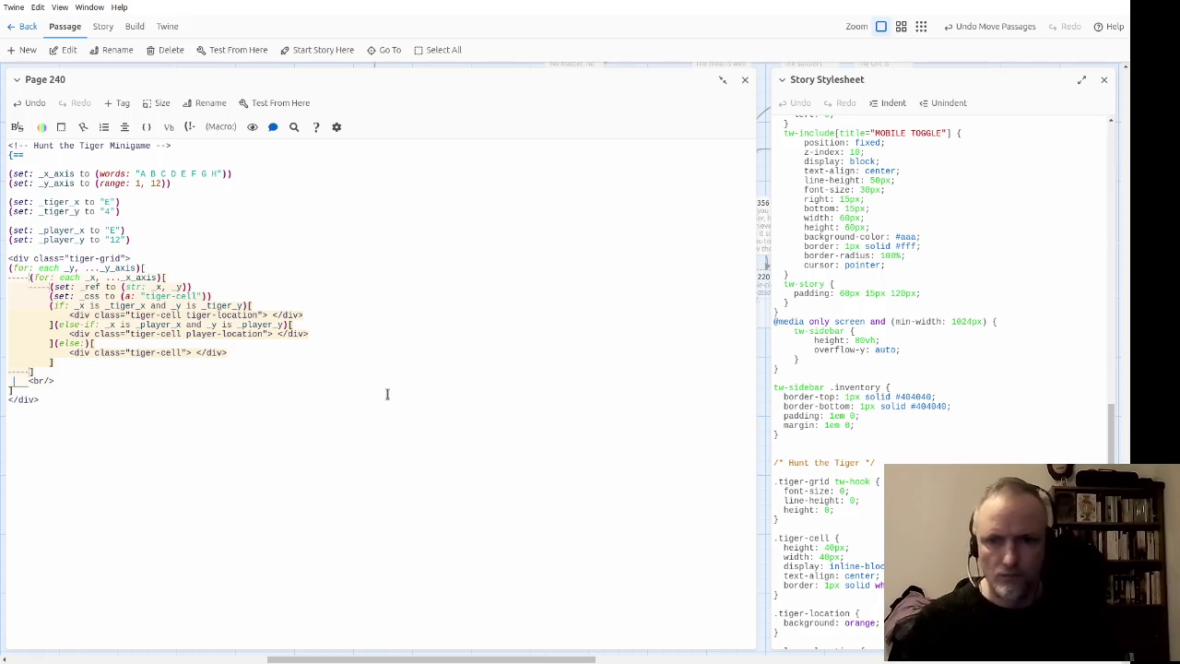
Step: Review Page 240's tiger-location and player-location div lines and the <br/> after the inner loop
key("Up")
key("Up")
key("Up")
key("ctrl+Right")
key("ctrl+Right")
key("ctrl+Right")
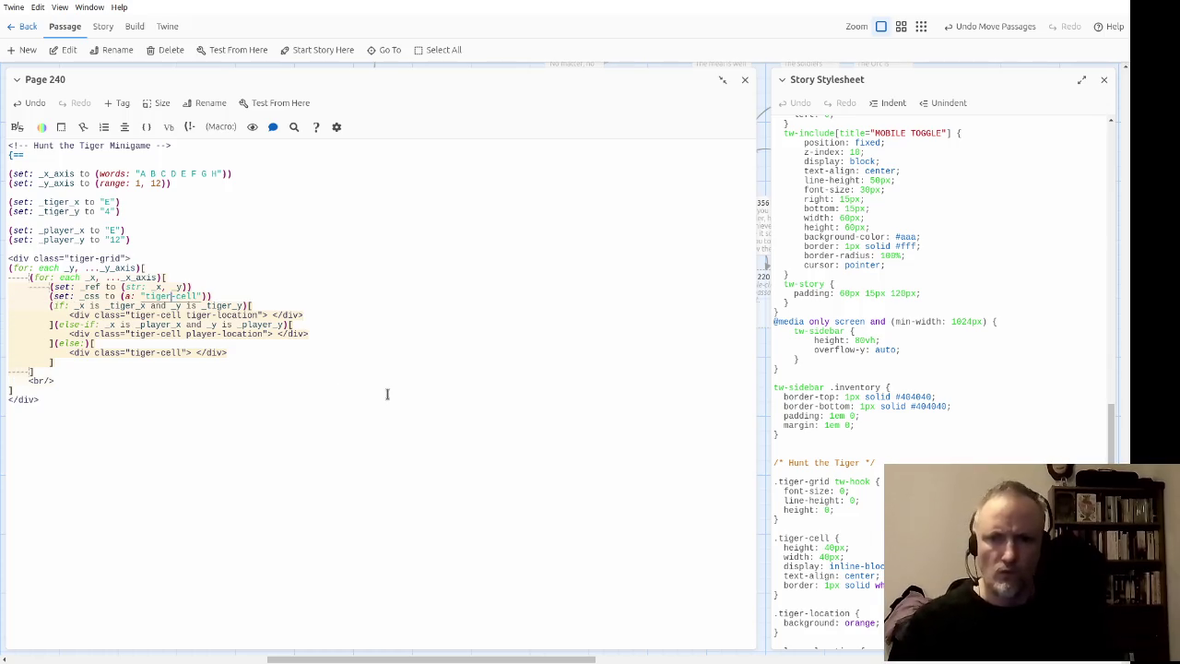
key("Down")
key("Down")
key("Down")
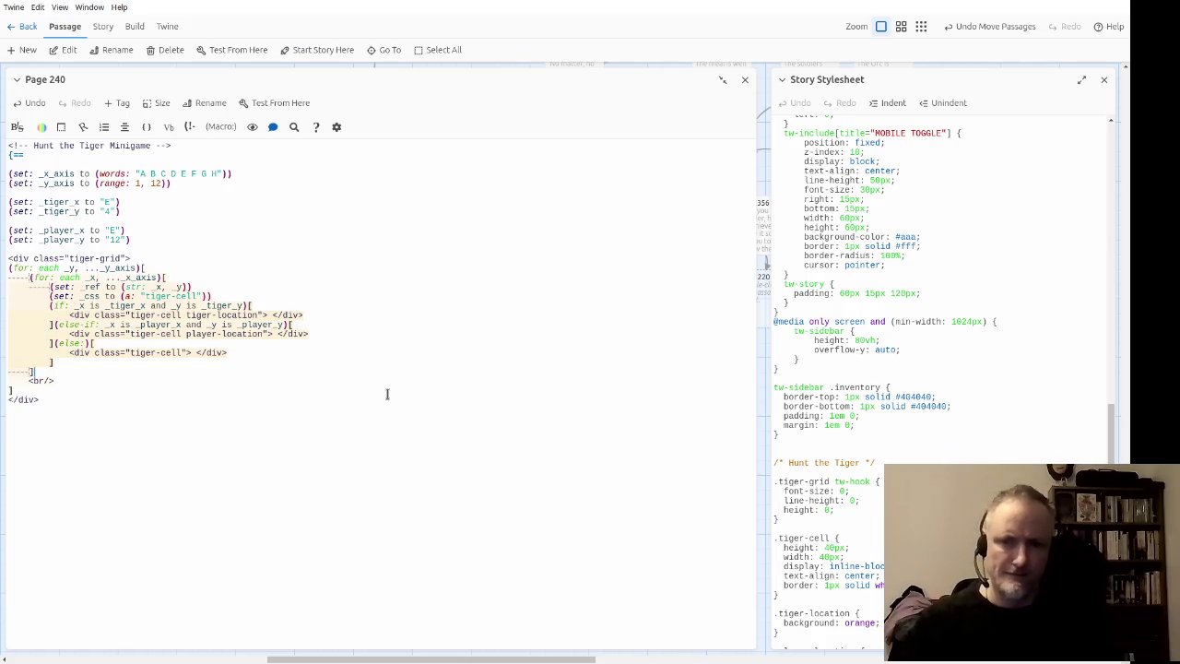
key("Down")
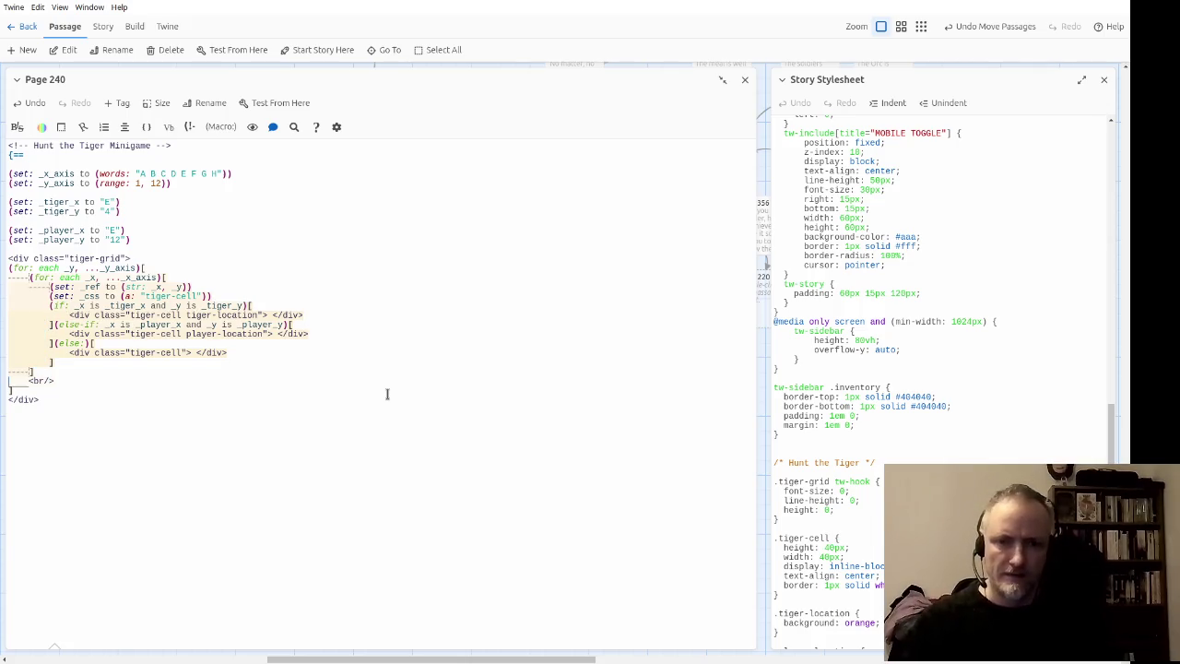
scroll(977, 425, "down", 1)
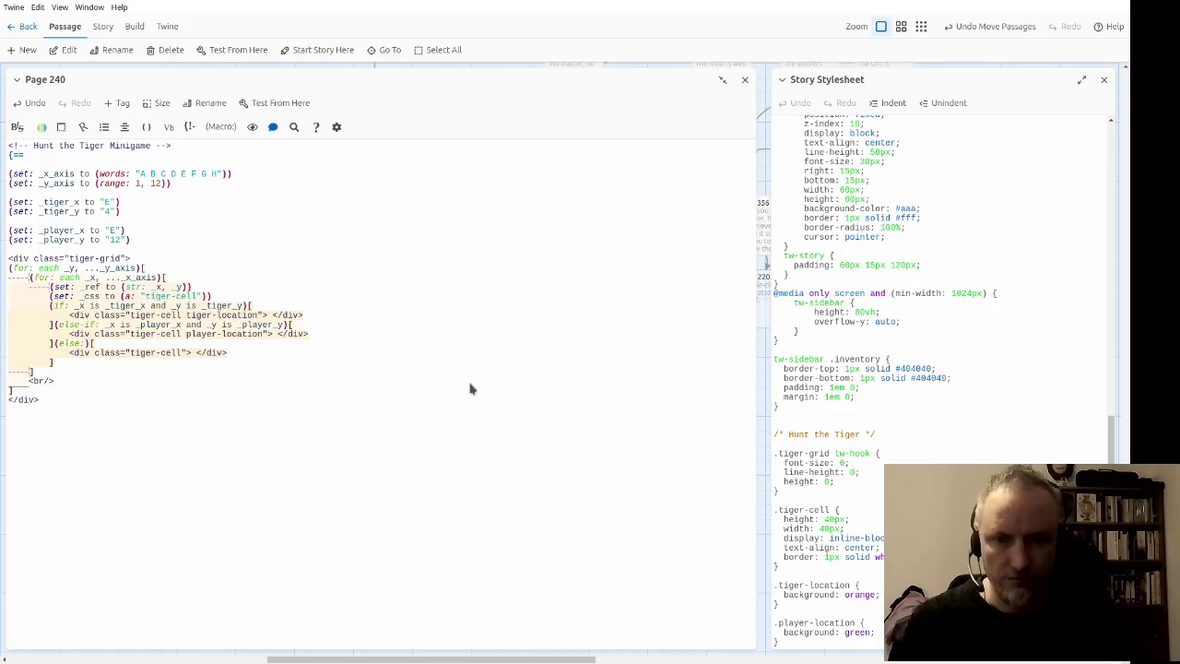
left_click(382, 317)
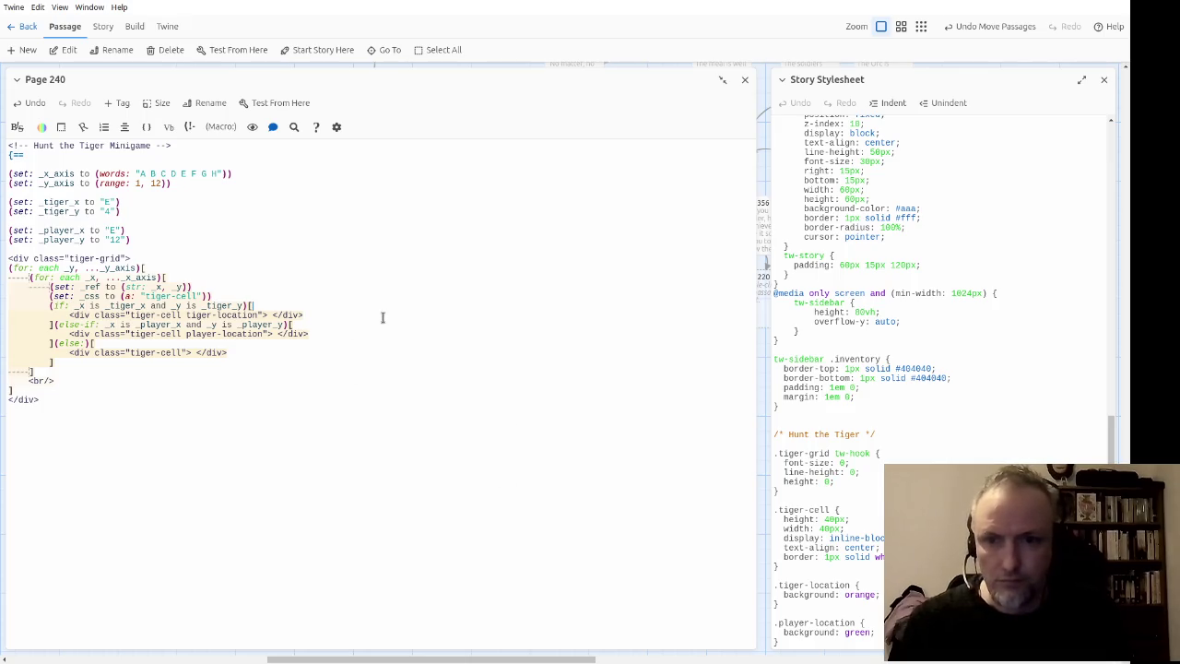
key("Down")
key("Down")
key("Down")
key("Down")
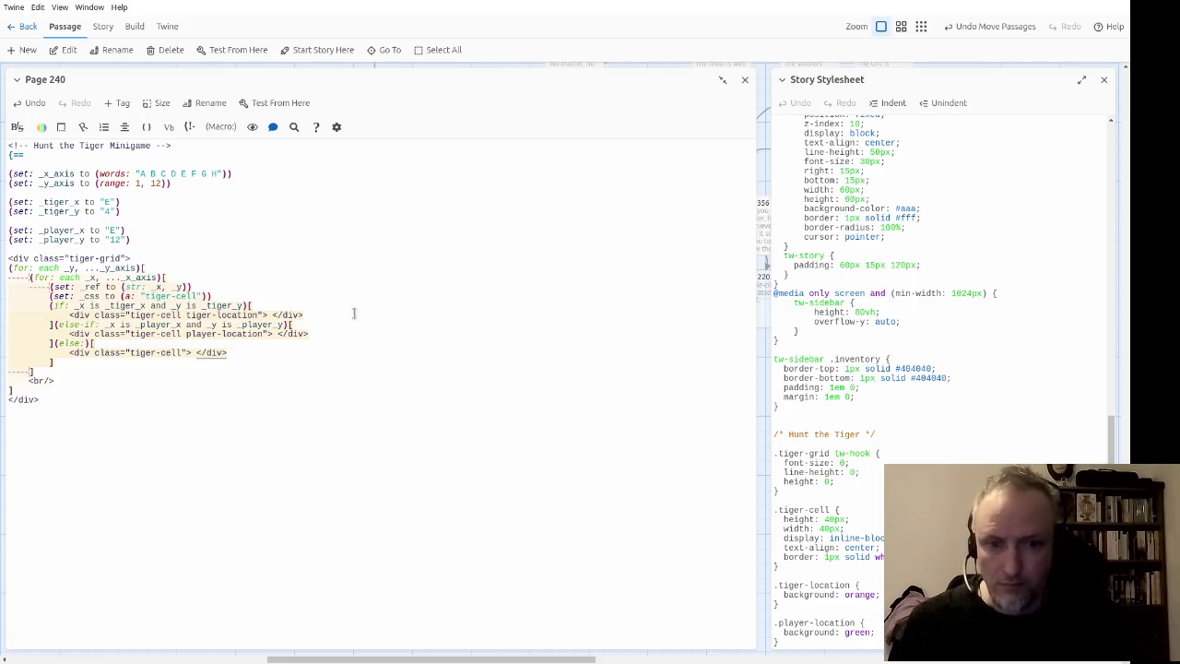
left_click(779, 582)
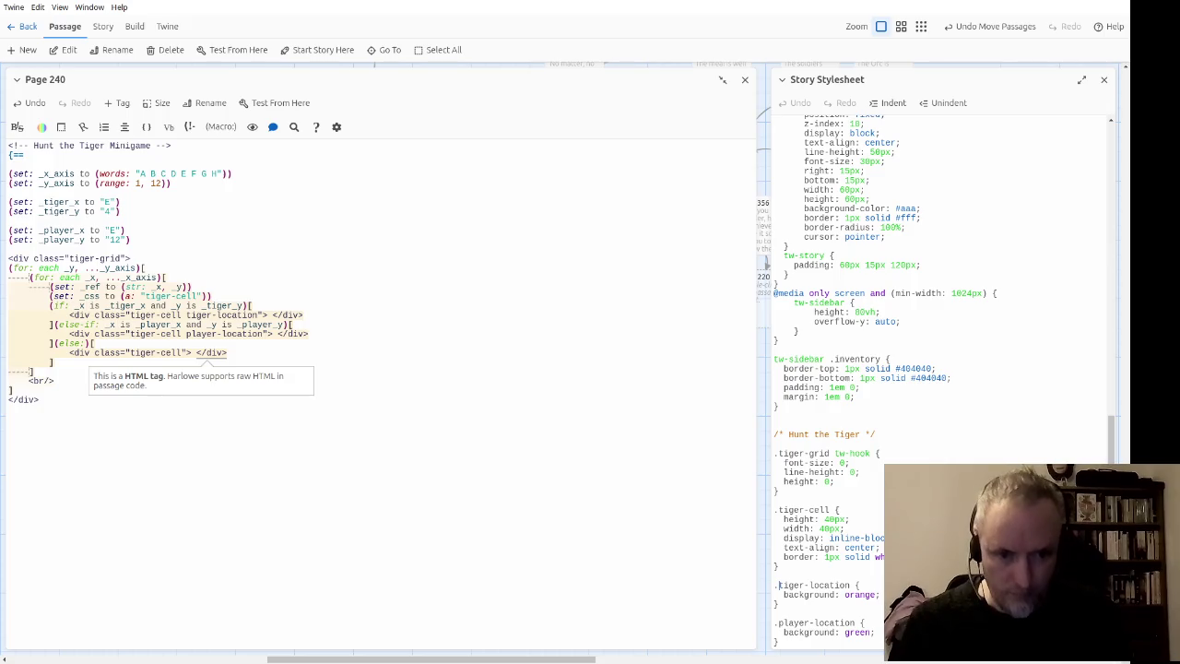
Step: Change the selectors to compound .tiger-cell.tiger-location and .tiger-cell.player-location in the stylesheet
type("tiger-cell")
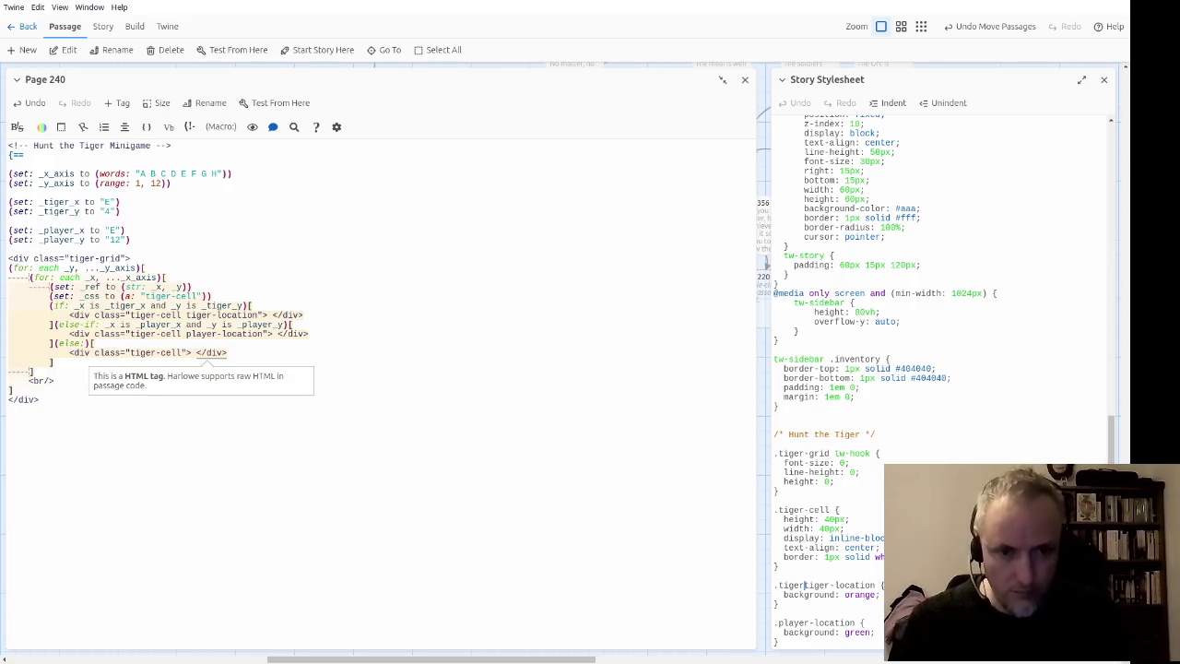
type(" .")
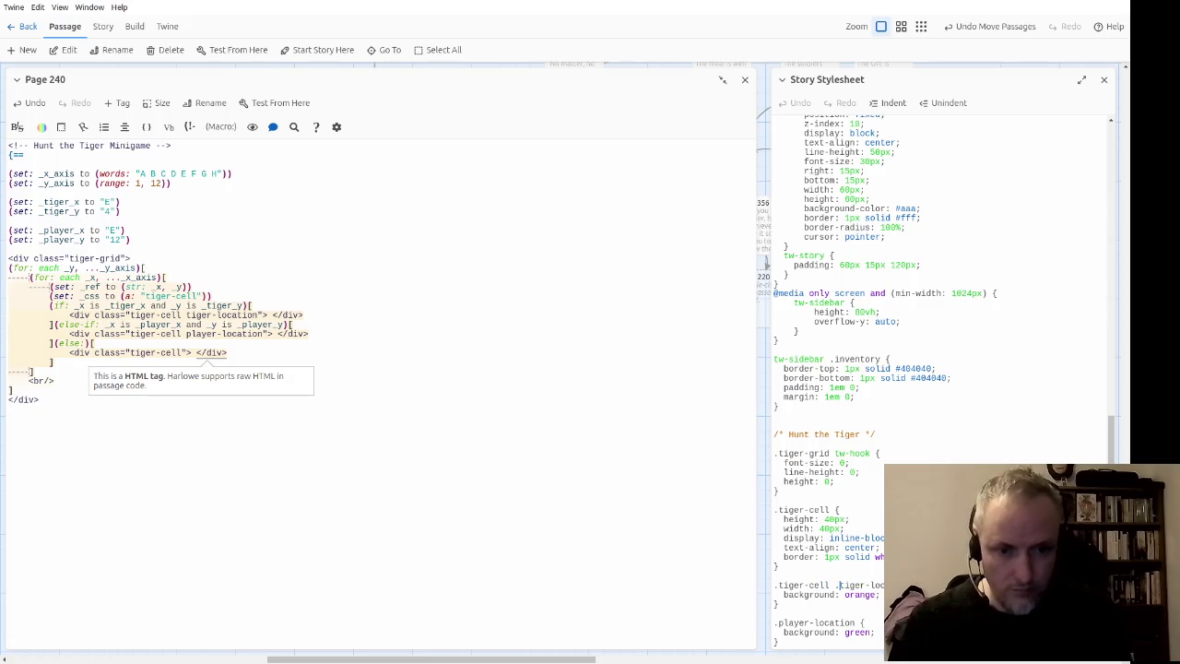
key("BackSpace")
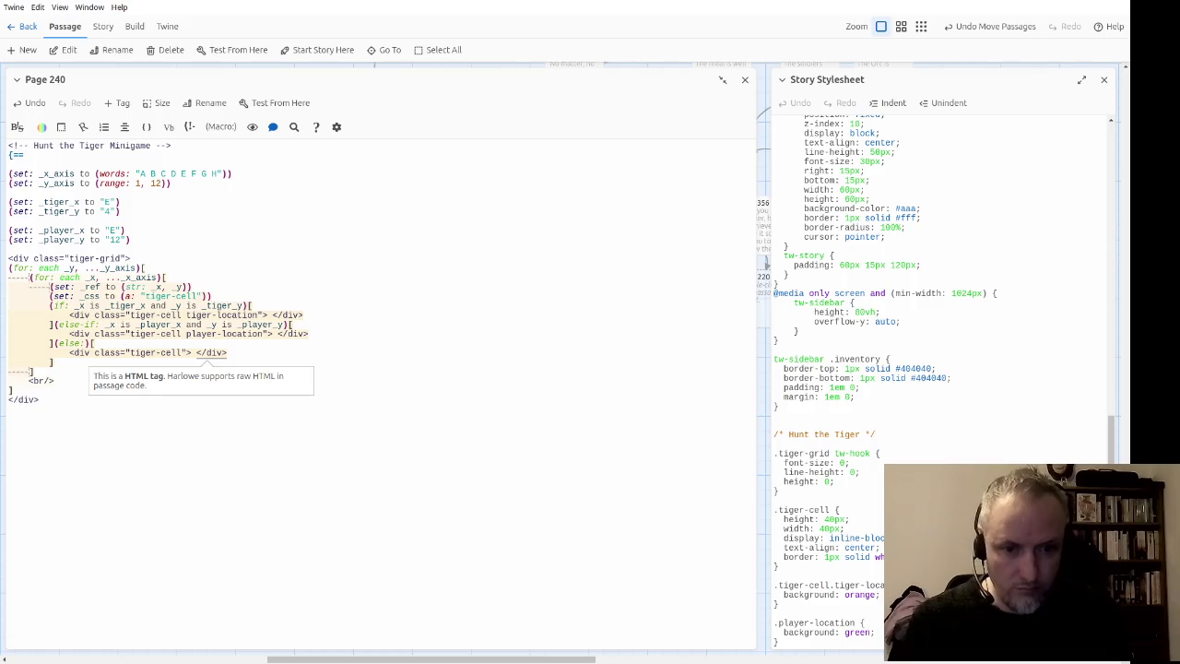
key("shift+Left")
key("shift+Left")
key("shift+Left")
left_click(830, 594)
type(".tiger-cell")
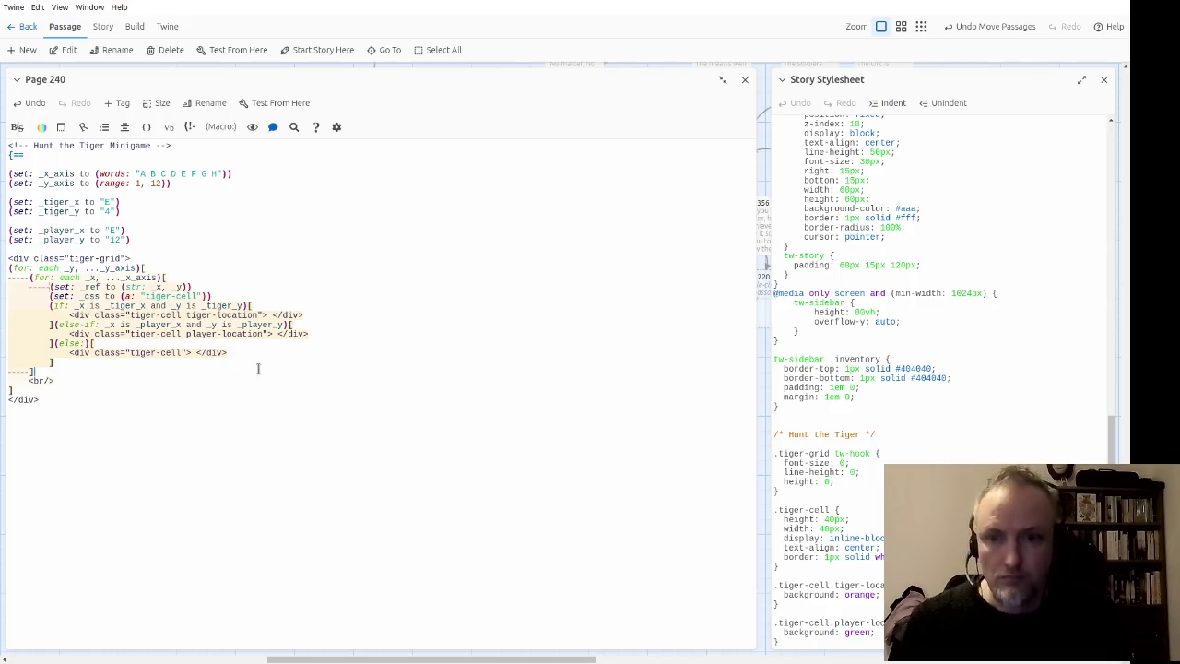
left_click(309, 353)
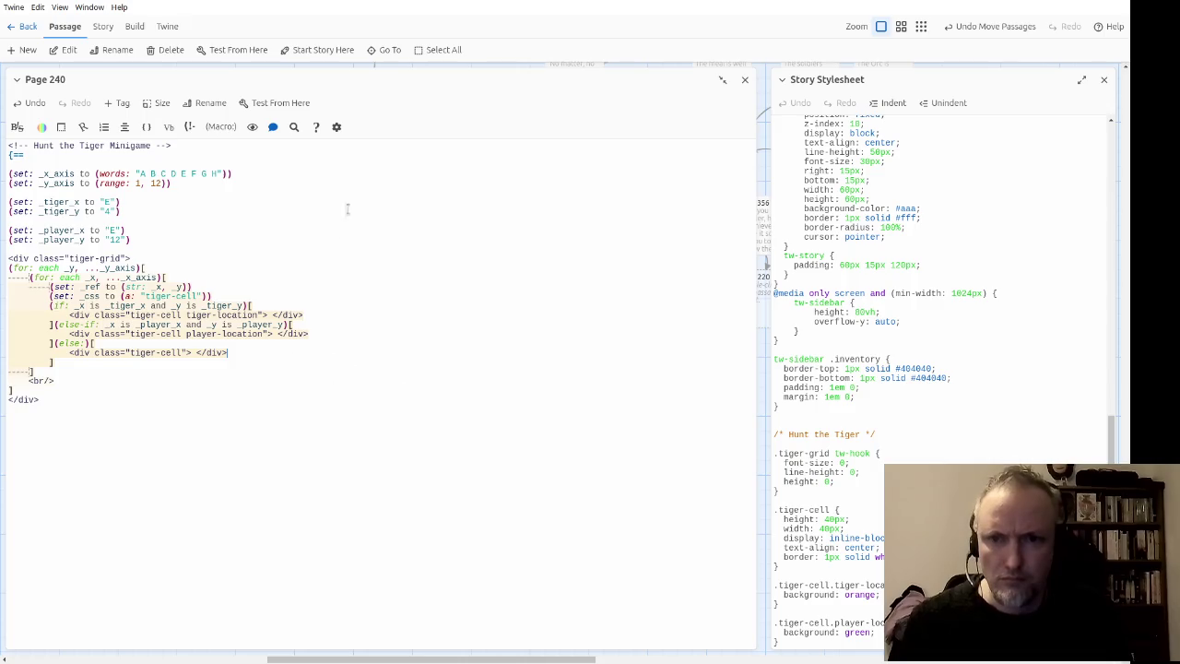
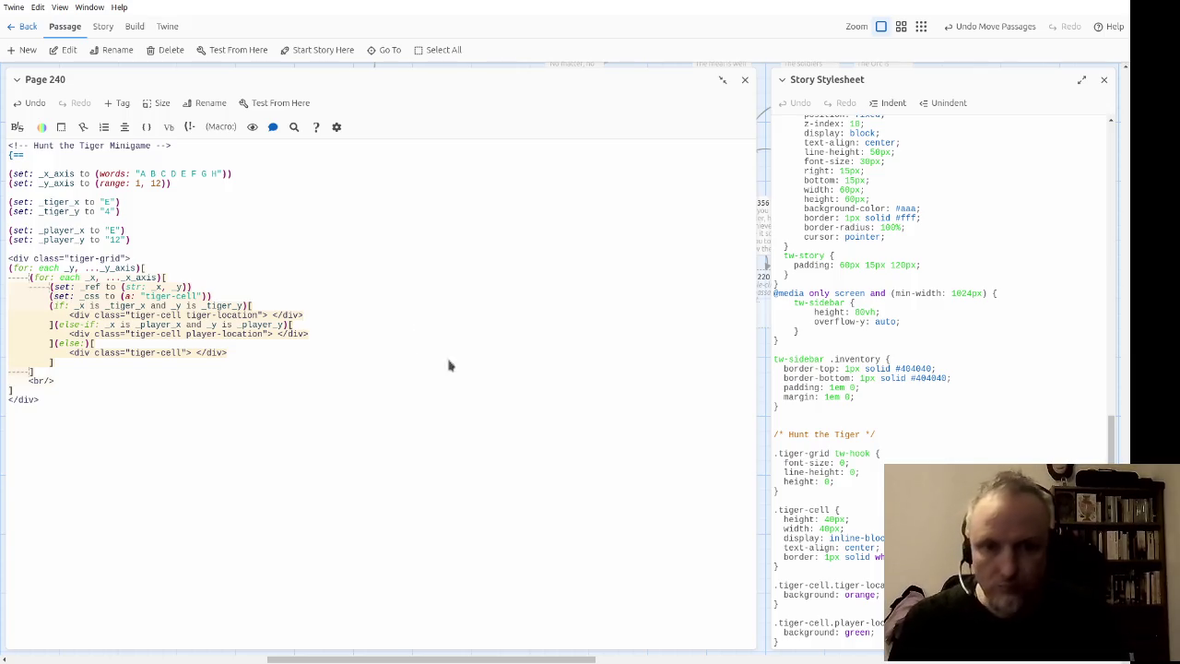
Step: Replace the blanks in the tiger-location and player-location divs with T and P
left_click(406, 351)
left_click(184, 224)
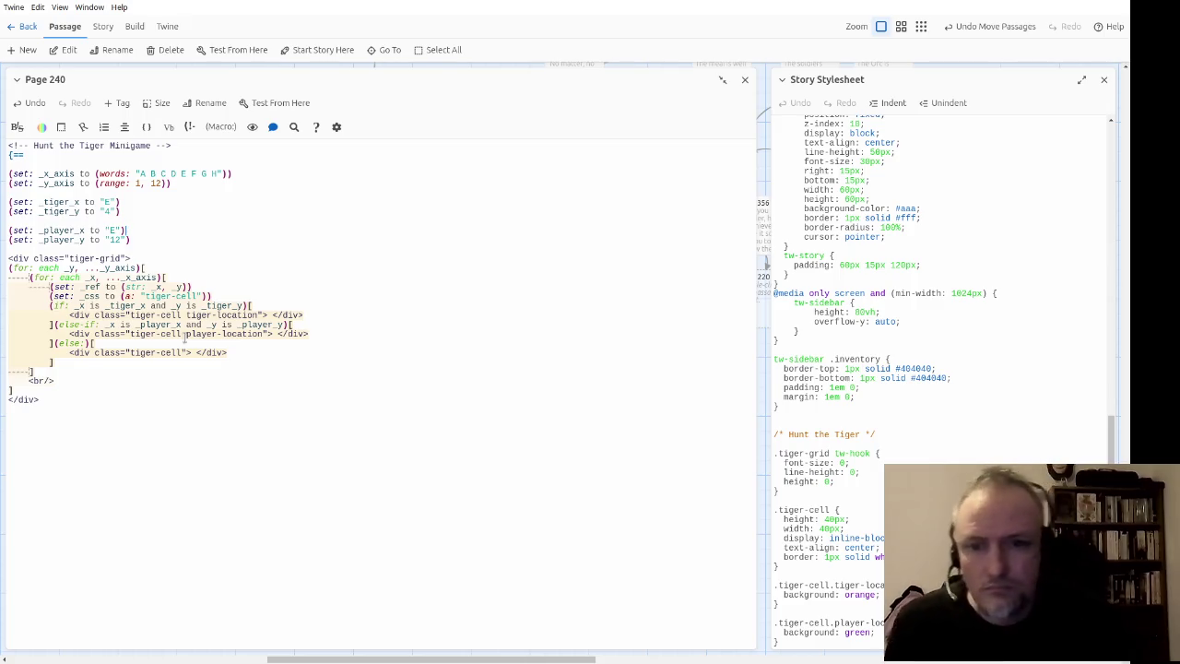
key("Delete")
type("T")
key("Down")
key("Down")
key("Delete")
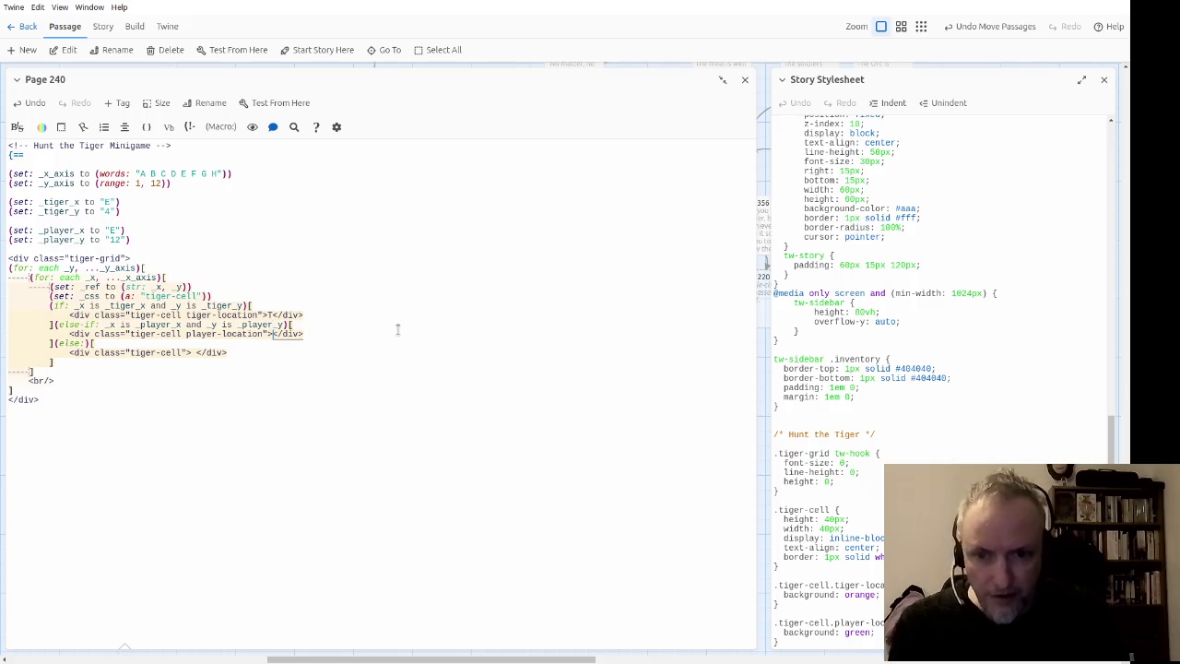
type("P")
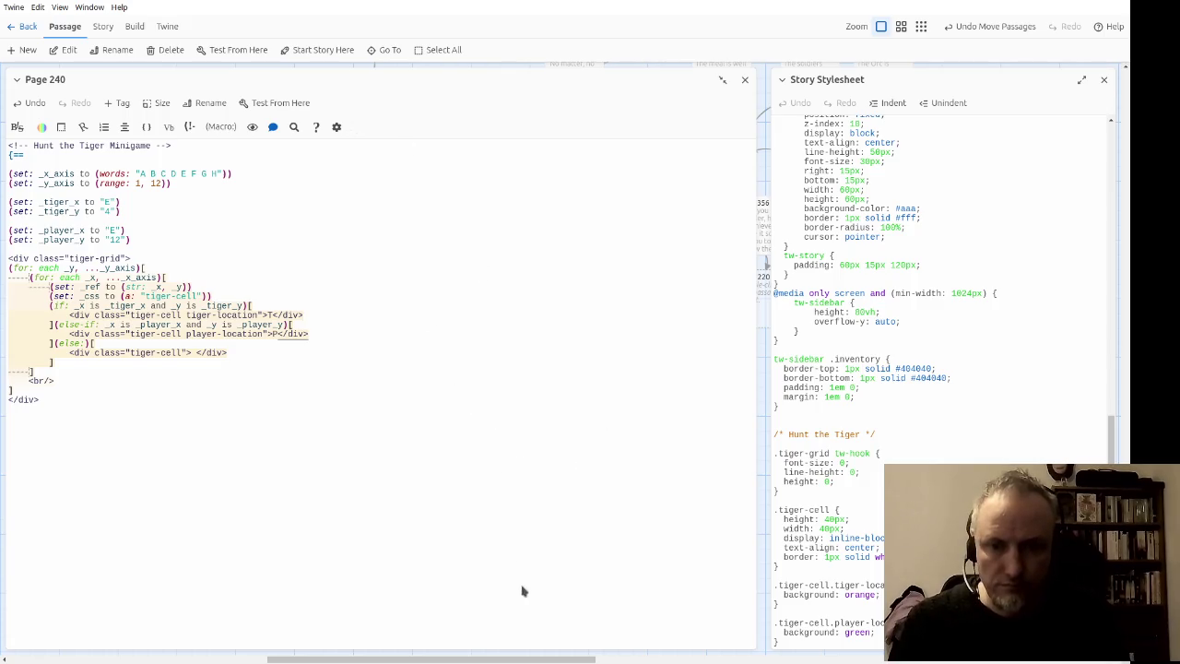
Step: Step through the (if:) and (else-if:) tiger and player position checks in the grid loop
left_click(366, 304)
key("Up")
key("Up")
key("Up")
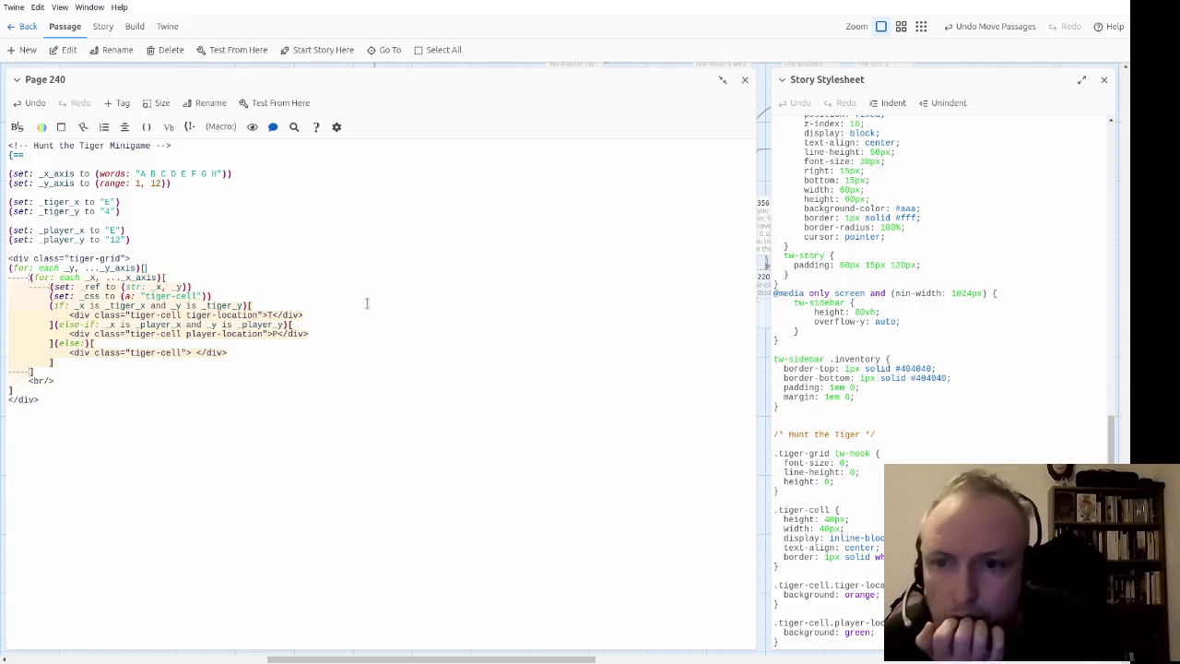
key("Up")
key("Up")
key("Up")
key("Down")
key("Down")
key("Down")
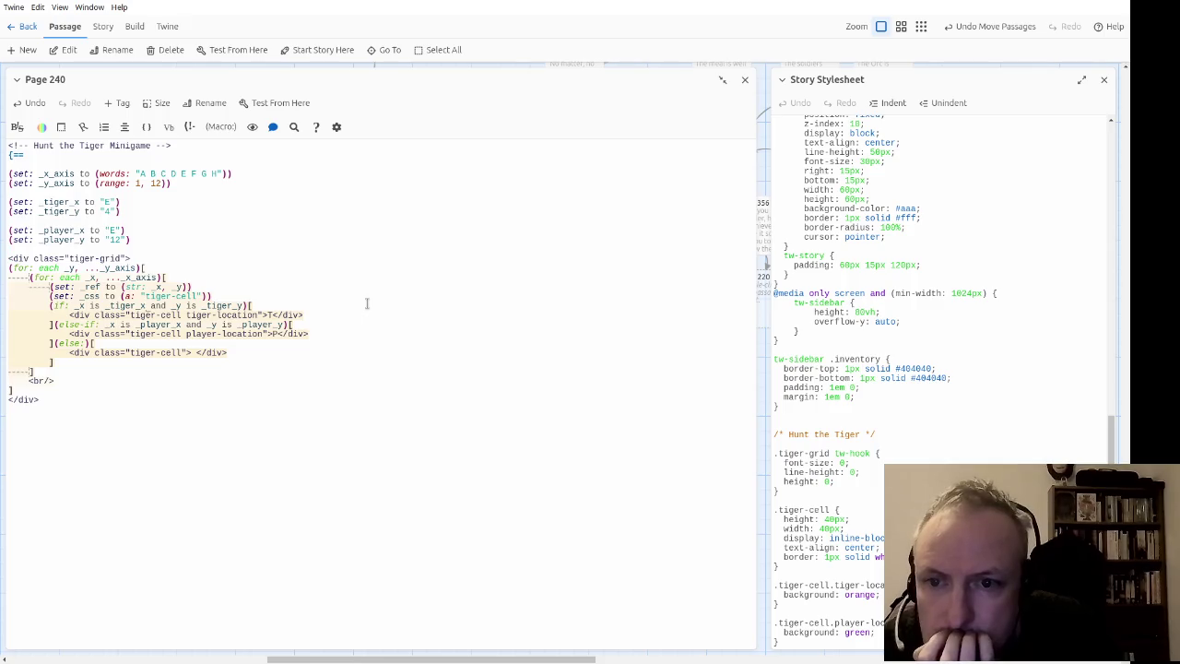
key("Left")
key("Left")
key("Left")
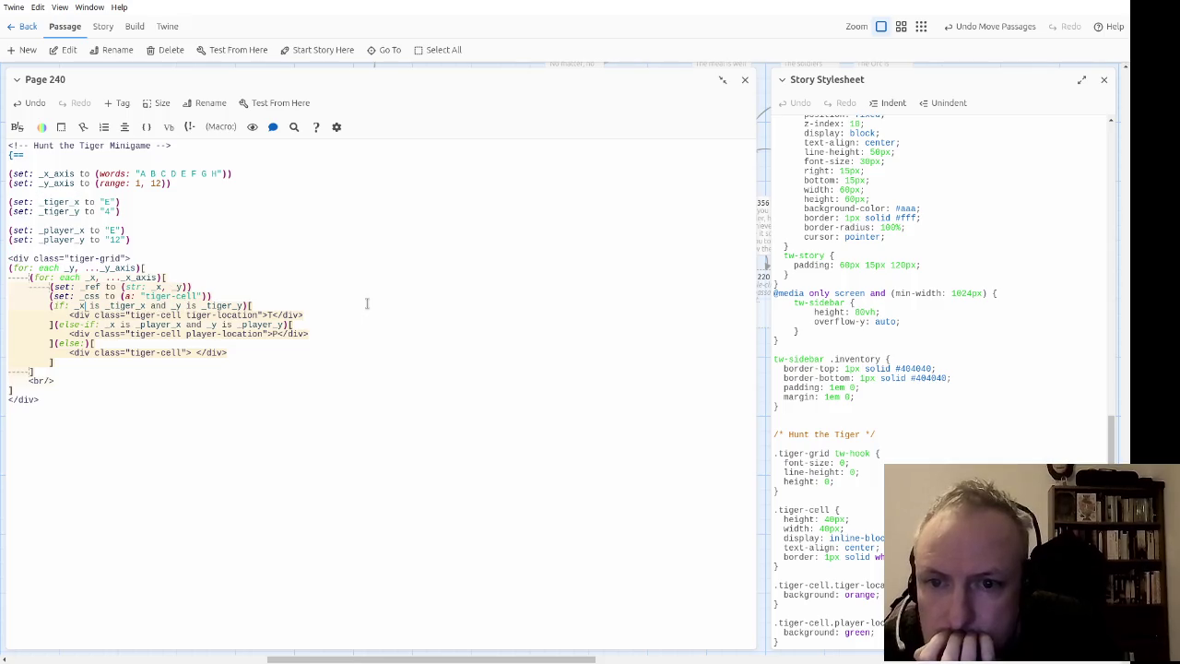
key("Right")
key("Right")
key("Right")
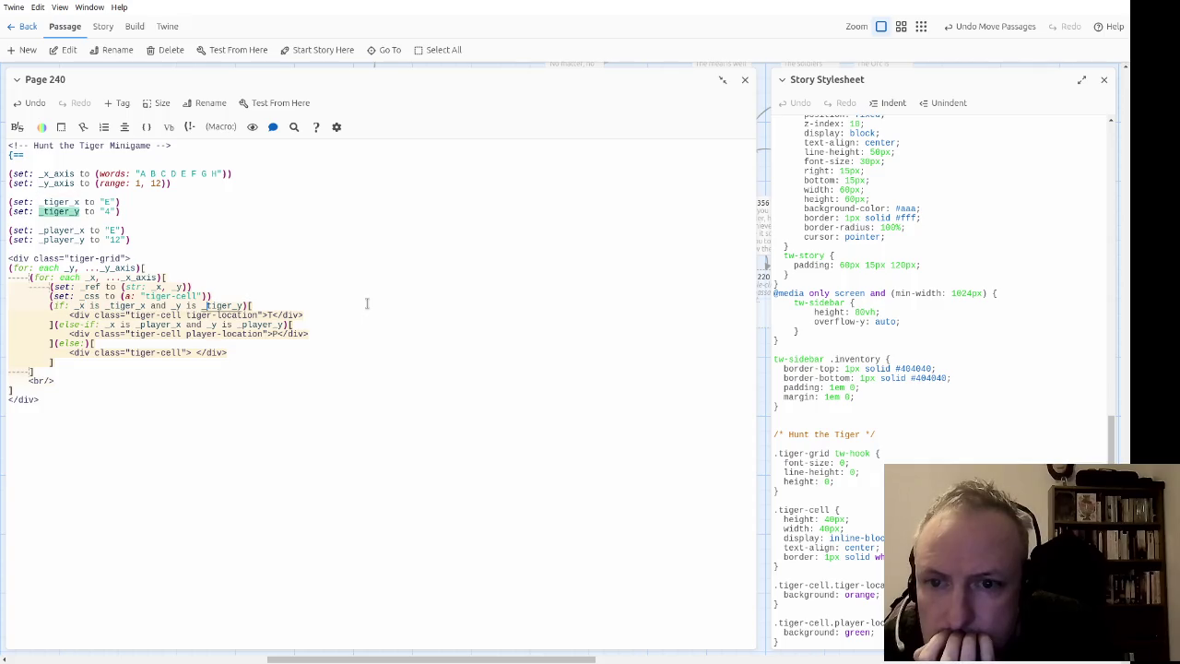
key("Left")
key("Left")
key("Left")
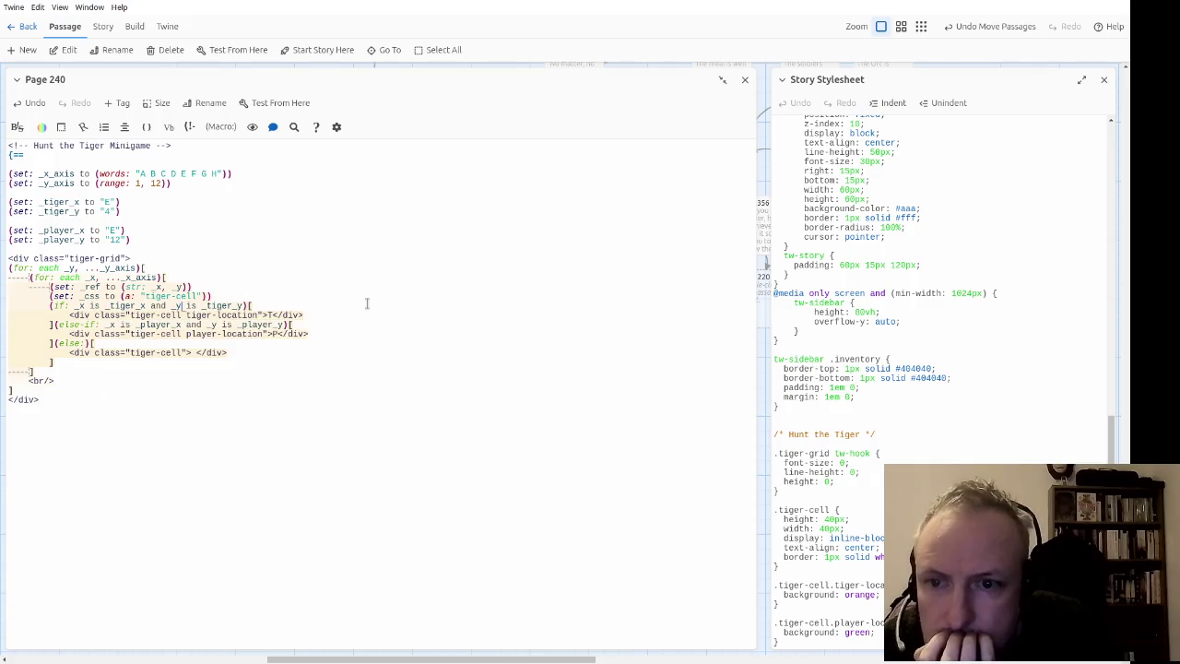
key("Right")
key("Right")
key("Right")
key("Right")
key("Right")
key("Right")
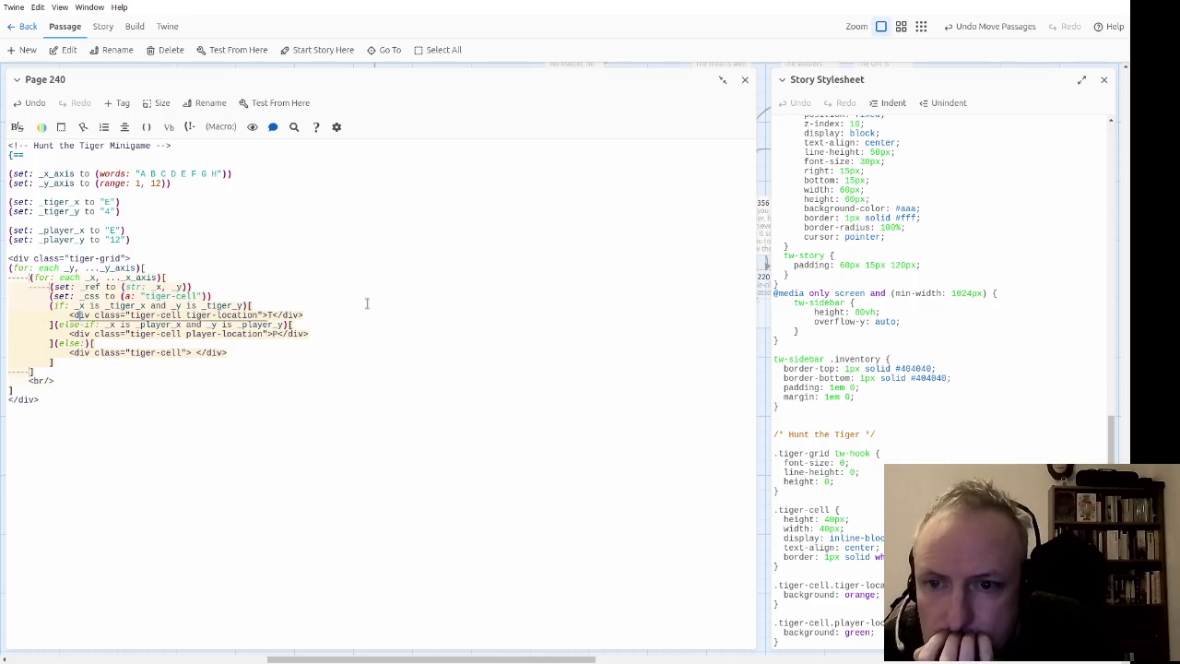
key("Down")
key("Right")
key("Right")
key("Right")
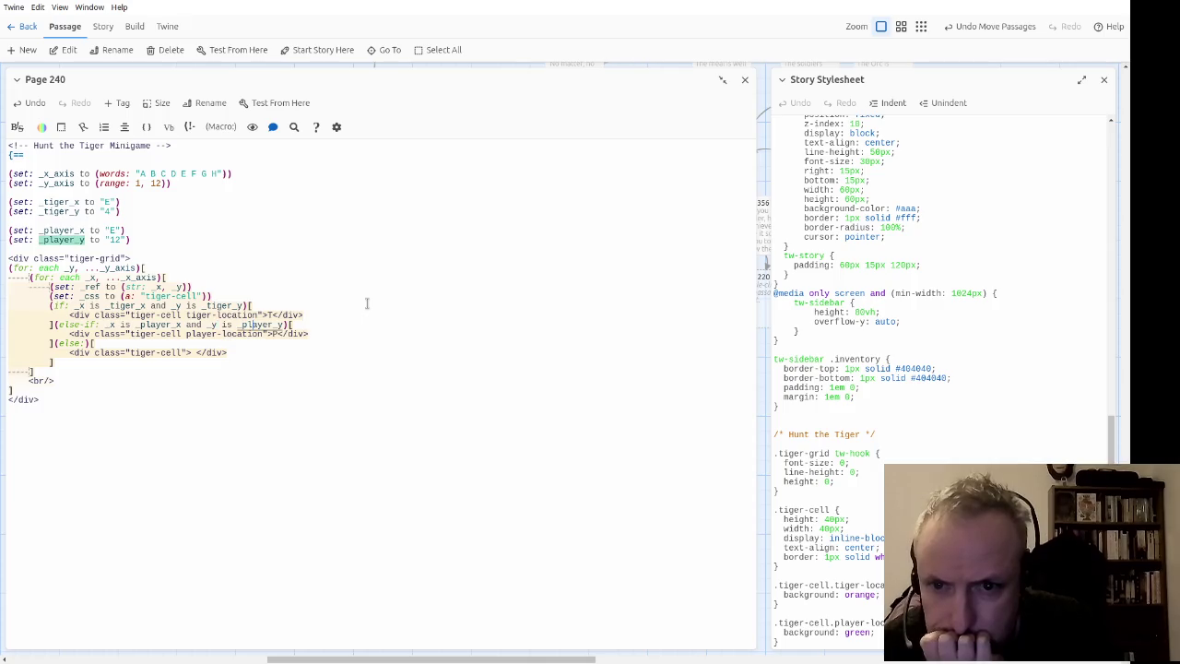
key("Left")
key("Left")
key("Left")
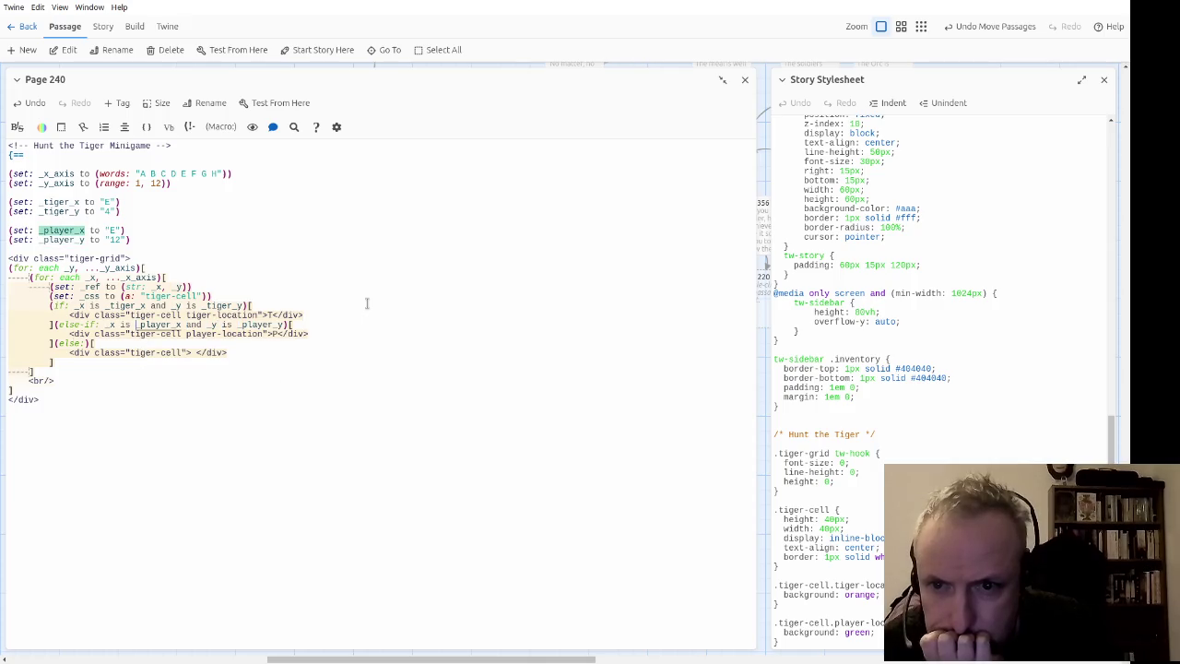
key("Left")
key("Left")
key("Left")
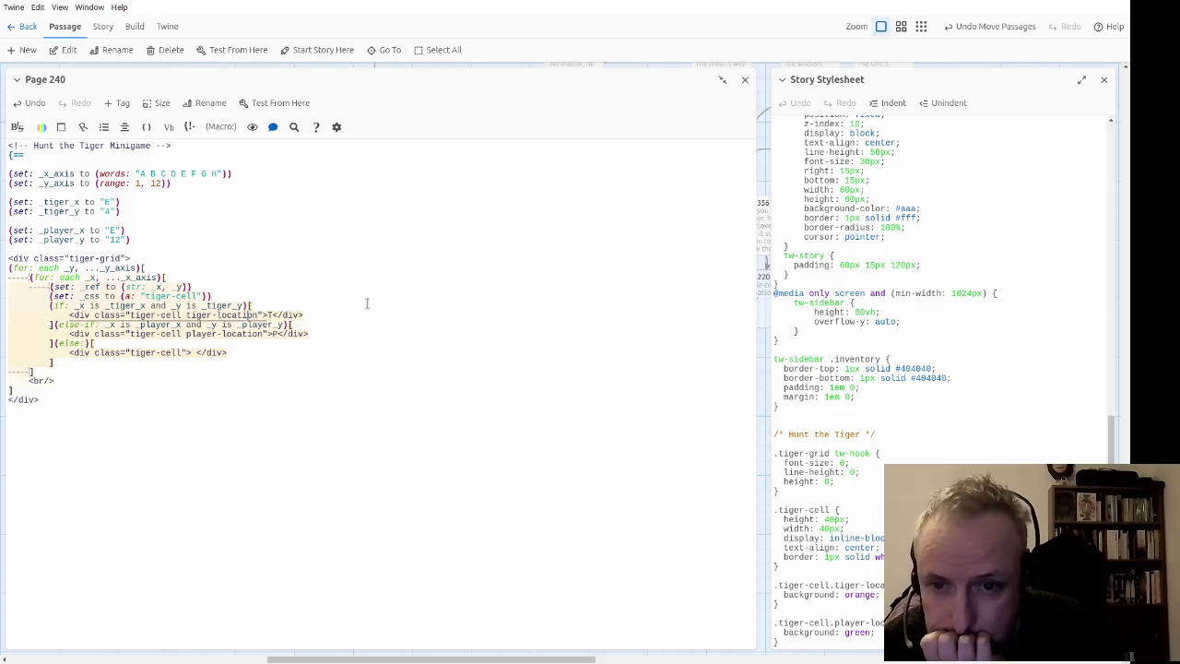
Step: Delete the space inside the plain tiger-cell div so it is empty
key("Down")
key("Down")
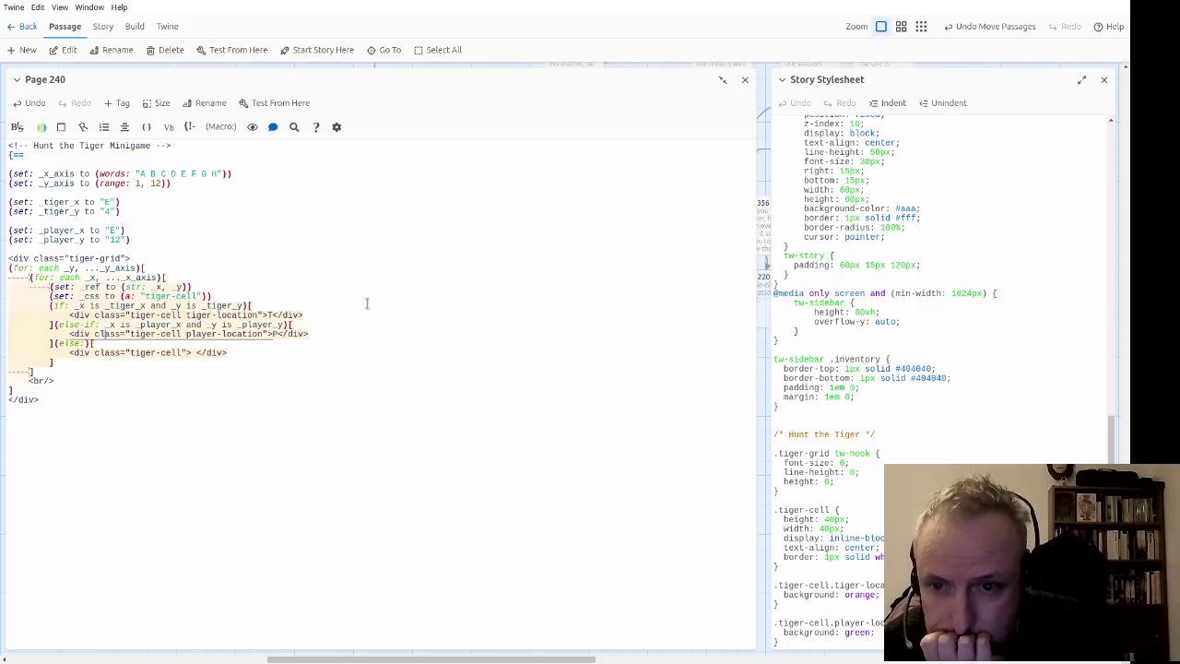
key("Right")
key("Right")
key("Right")
key("Delete")
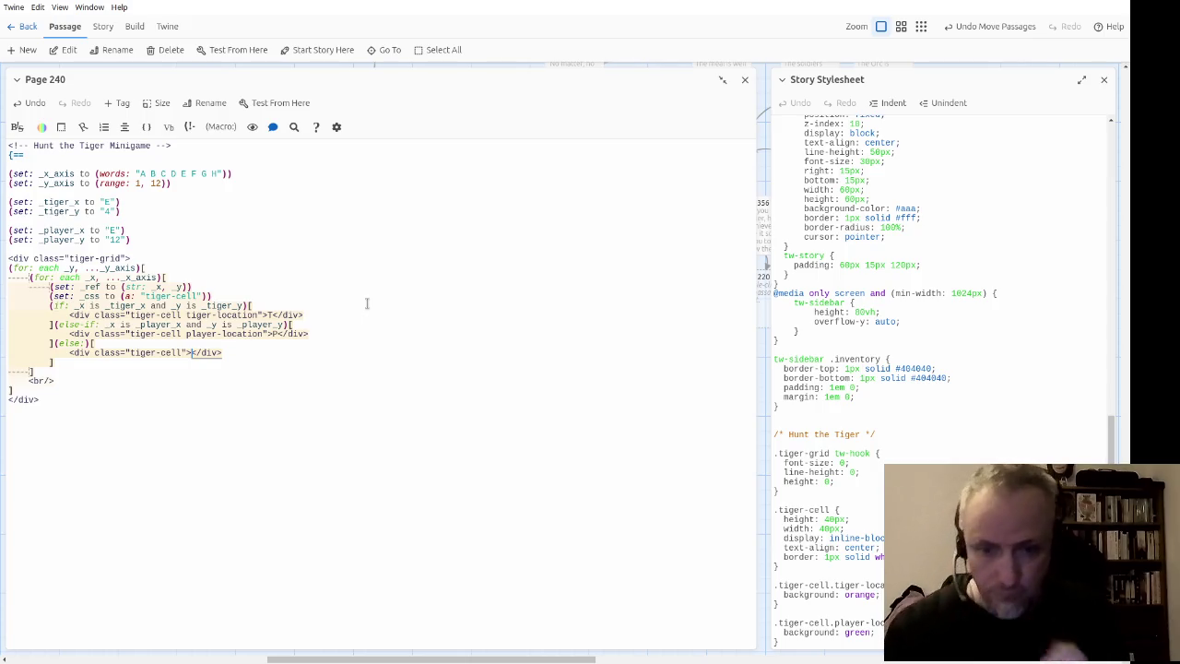
Step: Put [(print: _player_x)] in the plain tiger-cell div and test-play from this passage
type("[")
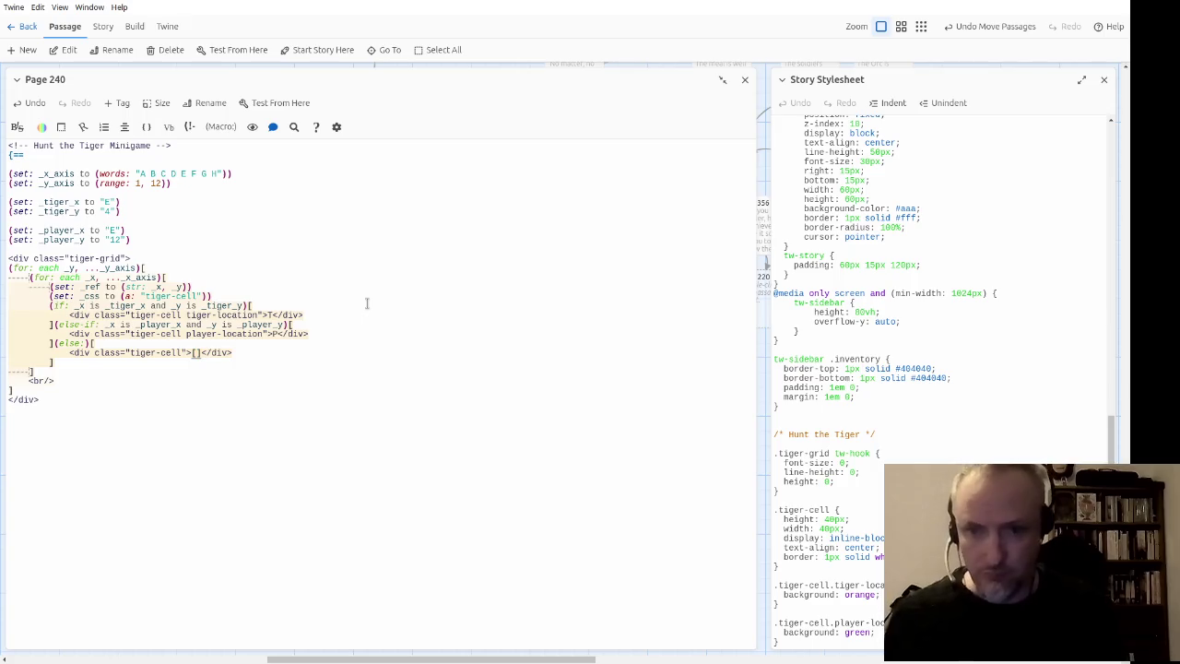
type("(")
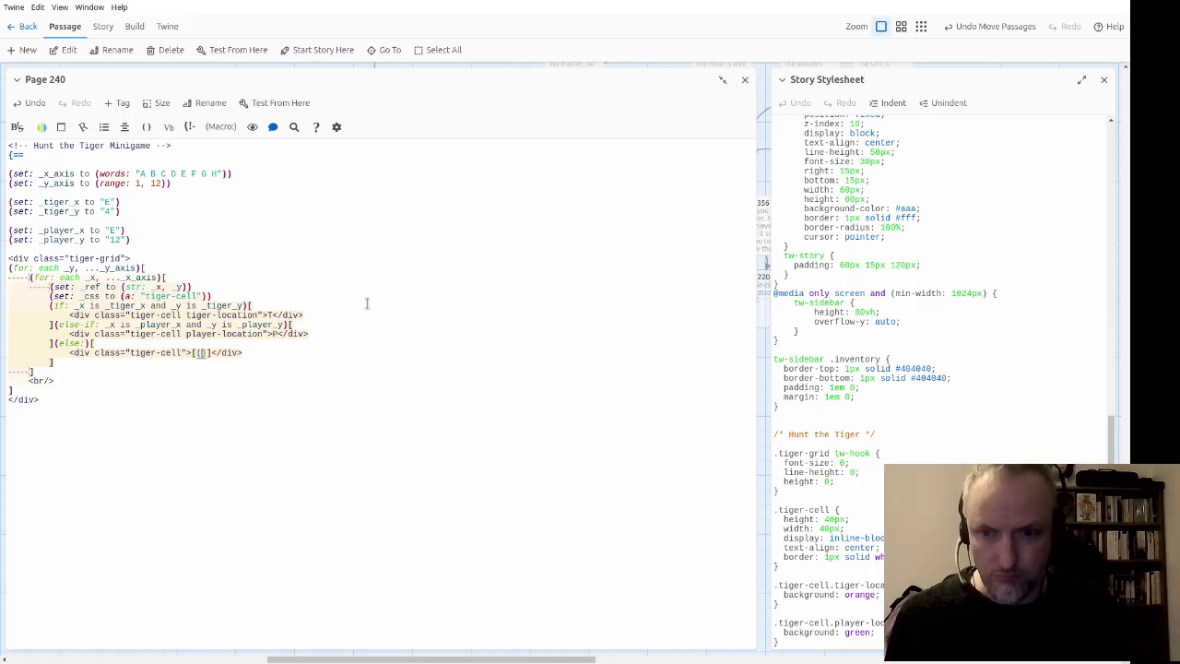
type("player_x")
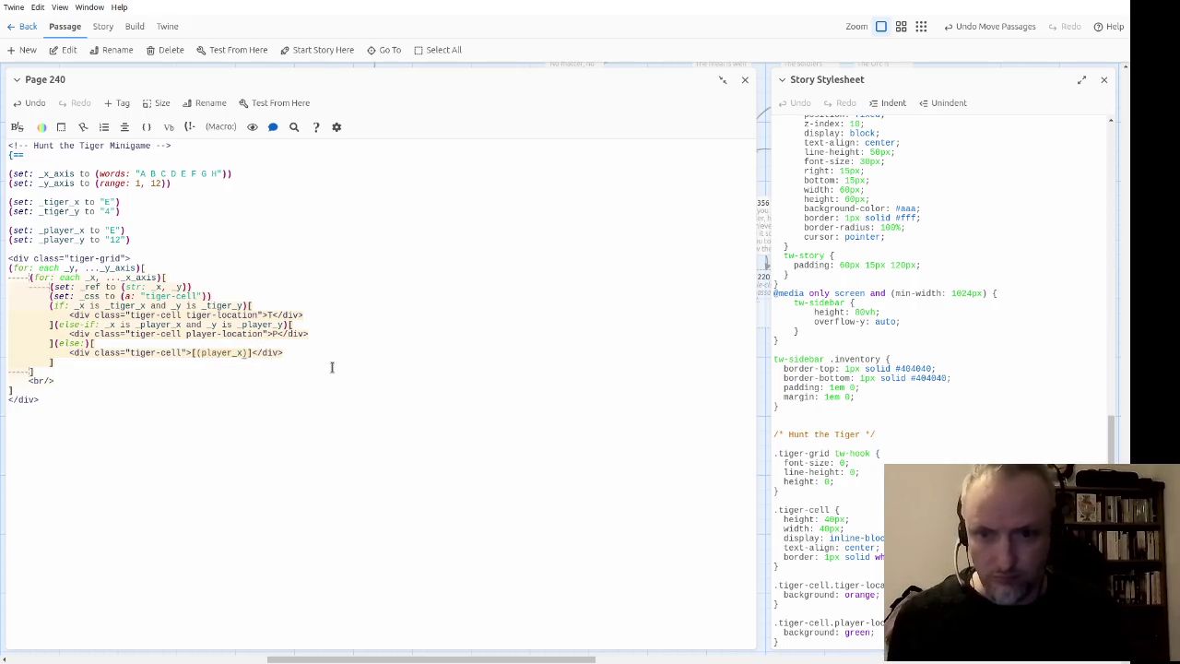
key("ctrl+Left")
type("print")
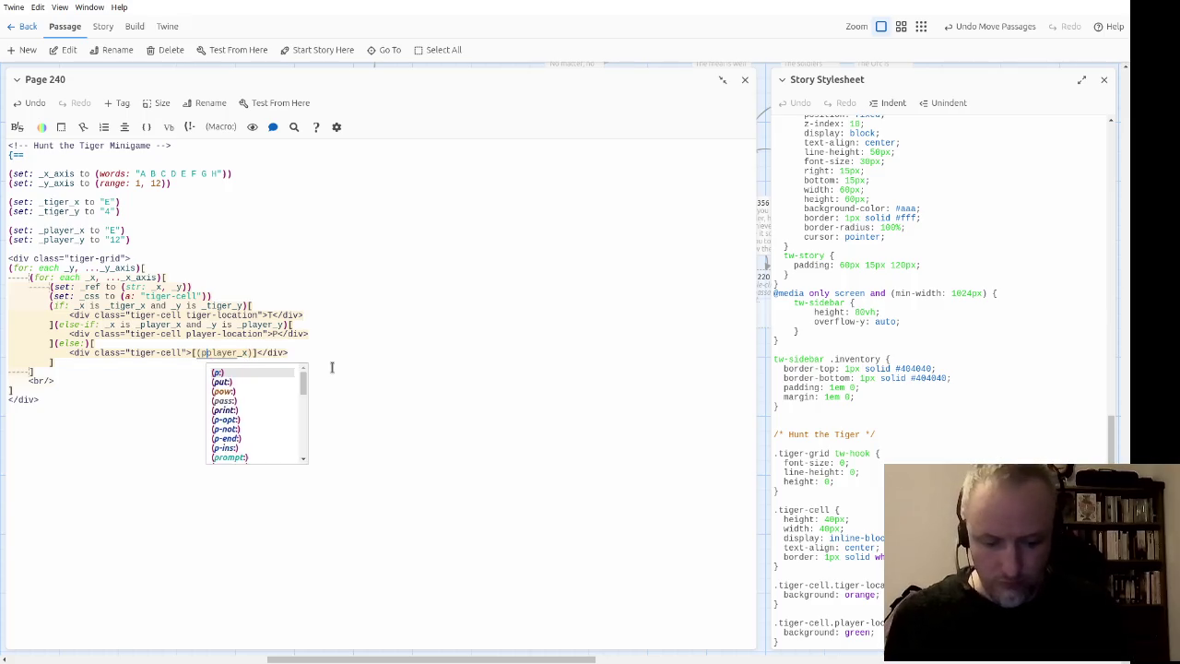
type(":")
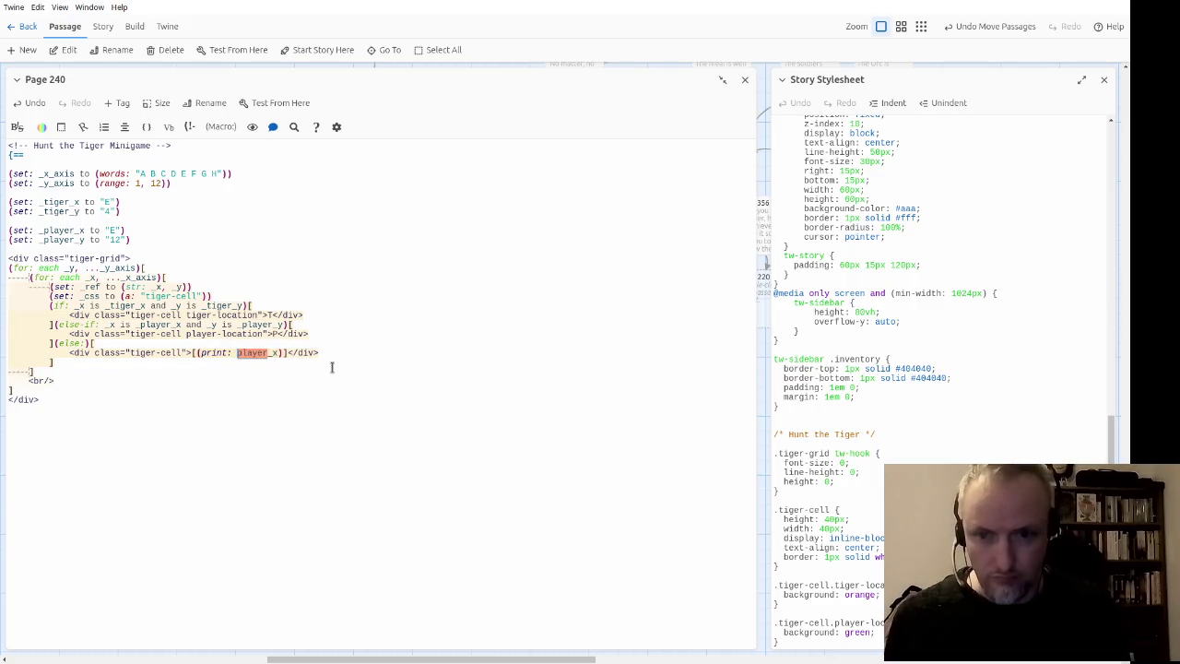
type(" _")
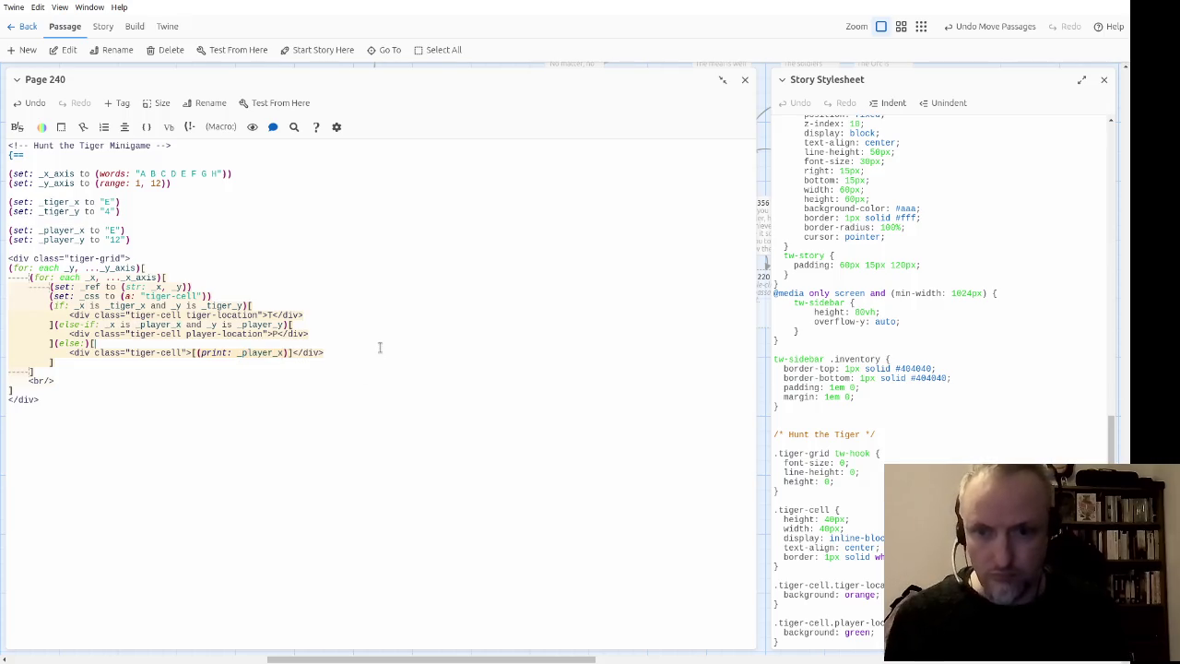
left_click(392, 392)
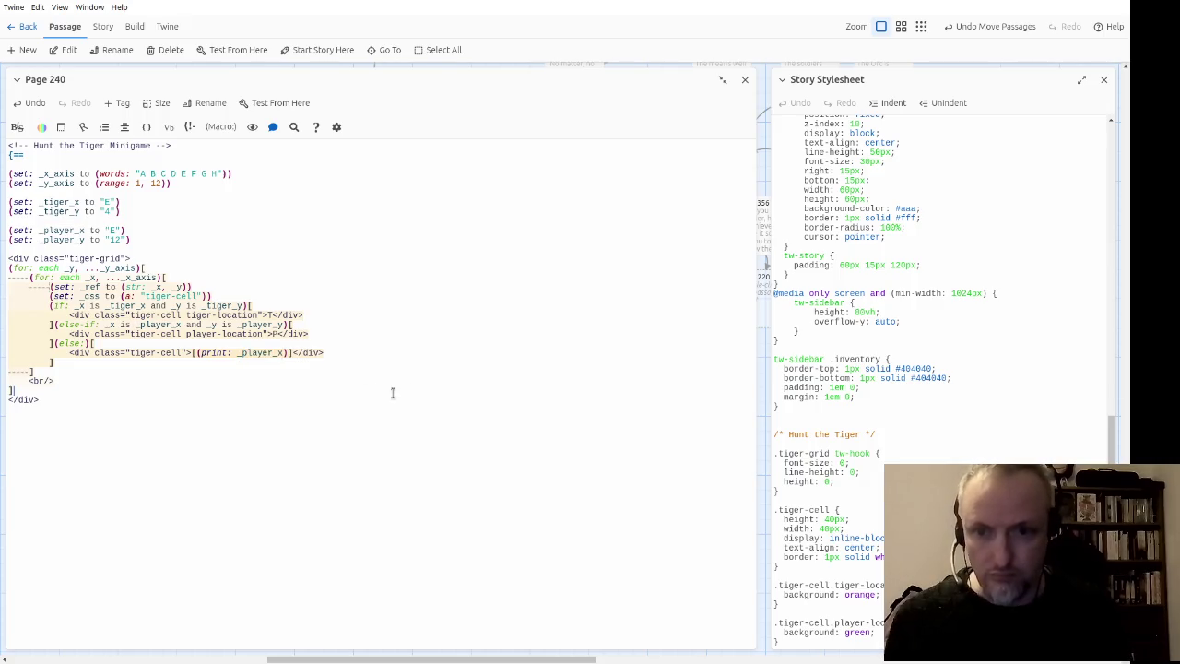
left_click(235, 53)
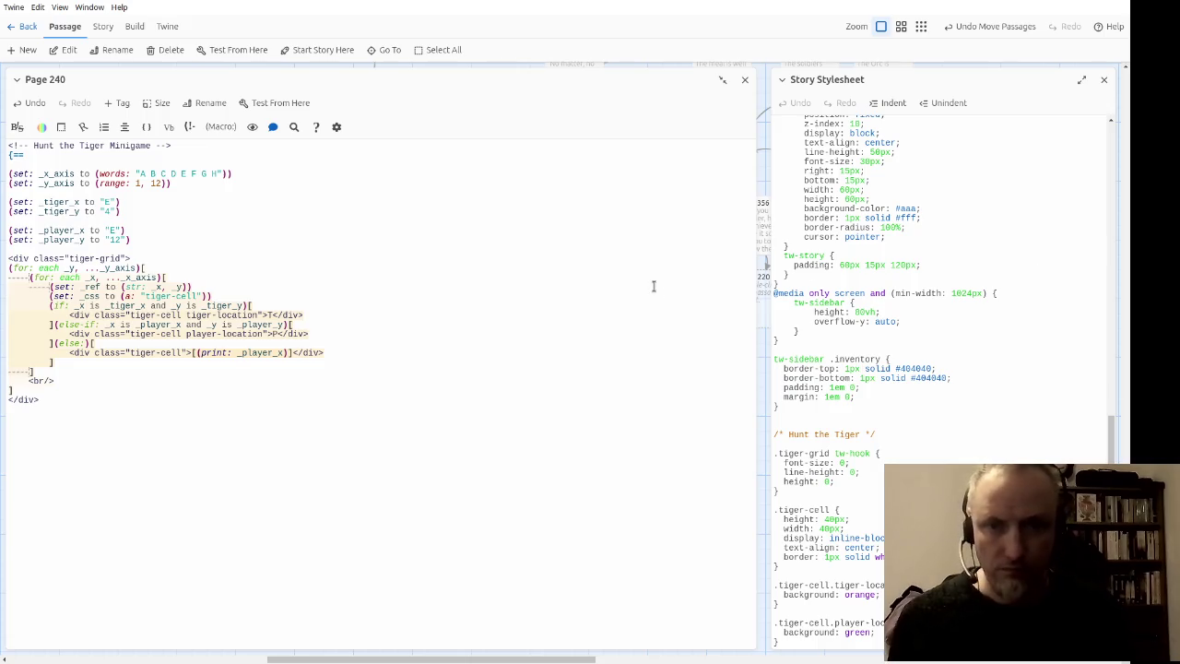
Step: Set .tiger-grid tw-hook to font-size 1em and line-height 1, deleting its height: 0 line
left_click(851, 519)
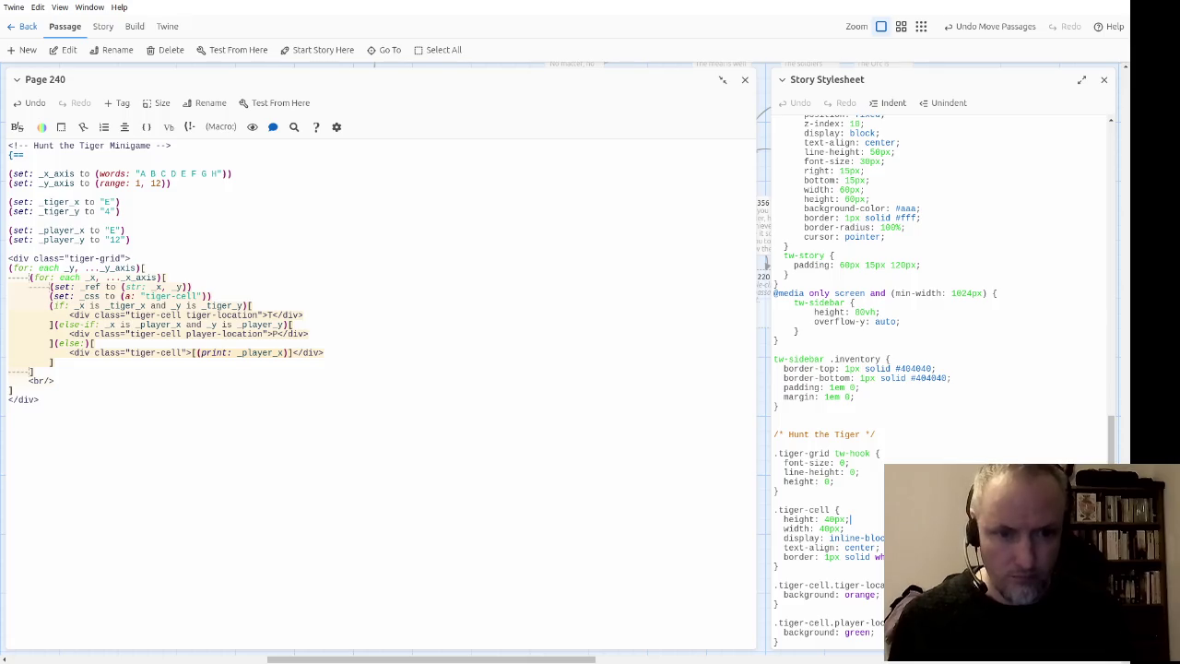
key("Up")
key("Up")
key("Up")
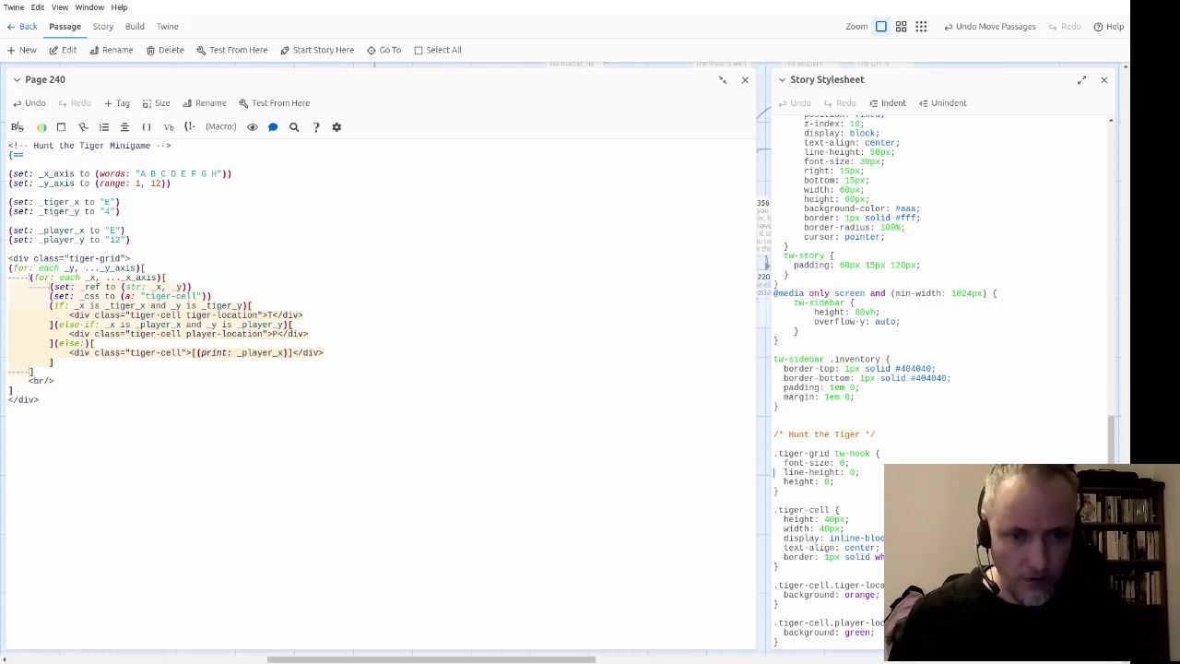
key("shift+Down")
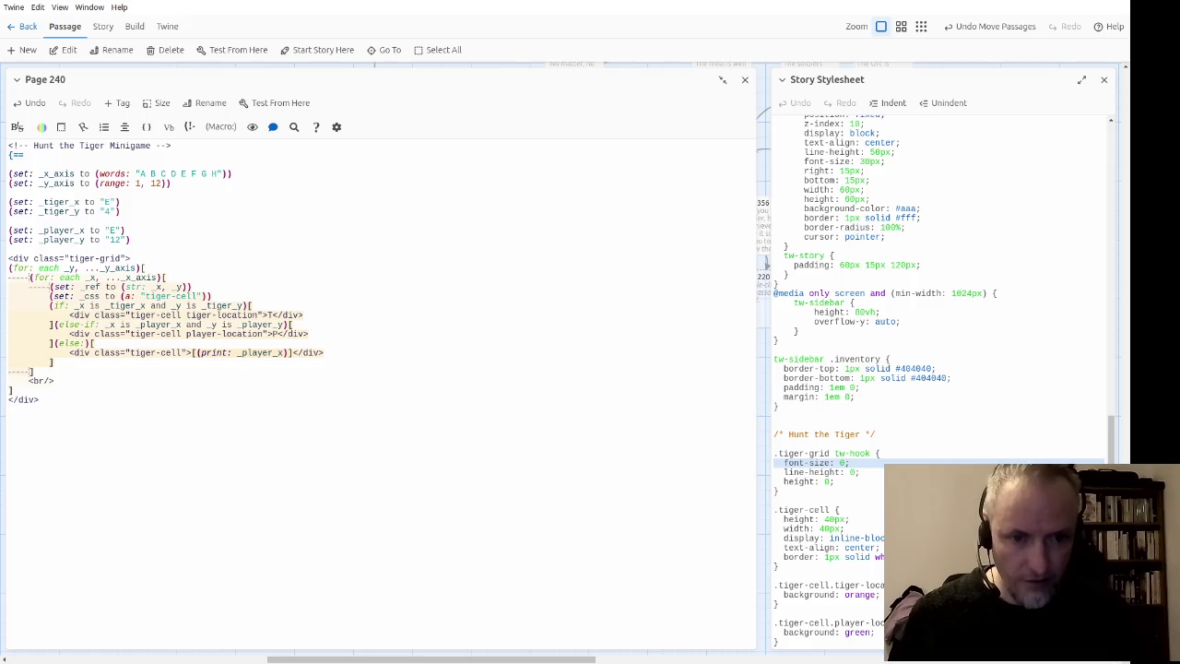
key("Right")
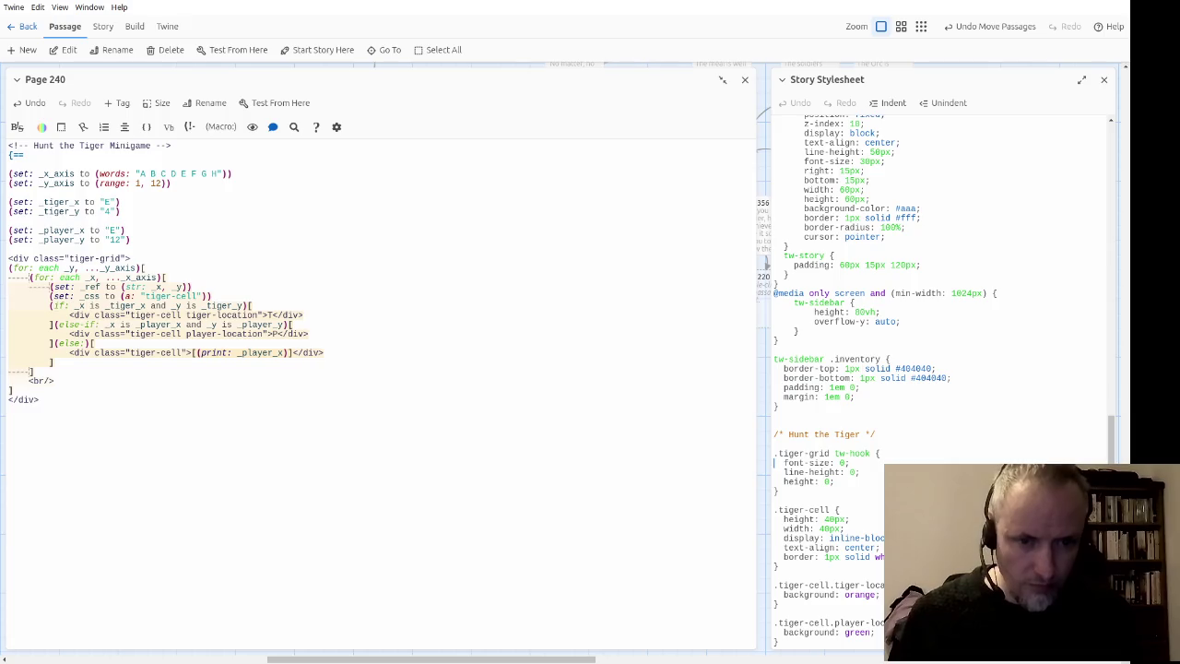
type("1em")
key("Down")
type("1")
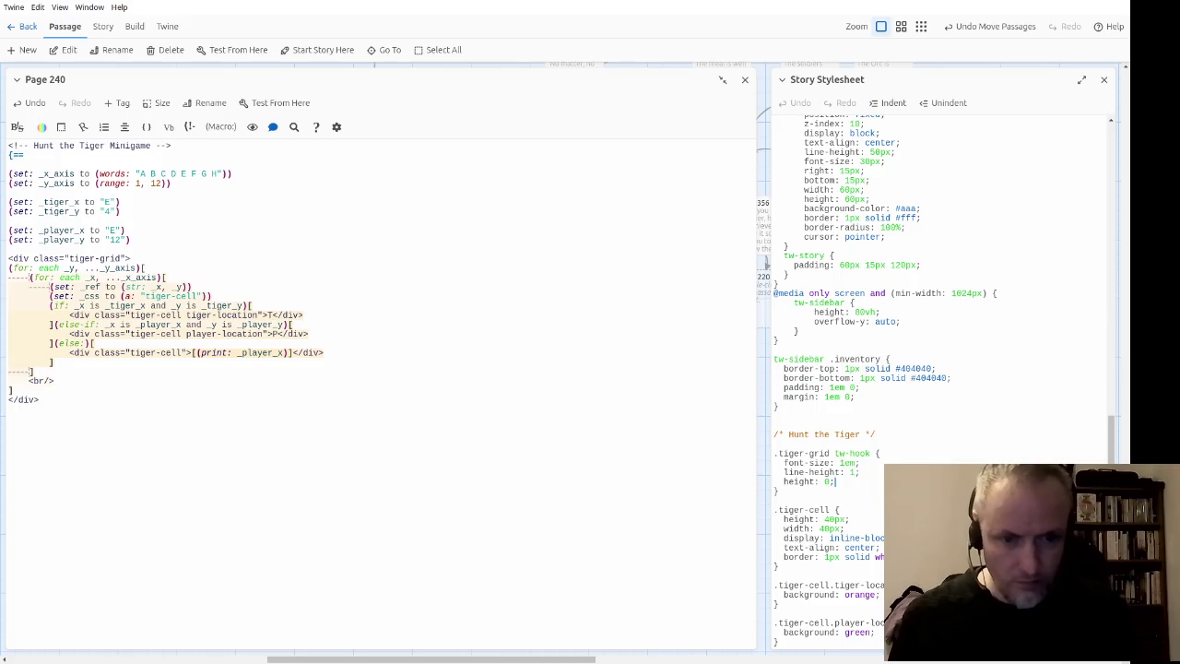
key("shift+Up")
key("BackSpace")
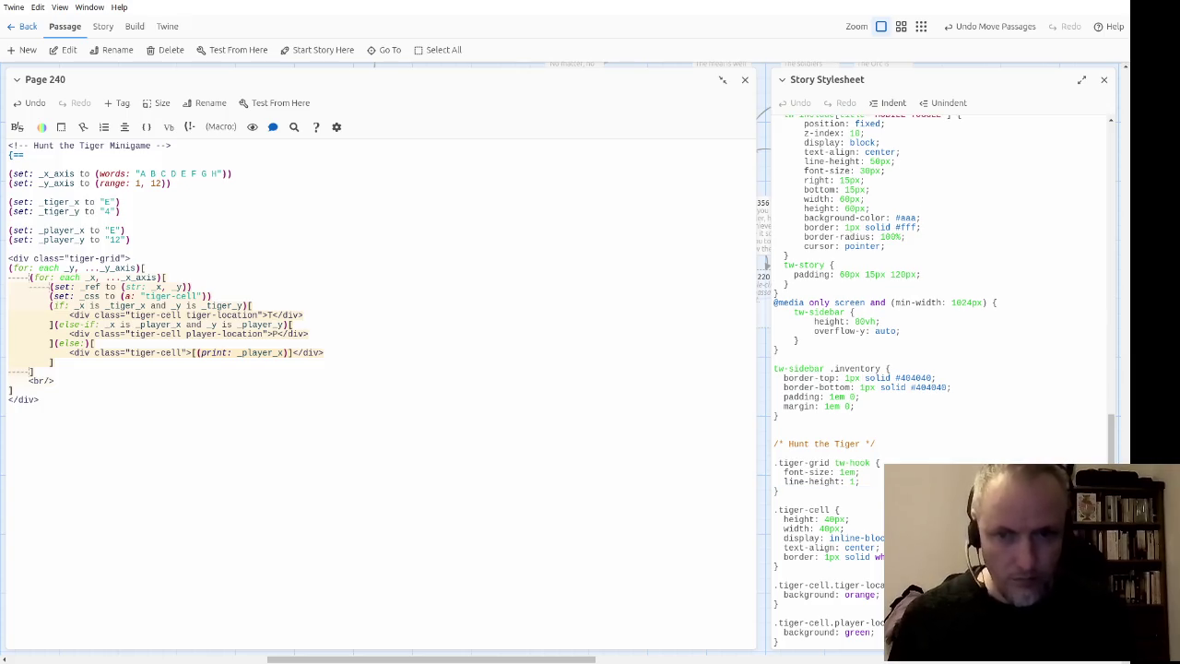
left_click(347, 336)
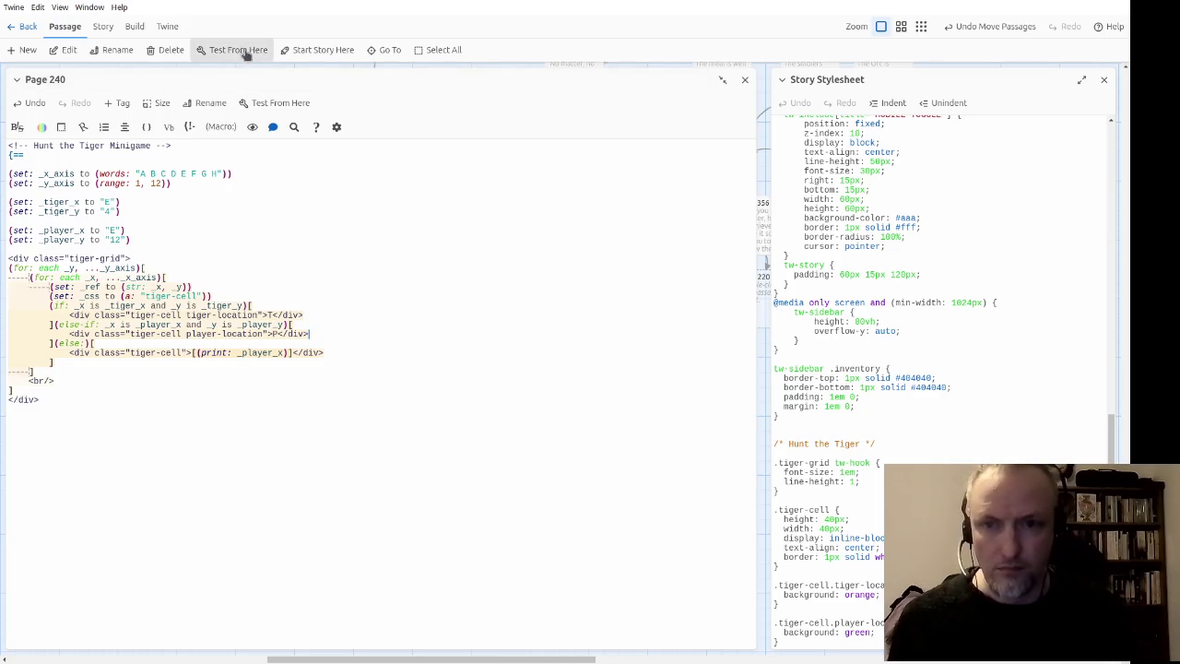
Step: Delete the (print: _player_x) macro from the else branch's tiger-cell div
left_click(390, 318)
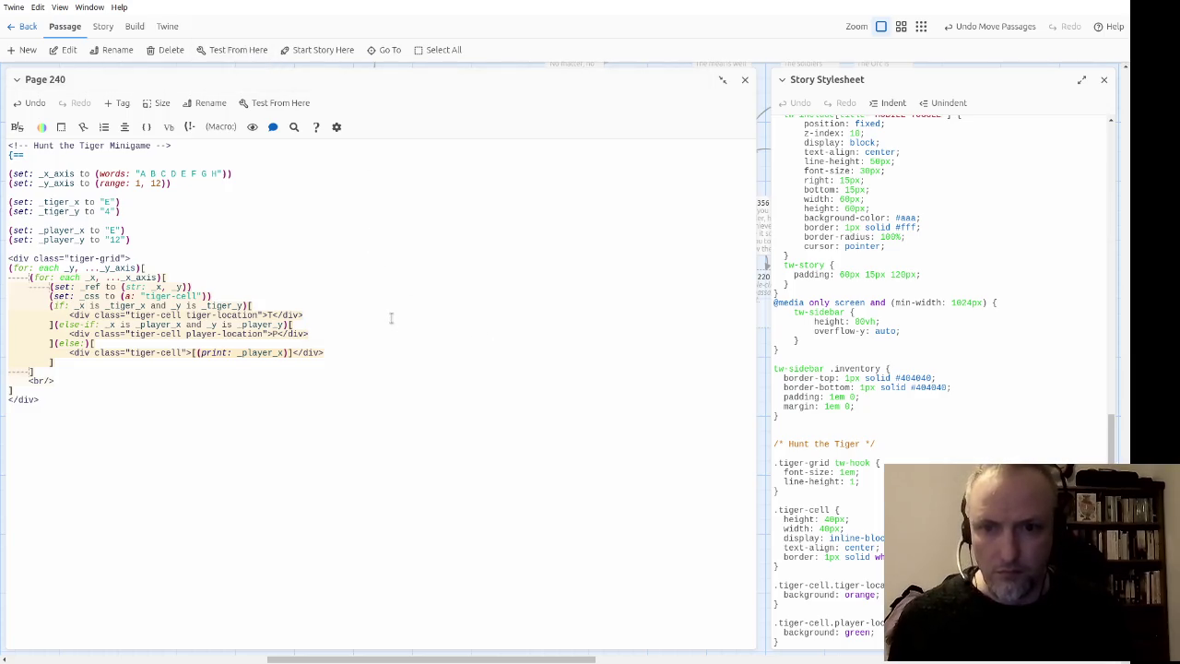
key("Left")
key("Left")
key("shift+Left")
key("shift+Left")
key("shift+Left")
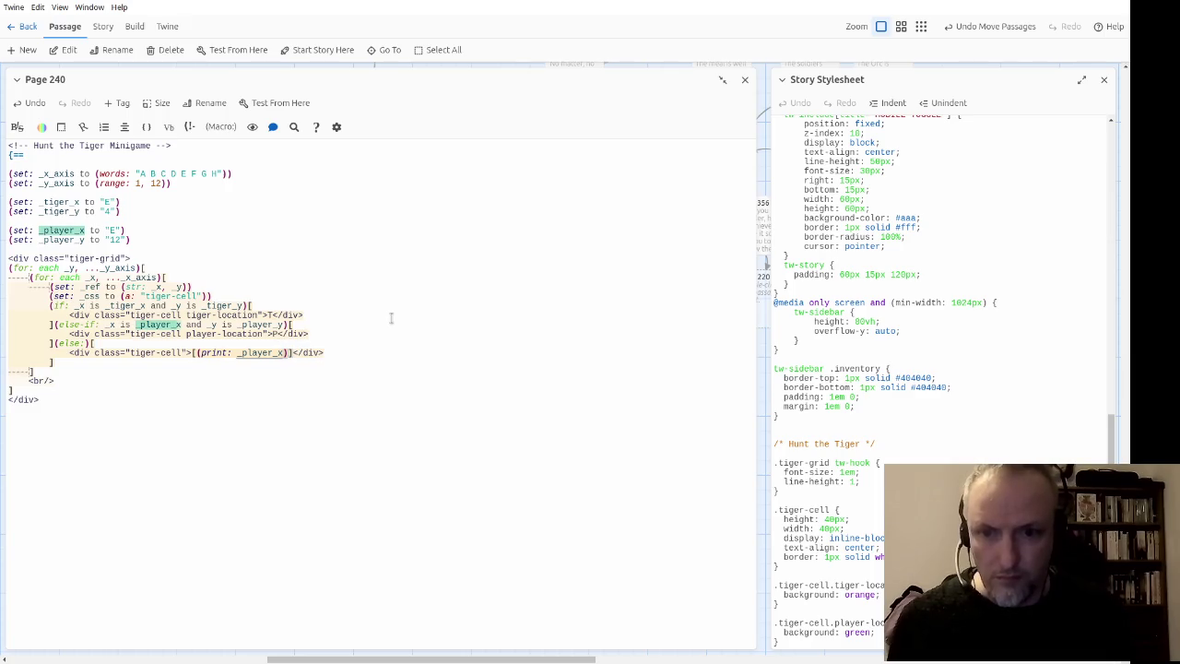
key("Left")
key("Left")
key("Left")
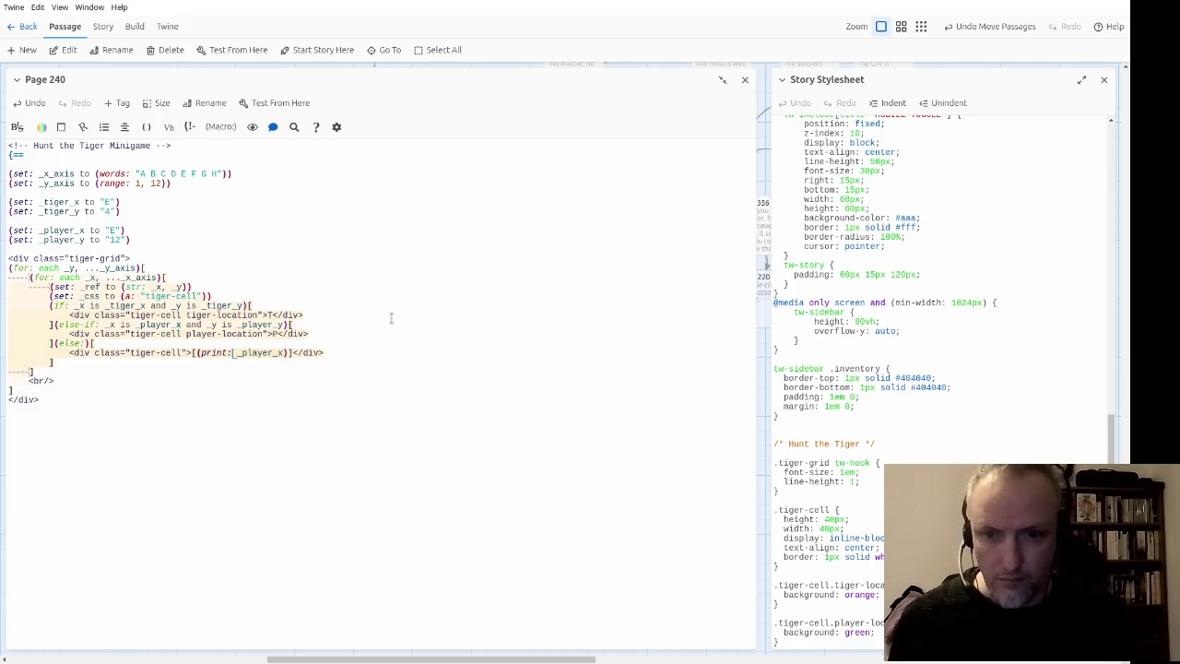
key("BackSpace")
key("BackSpace")
key("Delete")
key("Delete")
key("Delete")
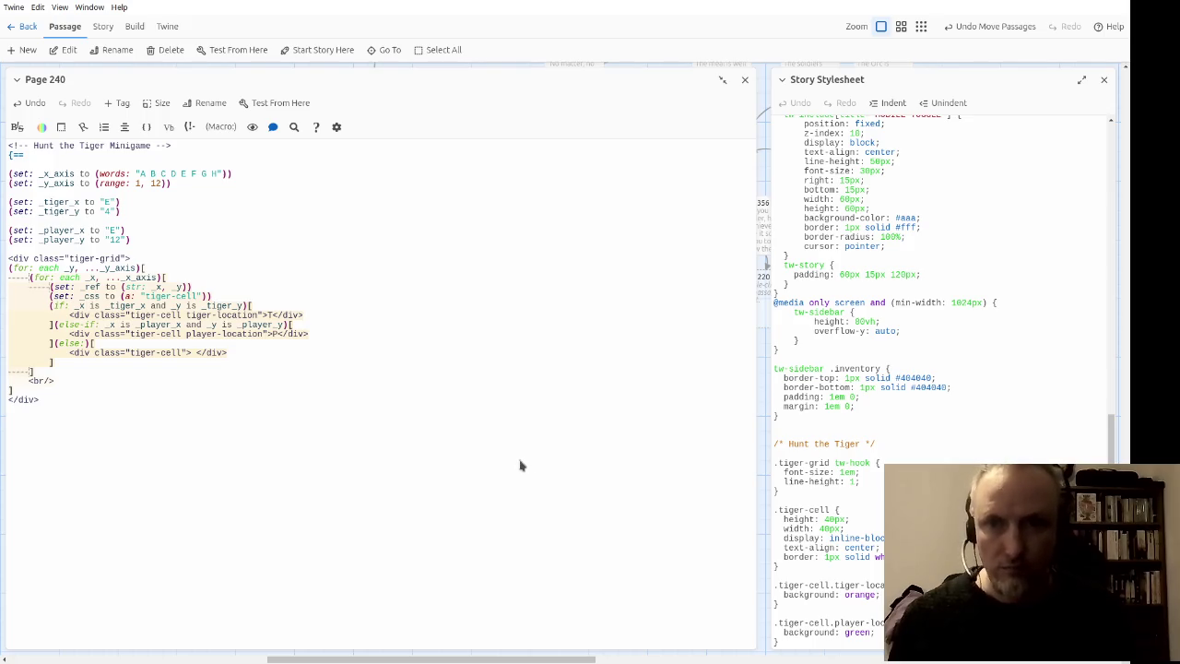
left_click(191, 353)
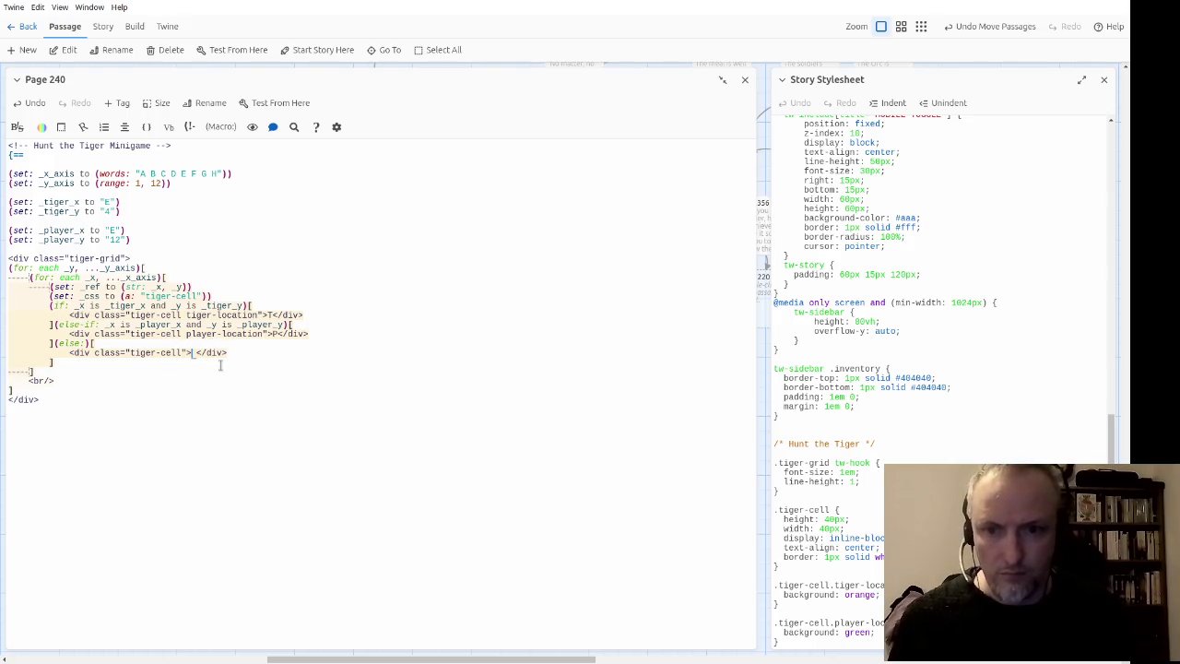
Step: Put ? in the plain tiger-cell div and set _tiger_y to 4 and _player_y to unquoted 12
type("_?")
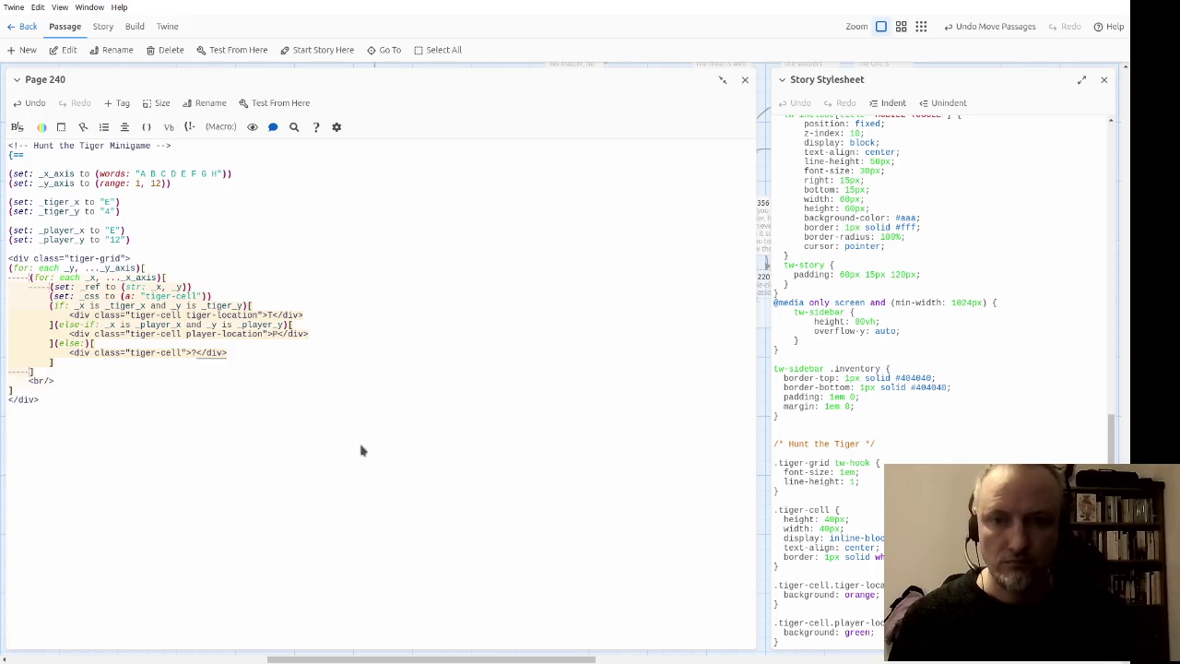
left_click(371, 297)
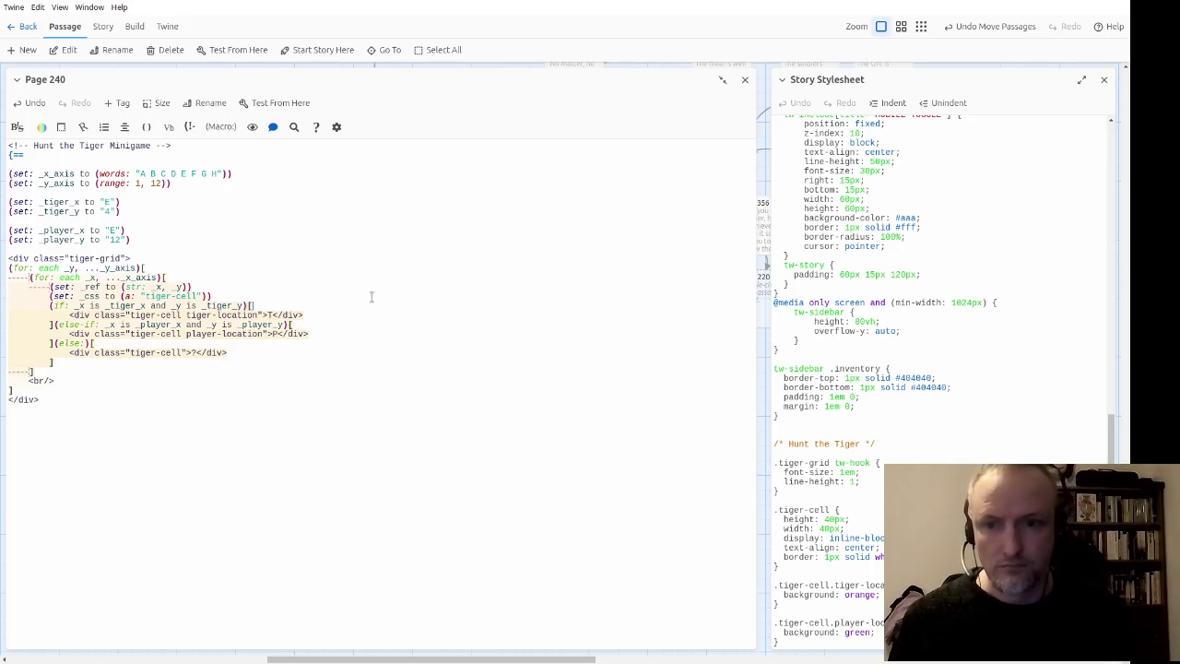
key("Up")
key("Up")
key("Up")
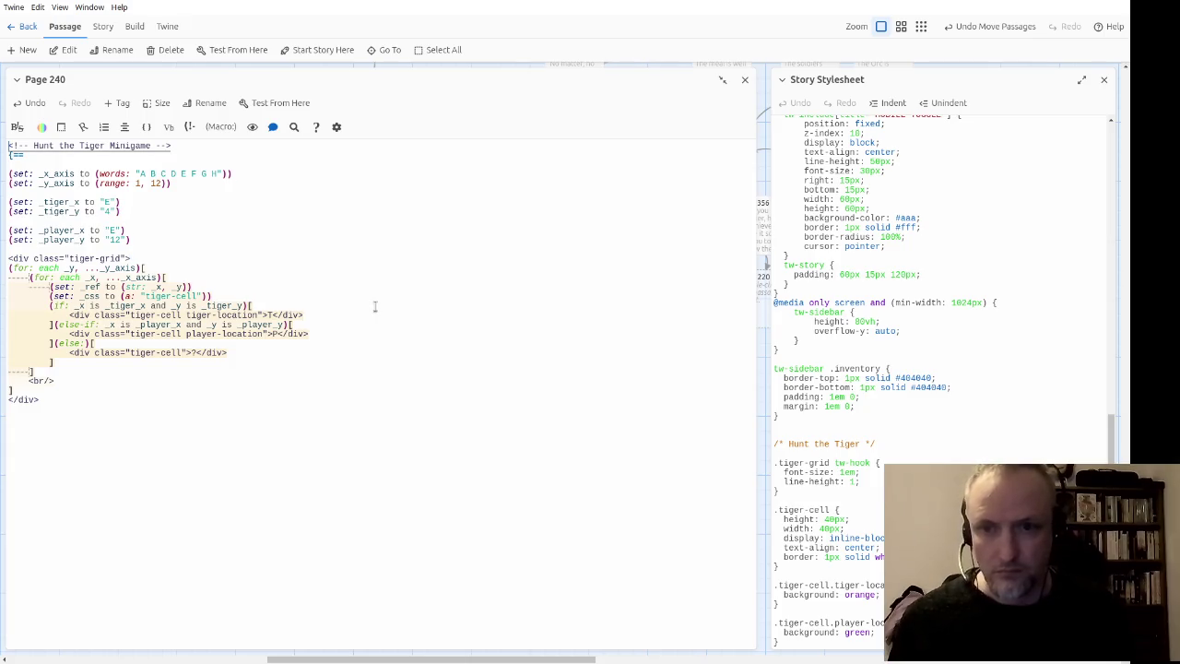
key("BackSpace")
key("BackSpace")
type("4")
key("Down")
key("Down")
key("Down")
key("Delete")
key("Right")
key("Right")
key("Delete")
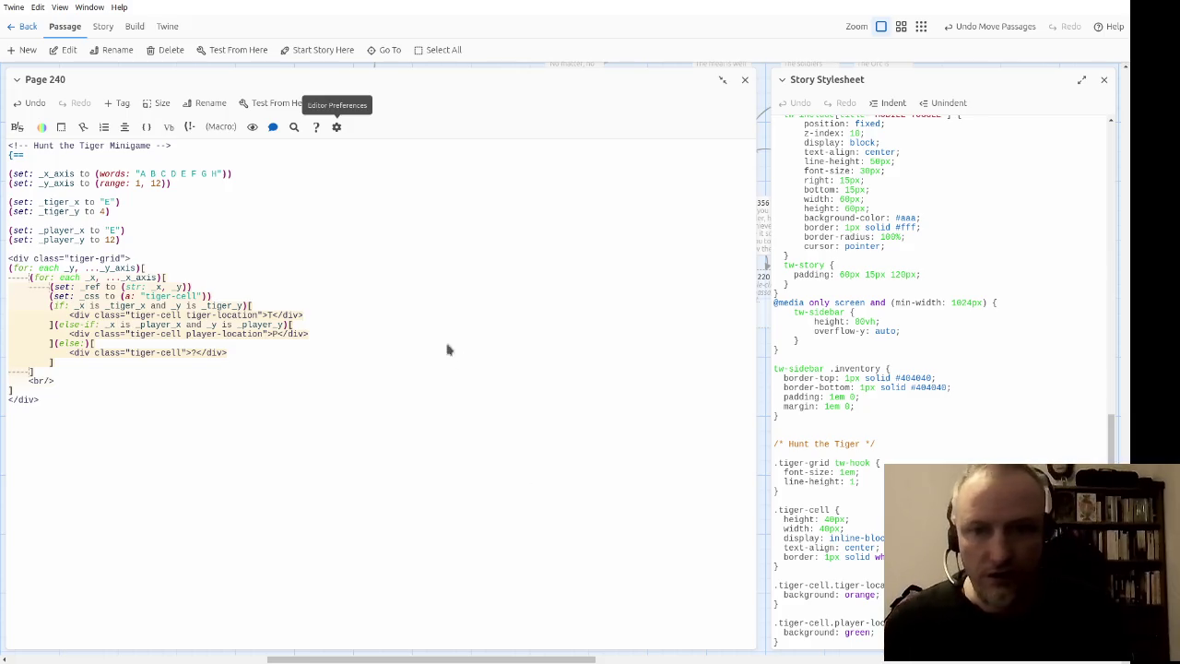
Step: Change the player-location cell's letter from P to U
left_click(386, 341)
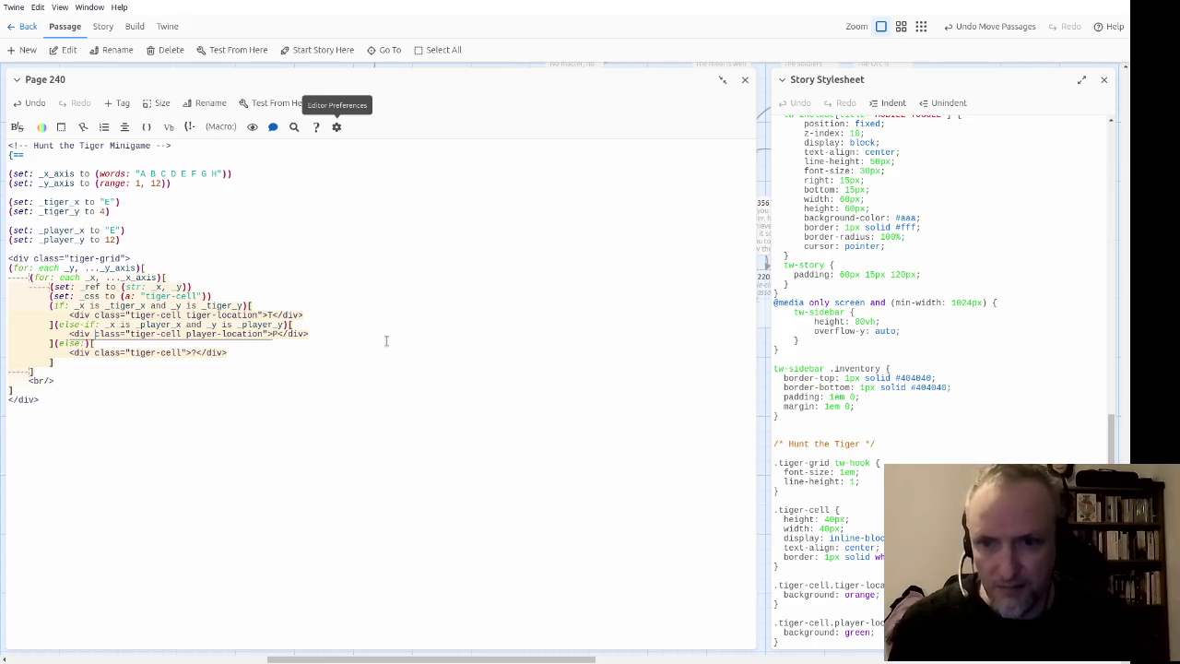
key("ctrl+Home")
key("Down")
key("Down")
key("Down")
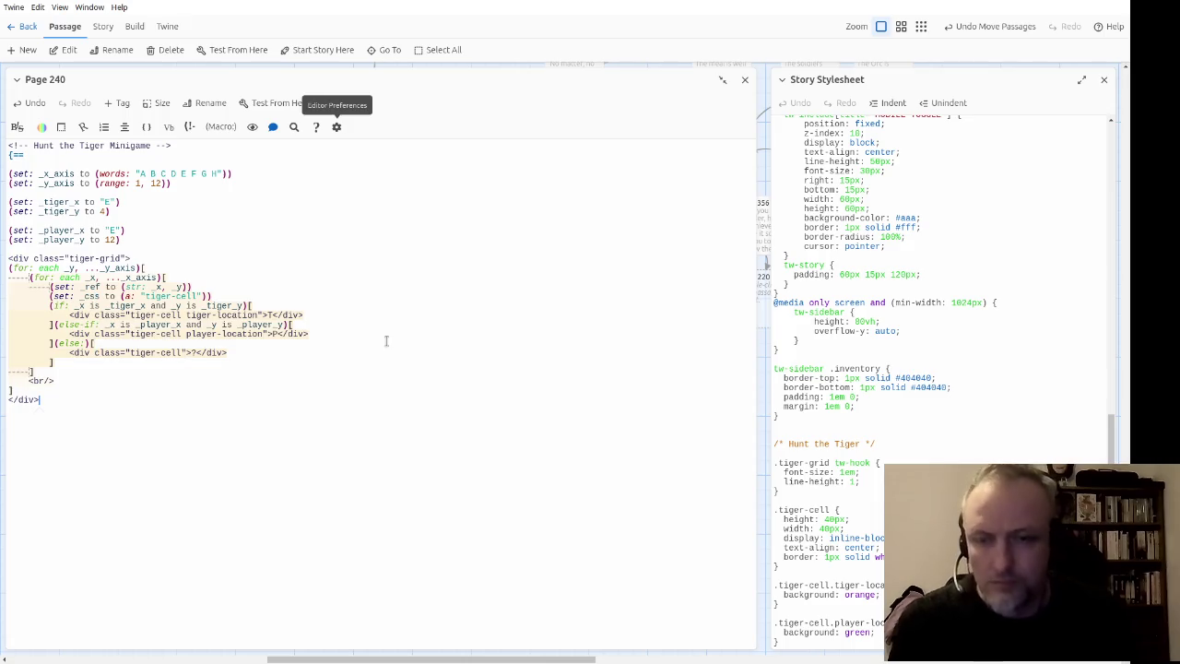
key("Up")
key("Up")
key("Up")
key("Up")
key("Up")
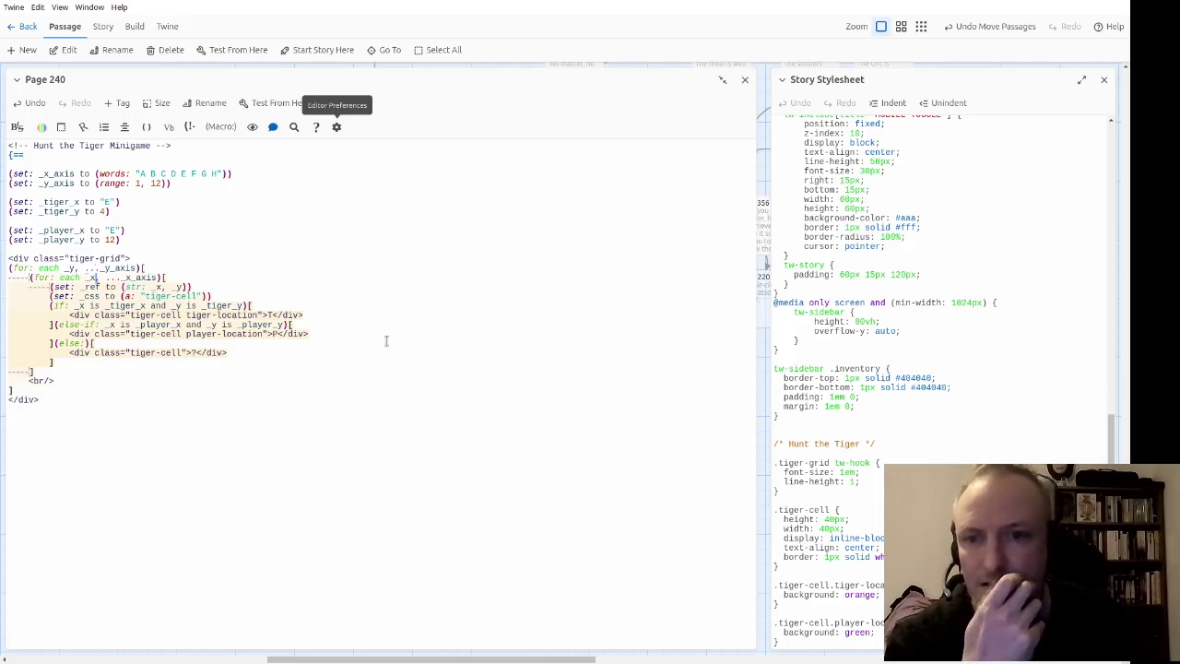
key("Down")
key("Down")
key("Down")
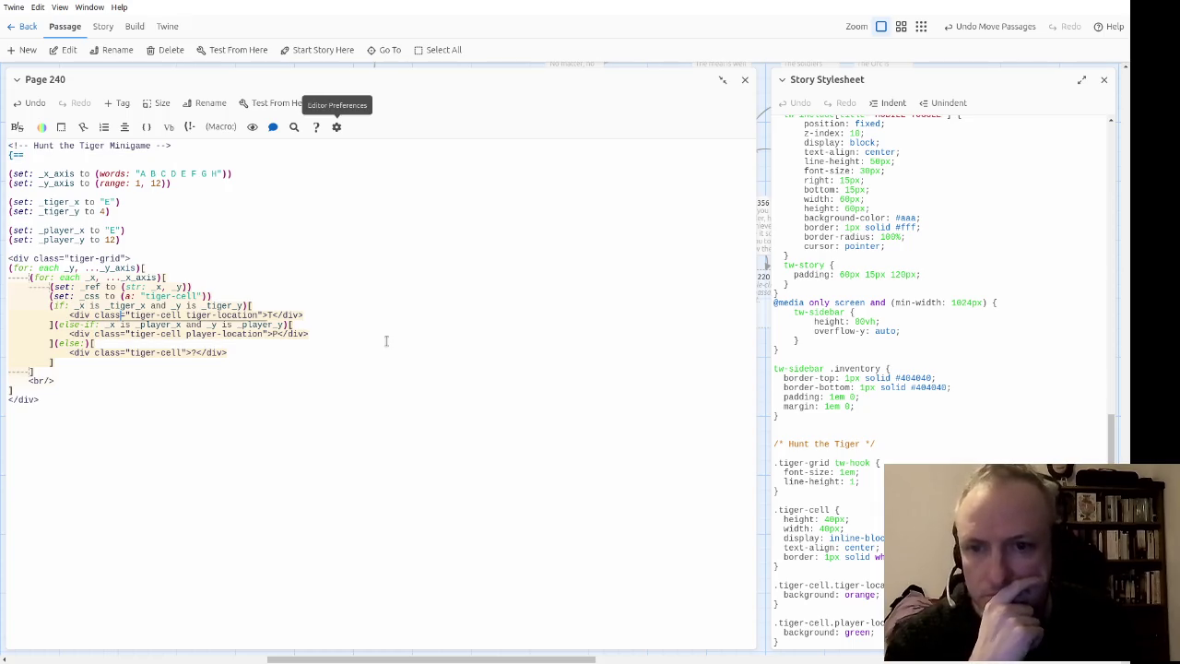
key("ctrl+Right")
key("ctrl+Right")
key("ctrl+Right")
key("Down")
key("Down")
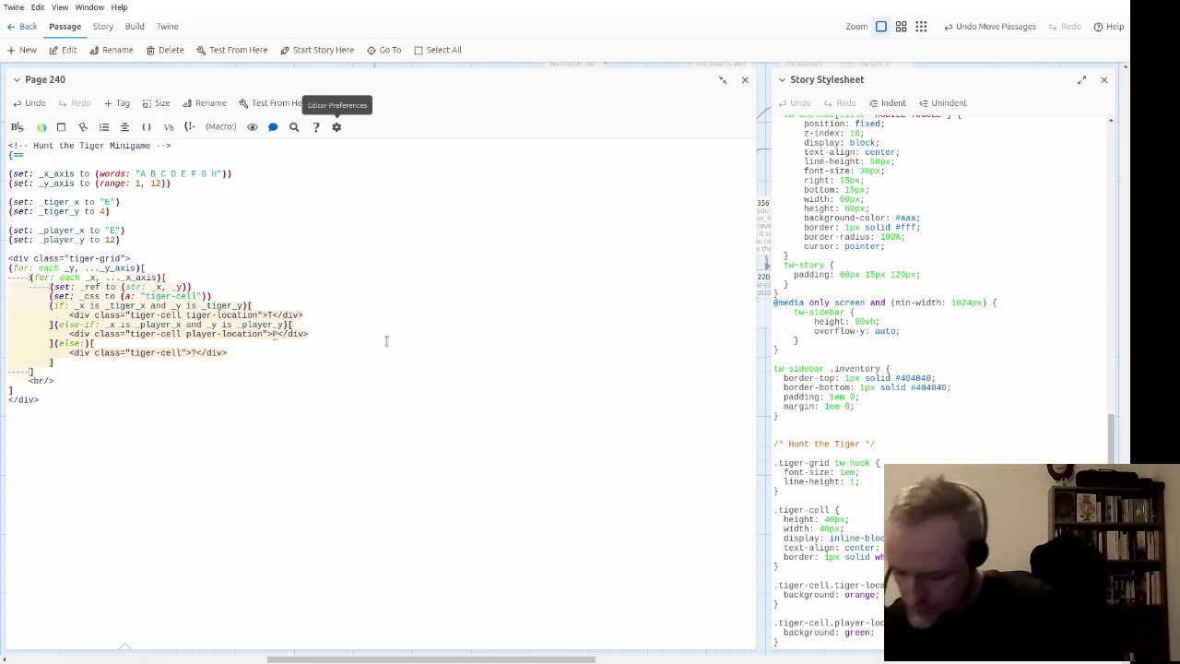
type("P")
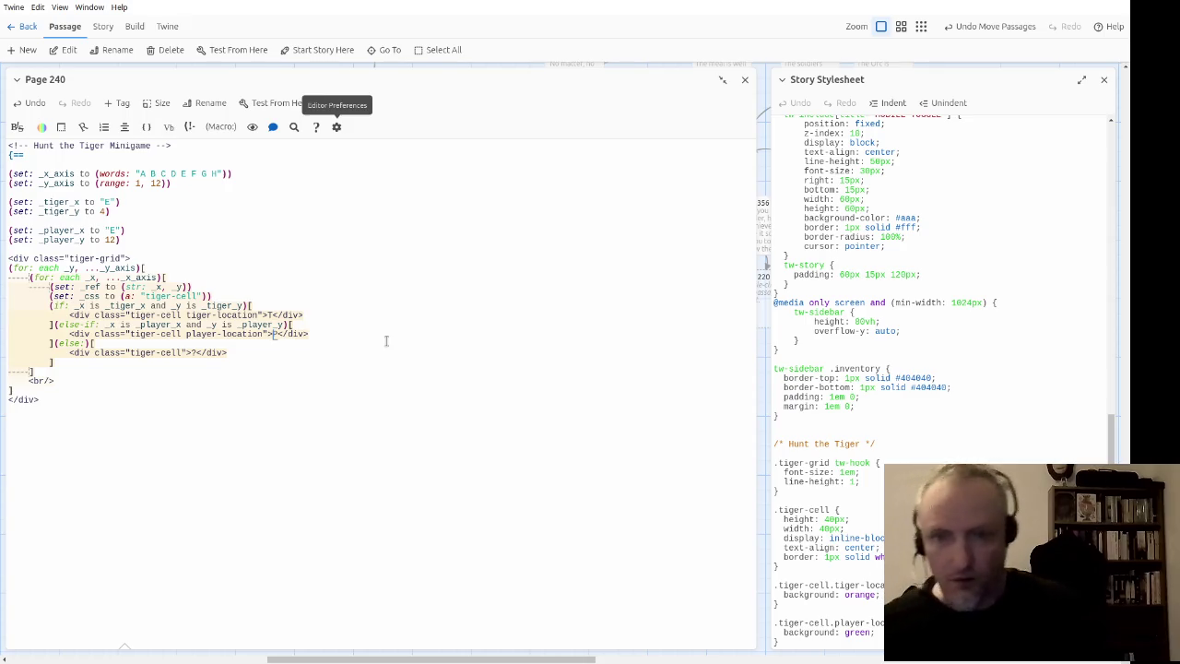
key("BackSpace")
type("Y")
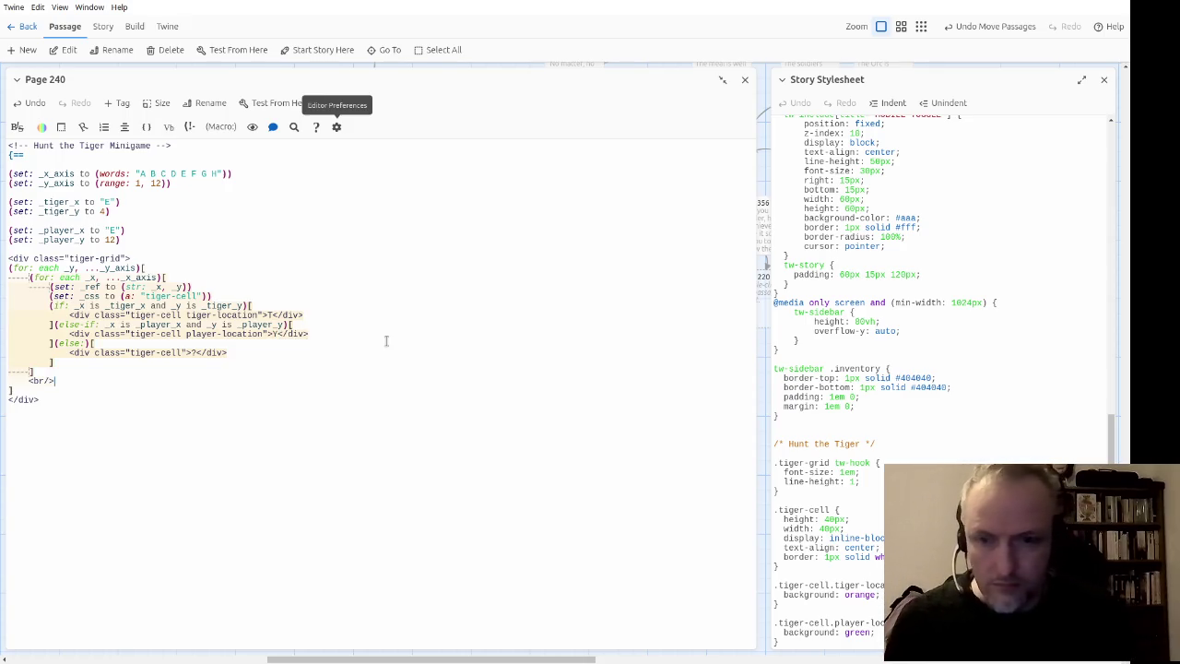
key("BackSpace")
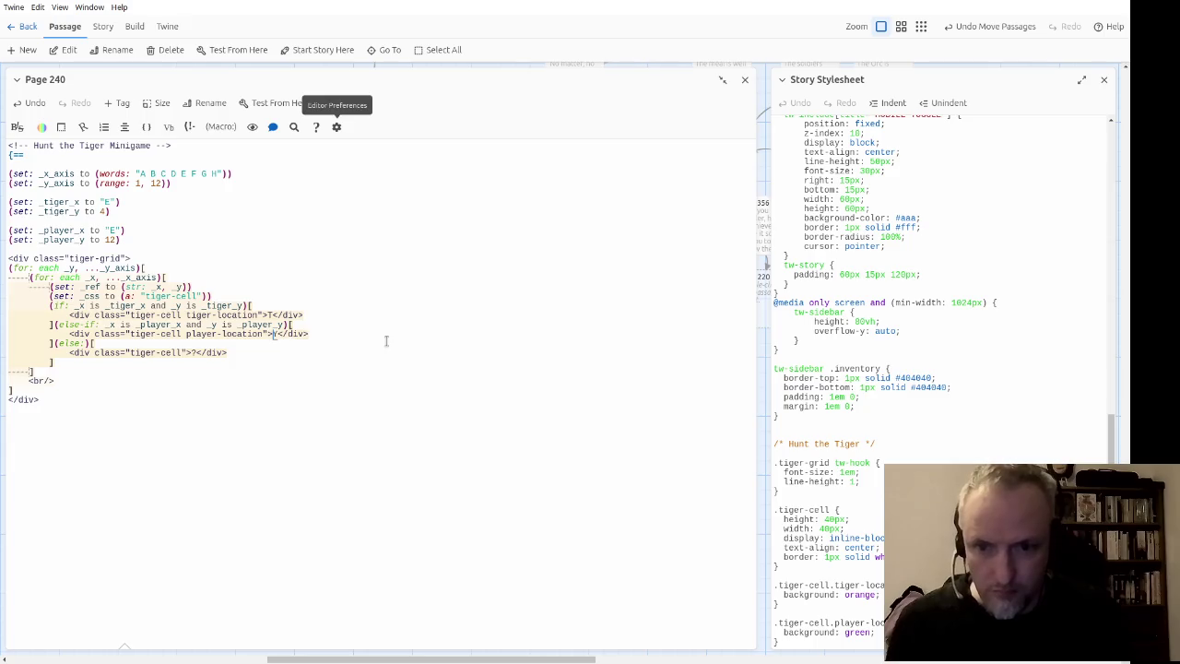
type("U")
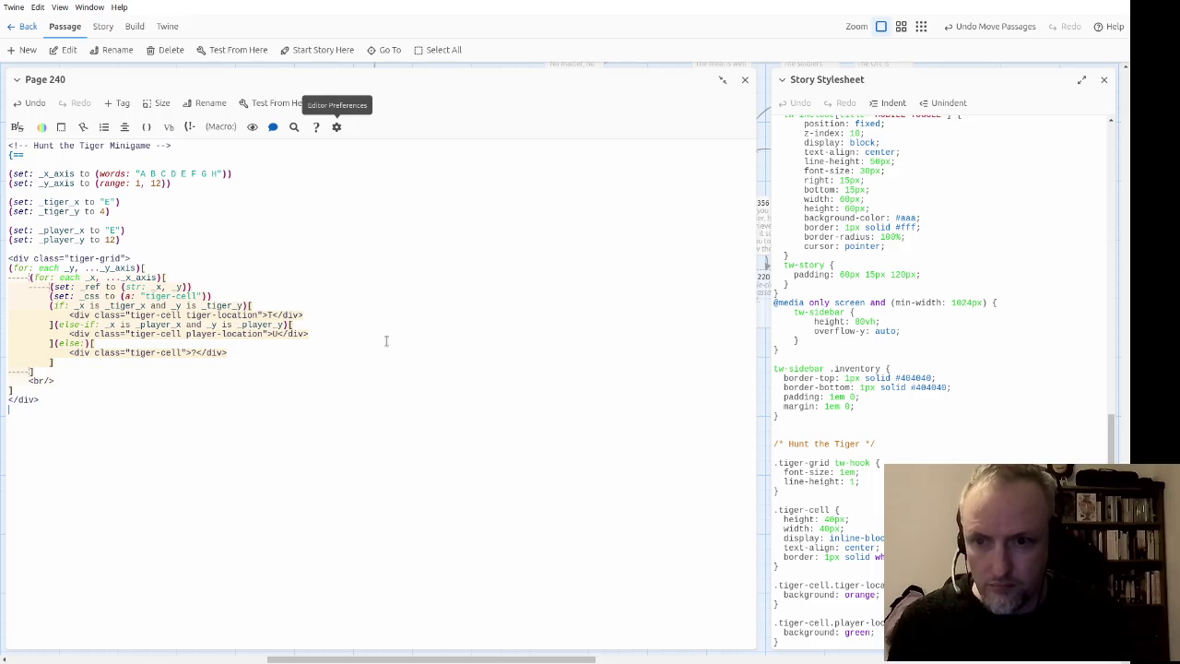
Step: Remove the trailing empty line and add a blank line above the tiger-grid div
key("BackSpace")
key("Up")
key("Up")
key("Up")
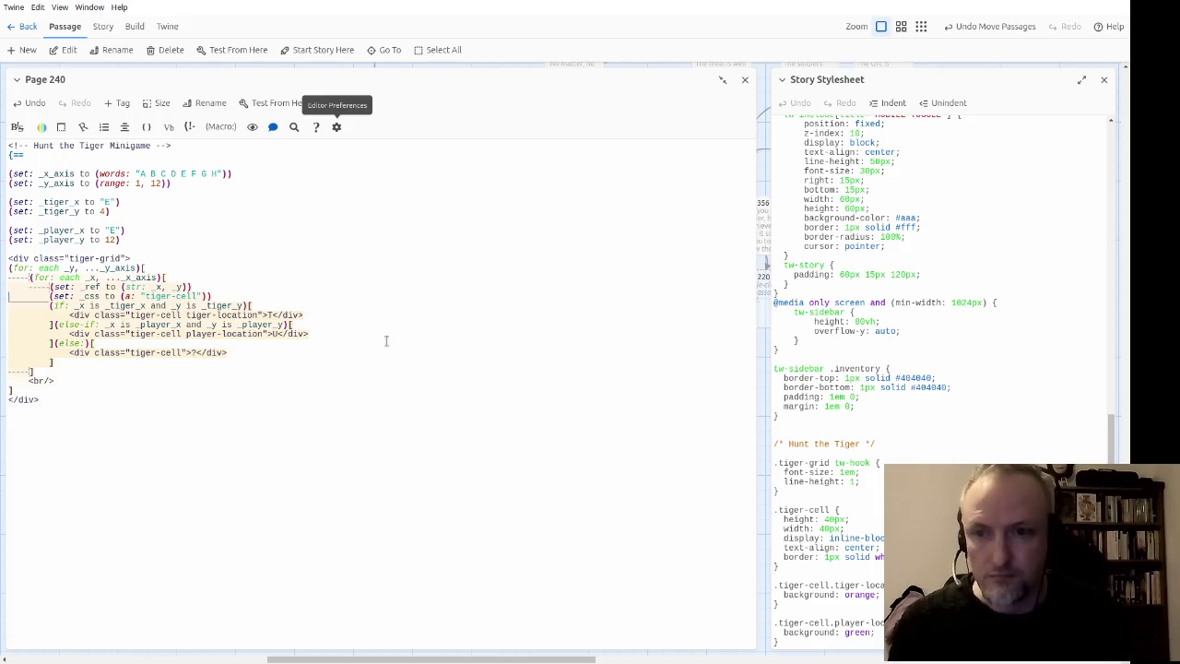
key("End")
key("Return")
Step: Wrap the grid code in a |map> hook closed with ] after the loops
type("map")
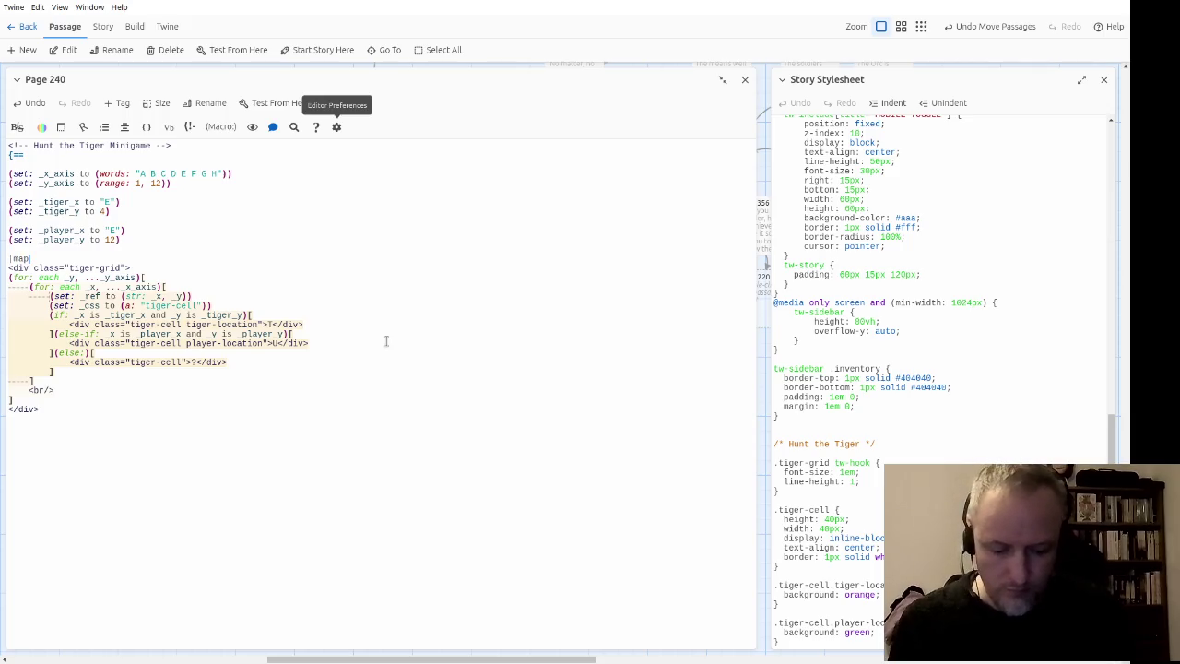
key("Down")
key("Down")
key("Down")
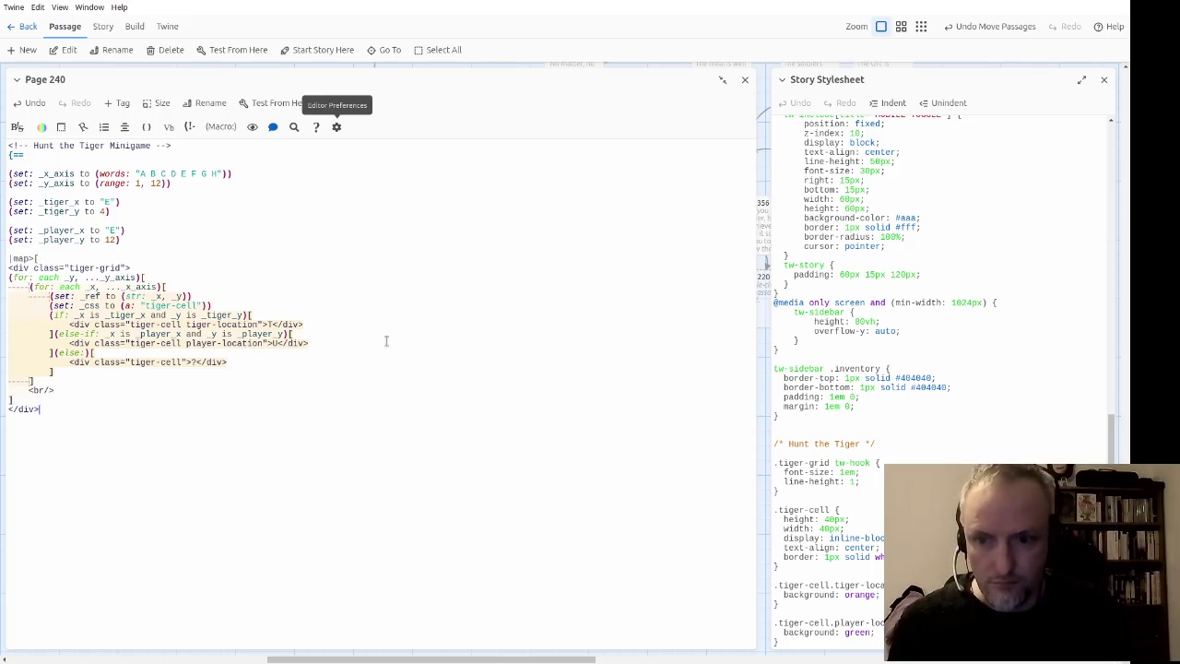
type("]")
key("Up")
key("Up")
key("Up")
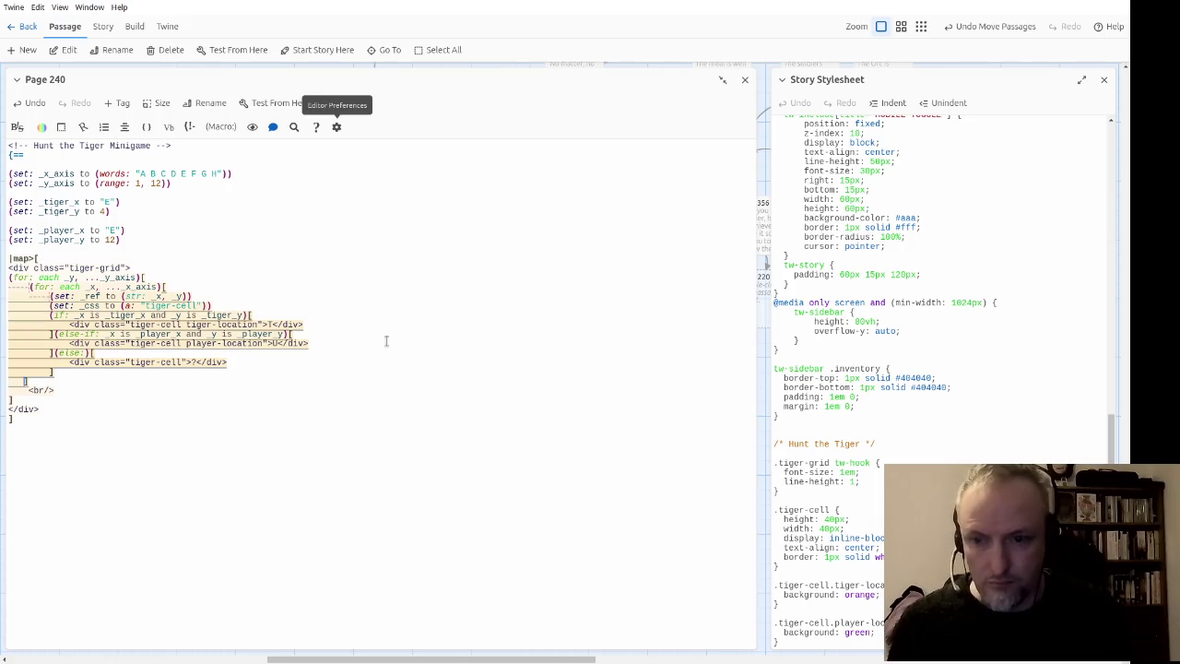
key("Down")
key("Down")
key("Down")
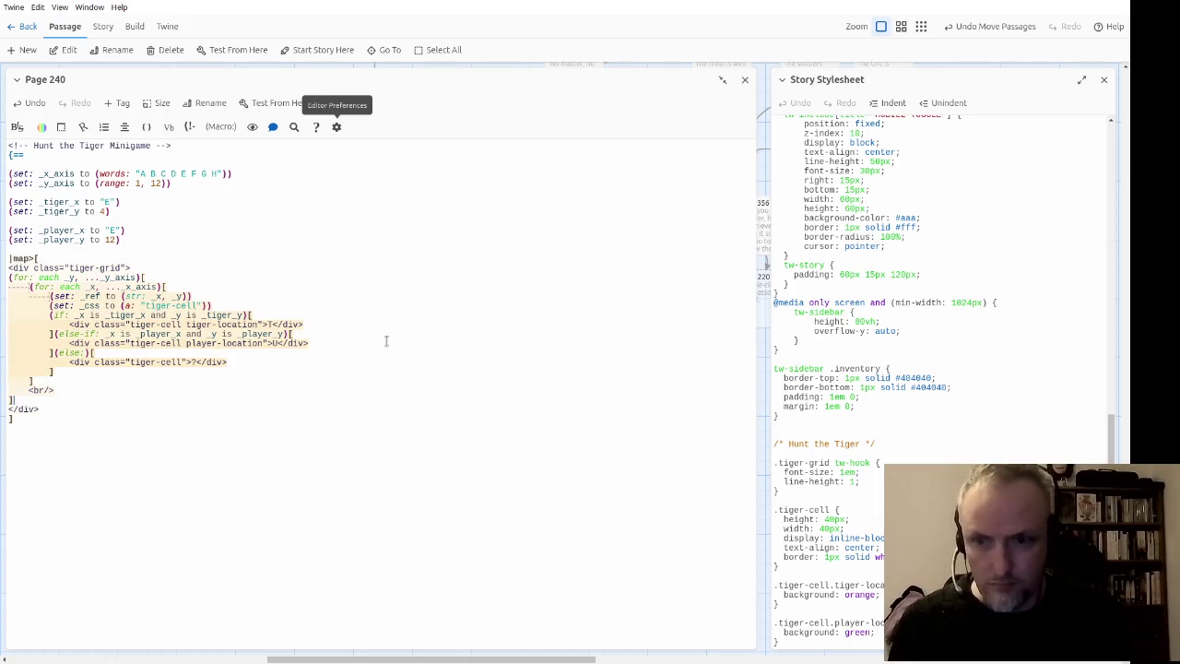
Step: Indent the closing div, line break and loop-closing bracket lines
key("Tab")
key("Up")
key("Tab")
key("Up")
key("Tab")
key("Up")
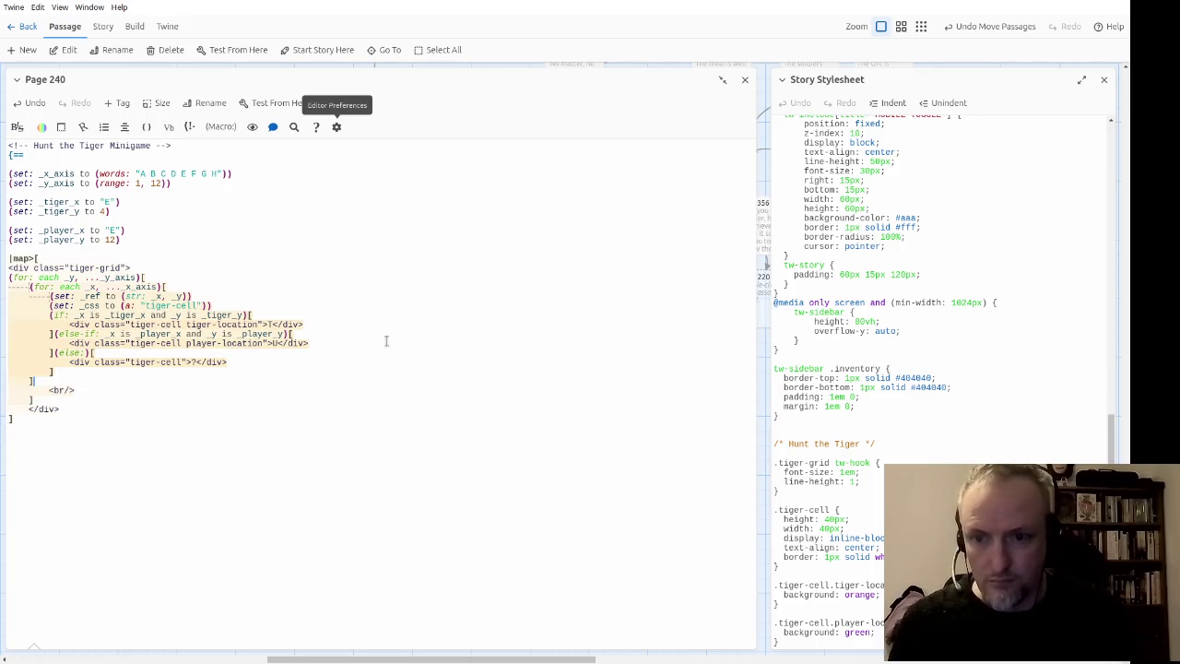
key("Tab")
key("Up")
key("Tab")
key("Up")
type("v")
key("BackSpace")
Step: Indent the plain cell div, else/else-if branches, if, set and tiger-location lines
key("Tab")
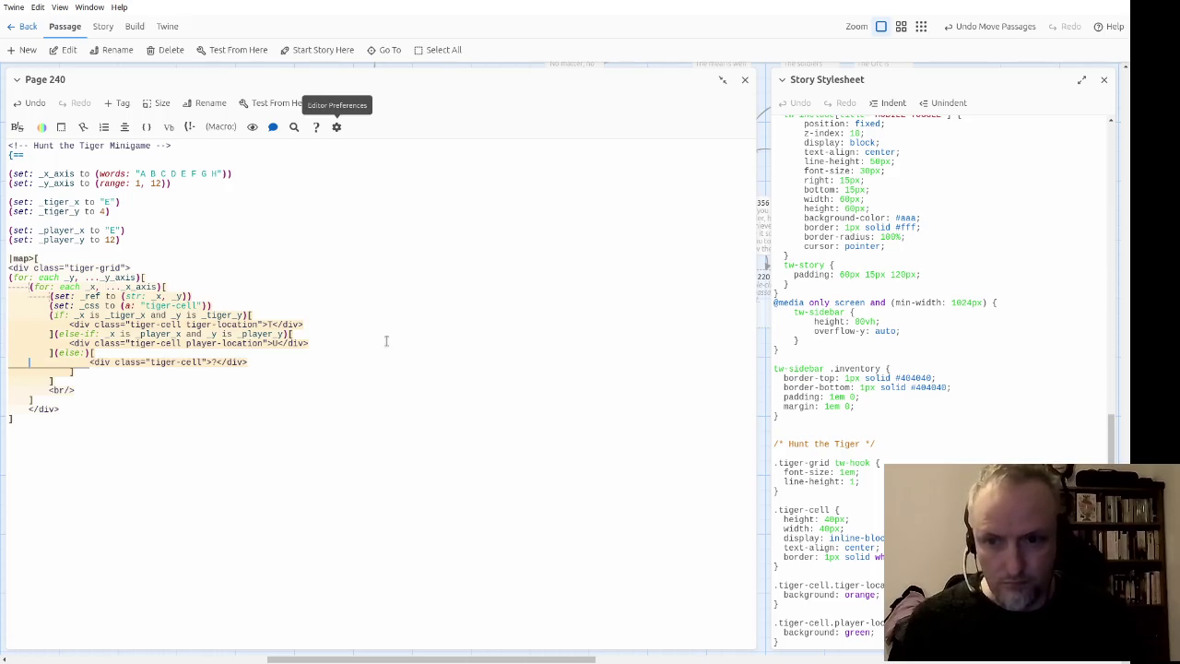
key("Up")
key("Tab")
key("Up")
key("Tab")
key("Up")
key("Tab")
key("Up")
key("Tab")
key("Up")
key("Tab")
key("Up")
key("Tab")
key("Up")
key("Tab")
key("Up")
key("Tab")
key("Up")
key("Tab")
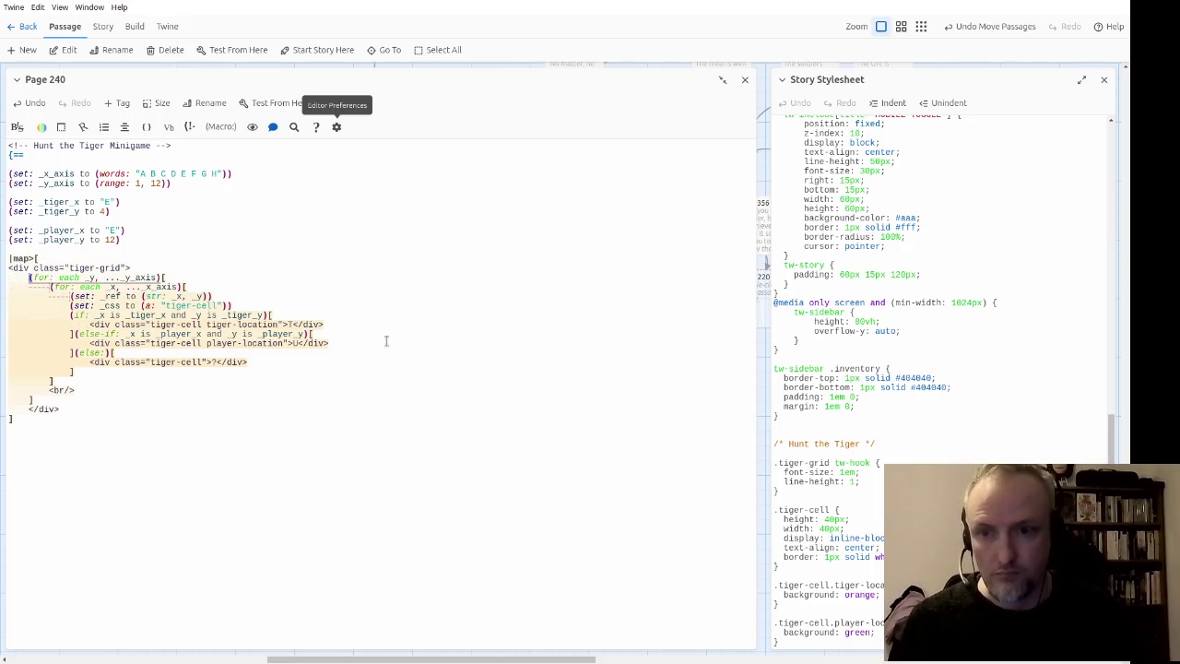
key("ctrl+End")
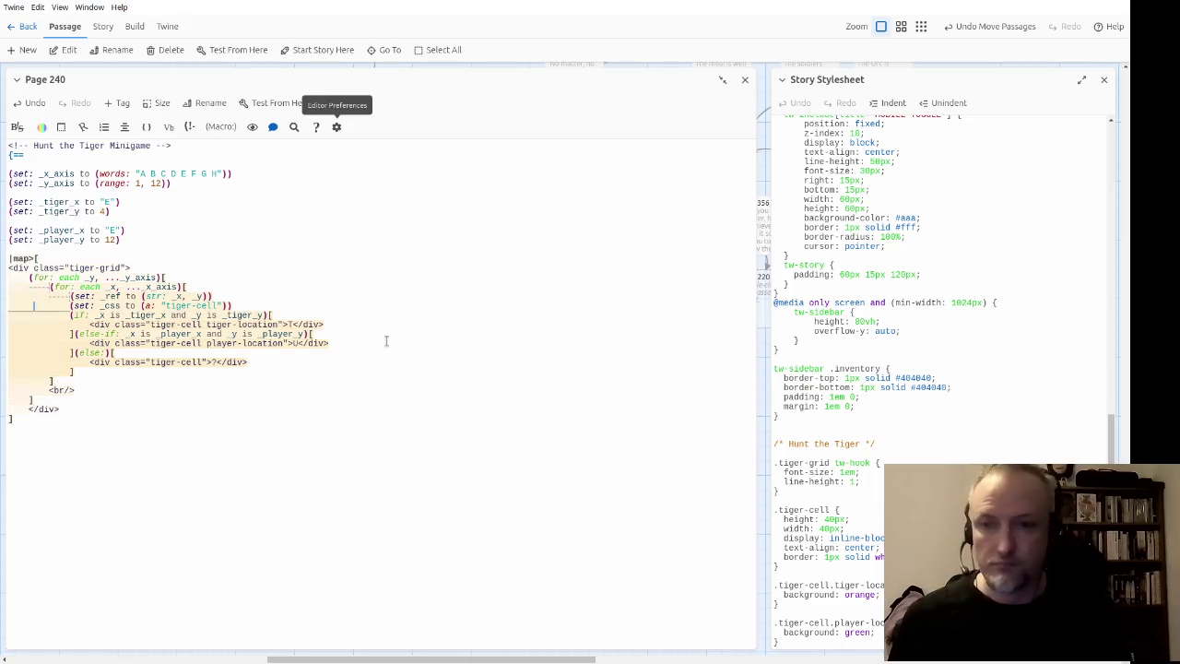
type("#")
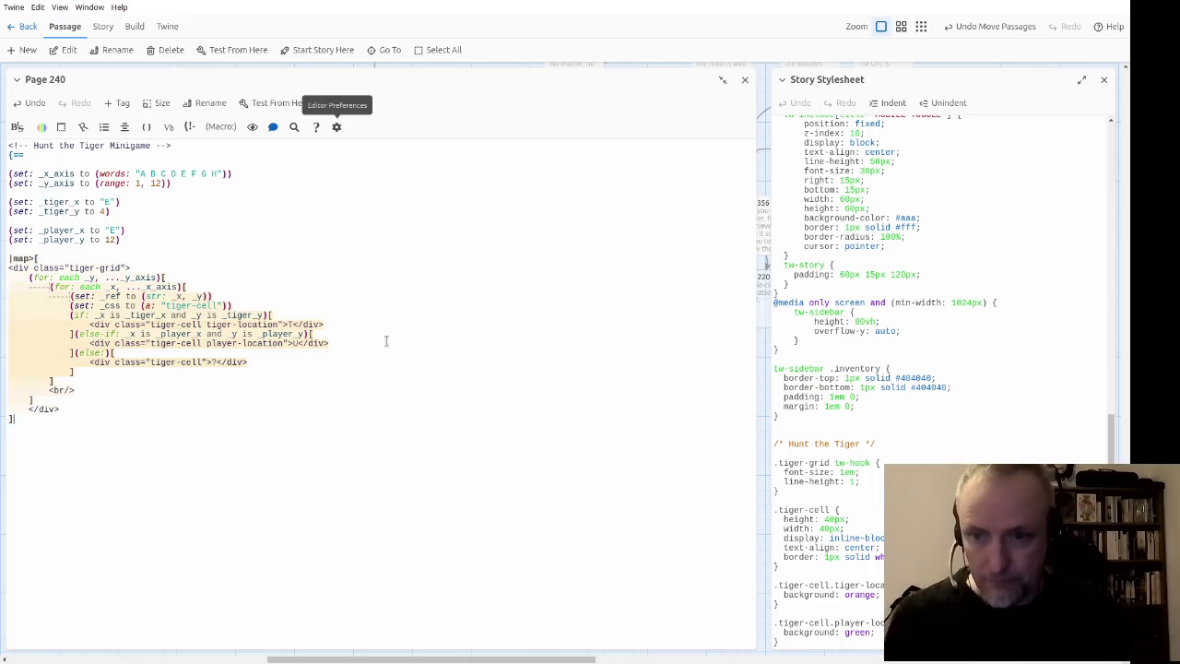
type("positio")
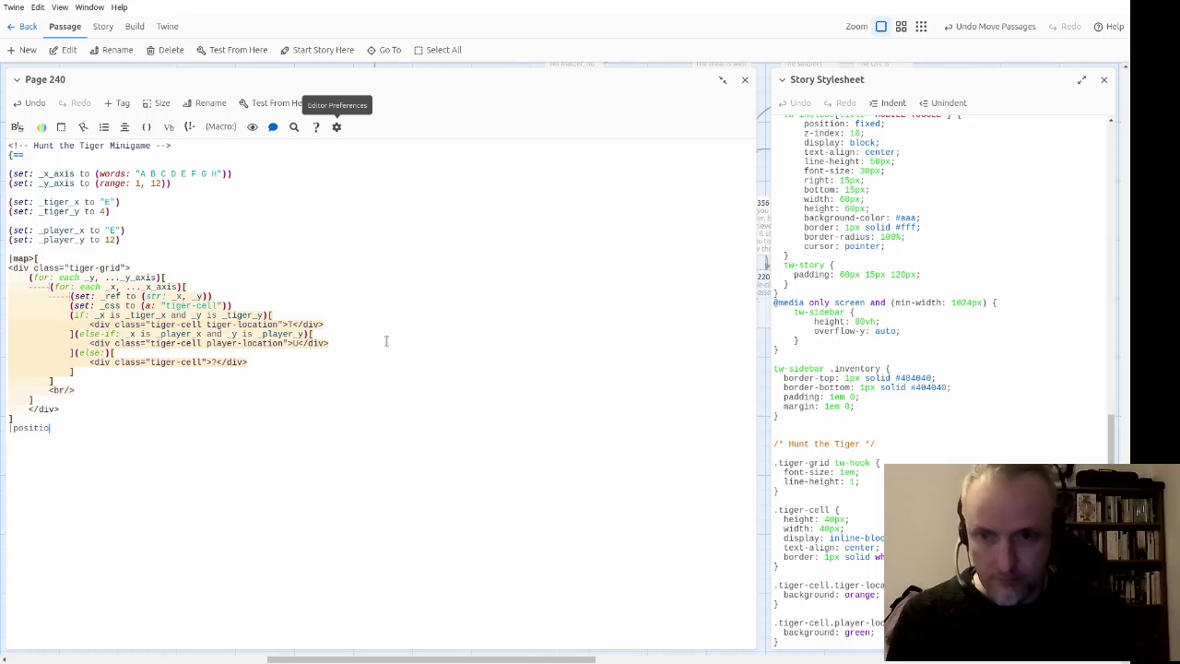
type("ns[")
Step: Add a 'Your position' line printing (str: _player_x, _player_y)<br/> in the positions hook
key("Return")
key("Return")
type("Your position: _")
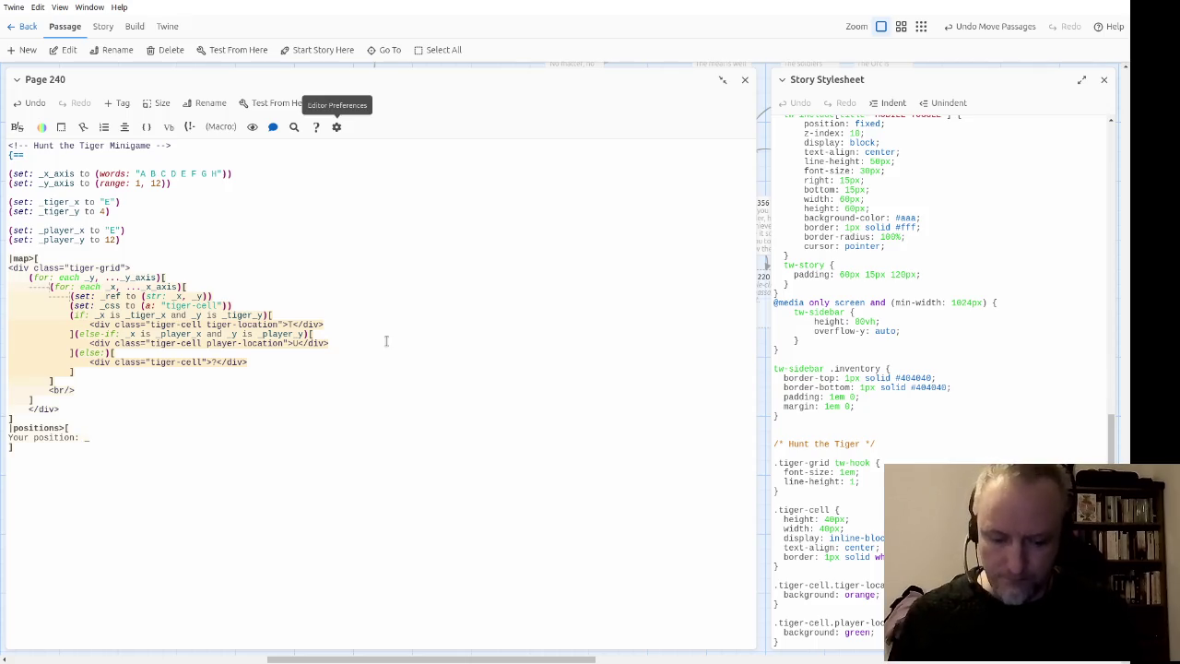
key("BackSpace")
type("(str: _")
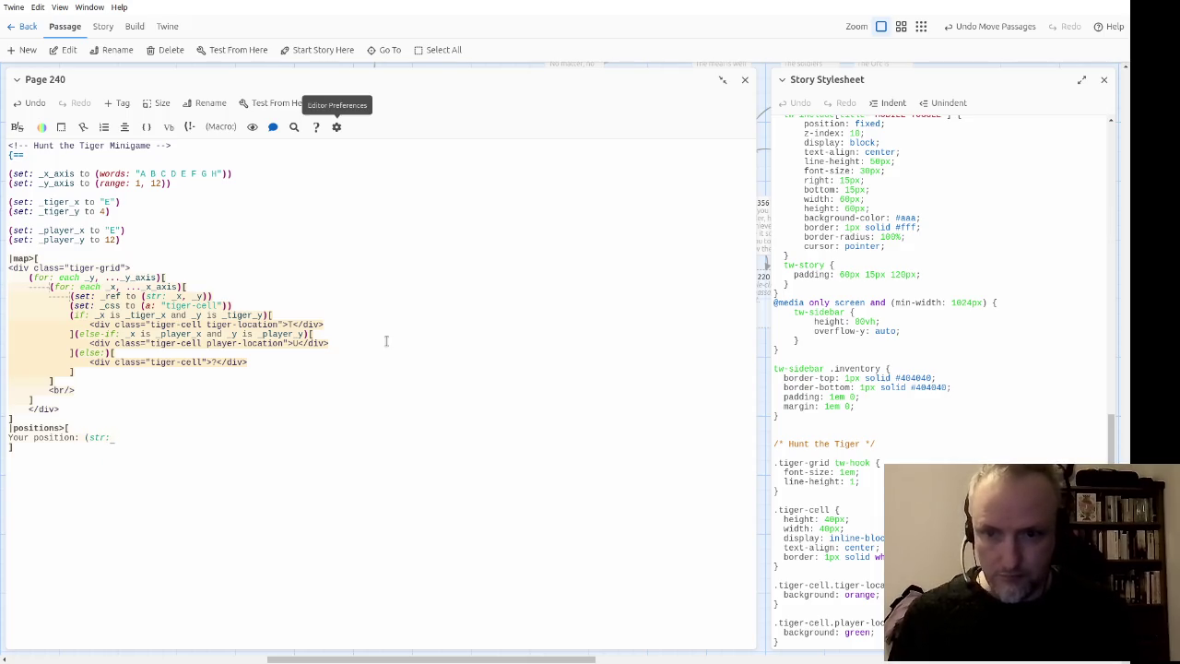
type("player_")
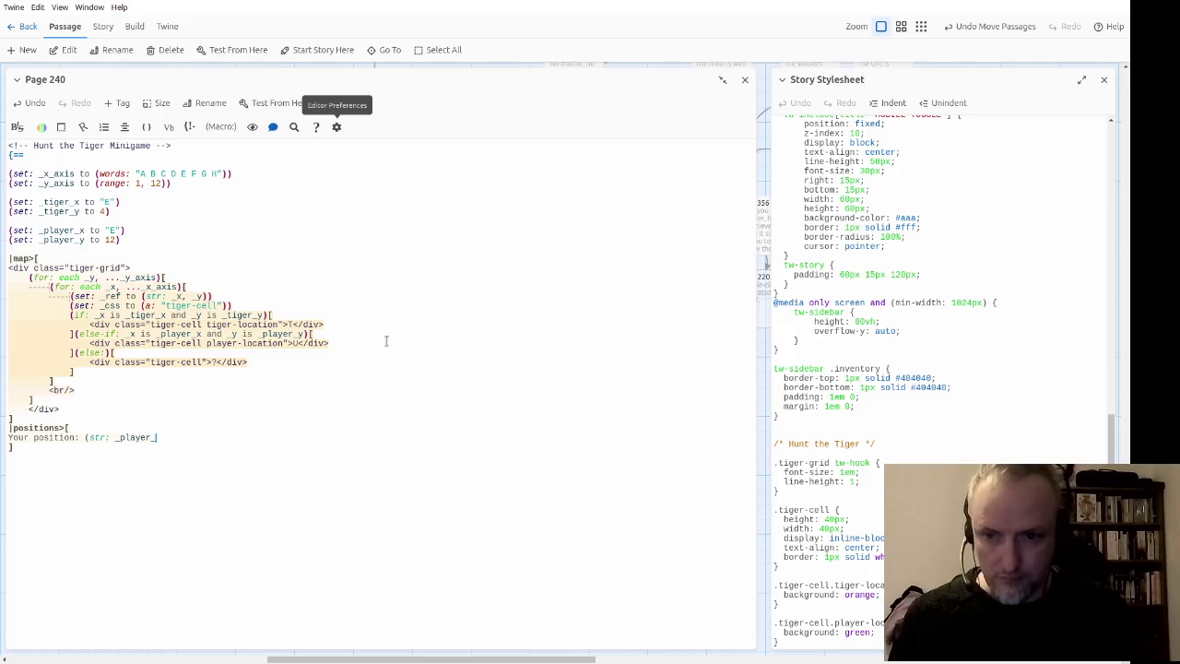
type("x, _player_y)")
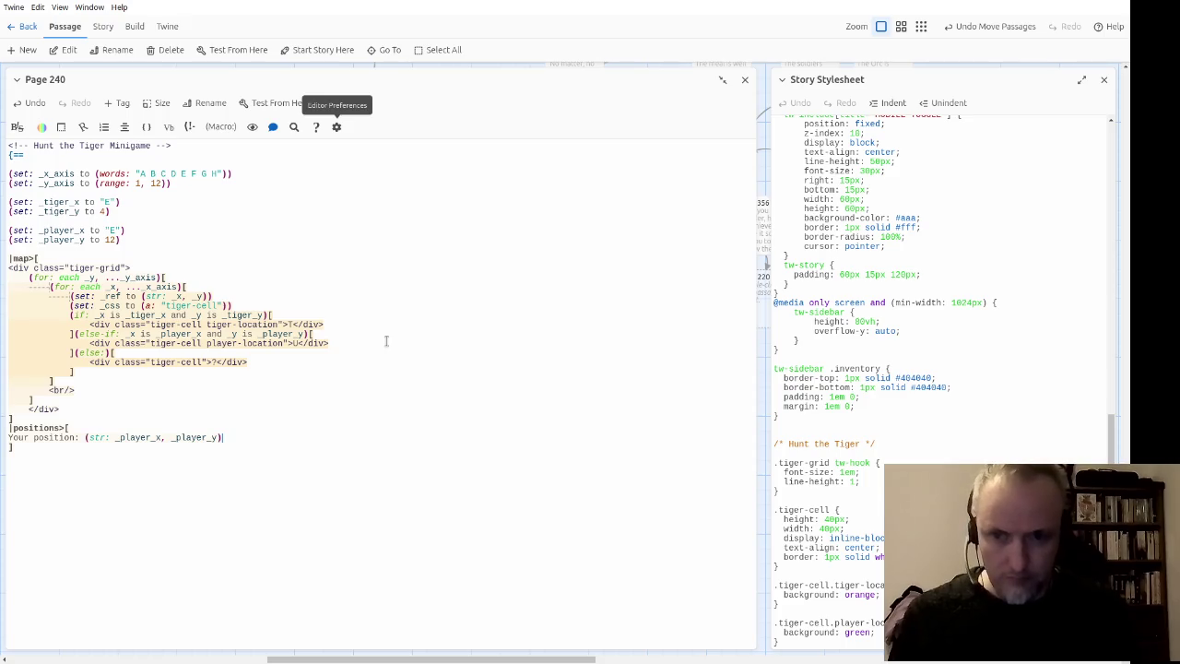
type("<br/")
key("BackSpace")
key("BackSpace")
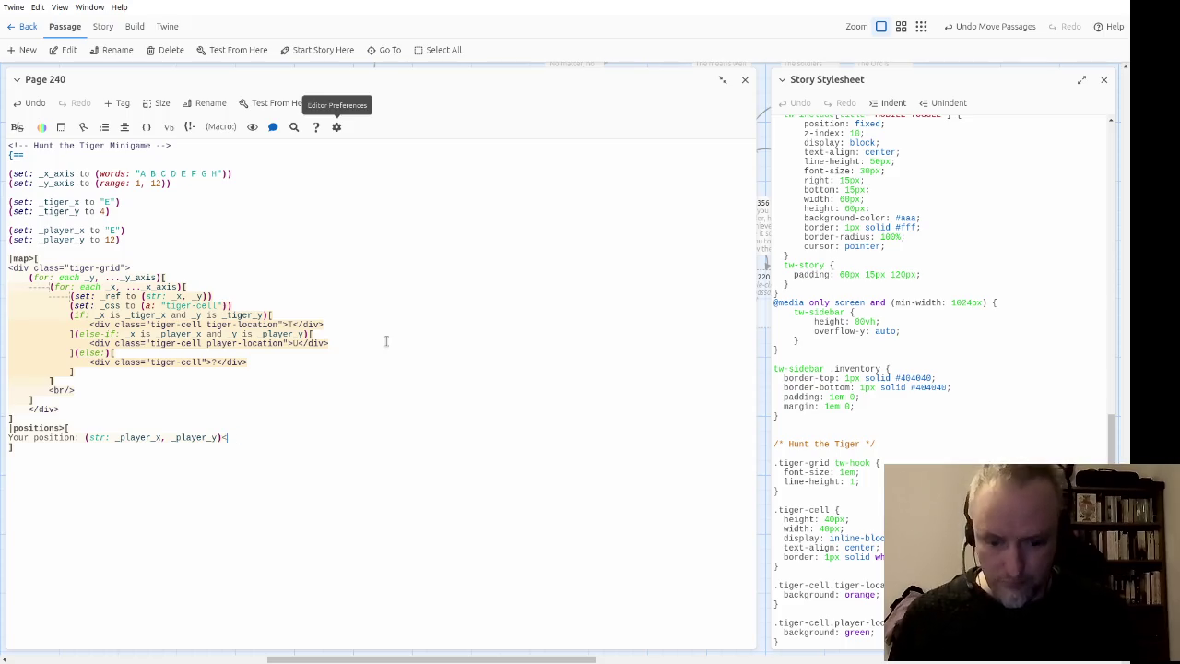
type("r/>")
key("Return")
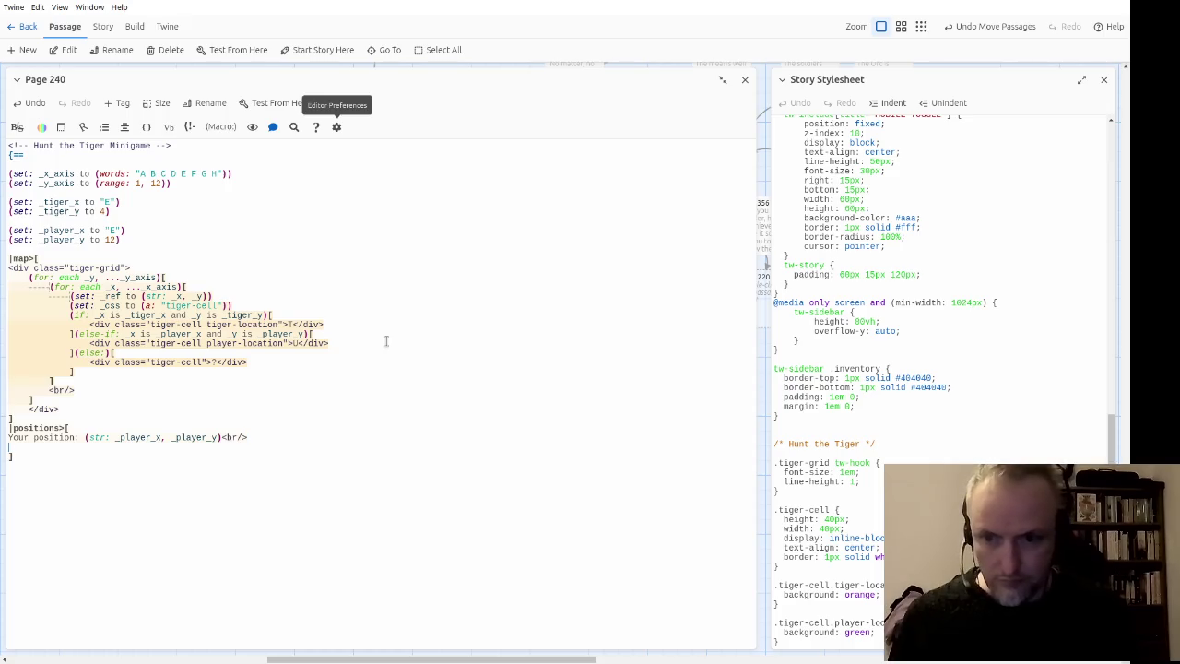
Step: Add a 'Tiger's position' line printing (str: _tiger_x, _tiger_y)
type("Tiger's pos")
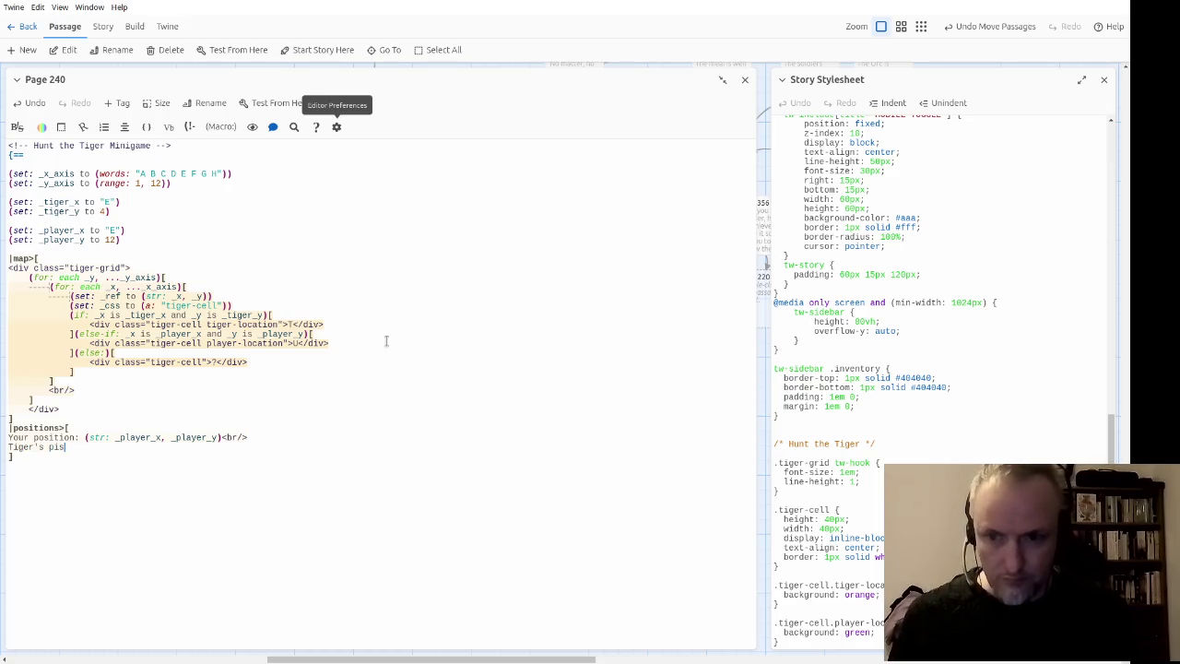
type("ition:")
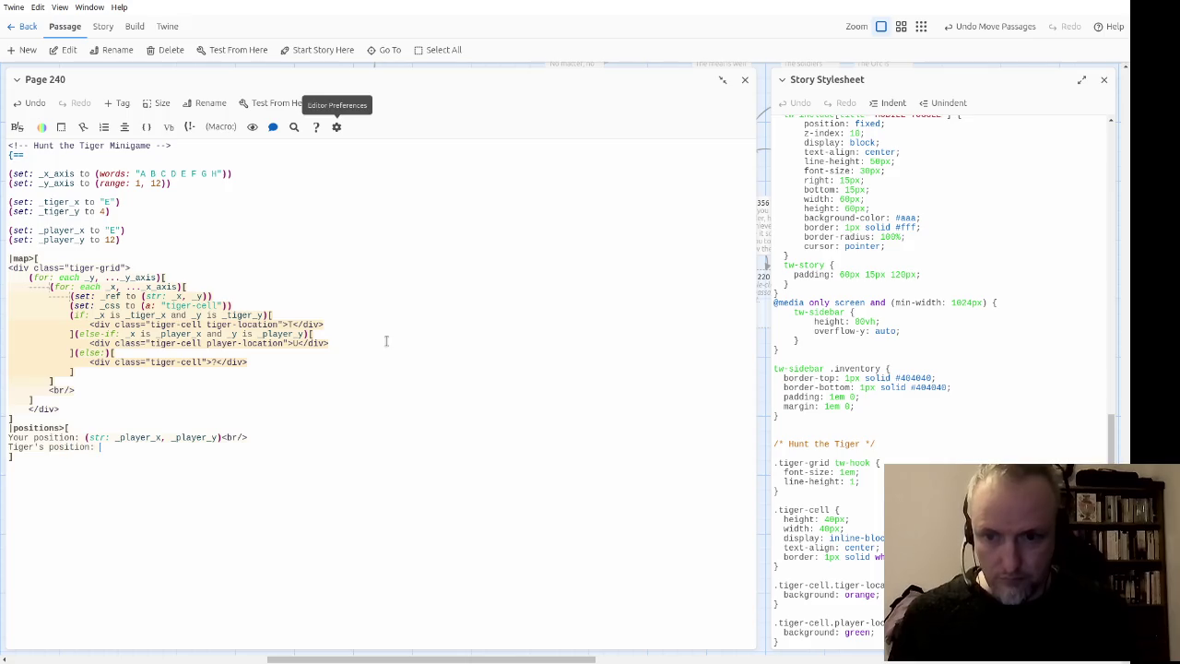
left_click_drag(85, 437, 247, 437)
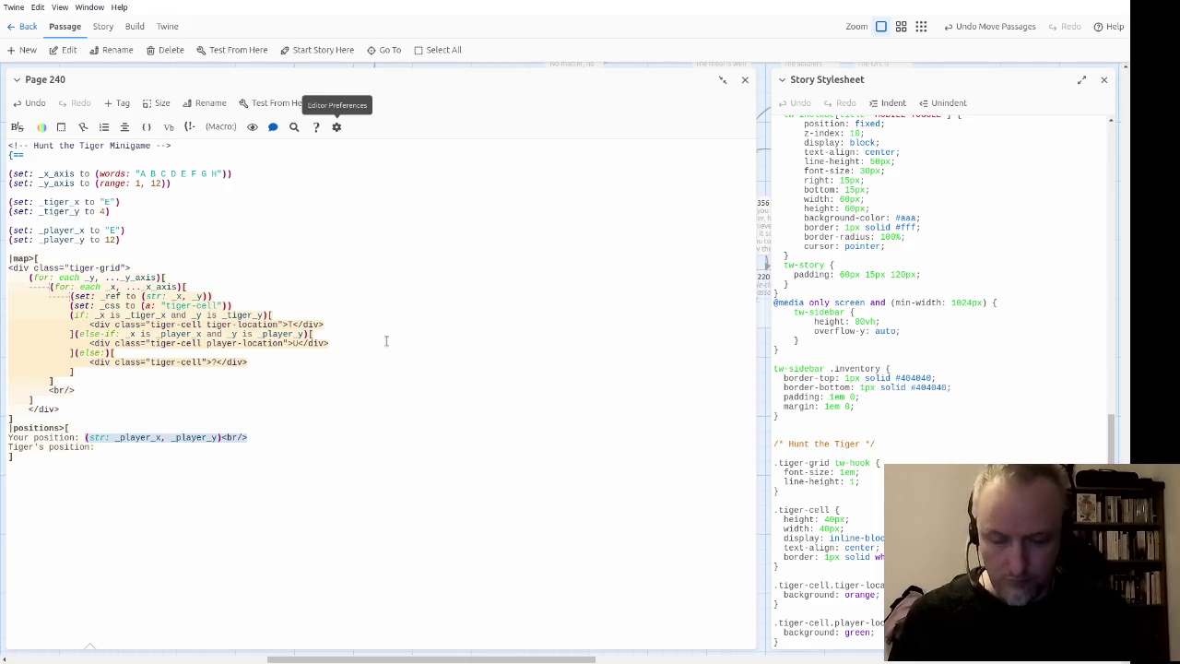
key("Right")
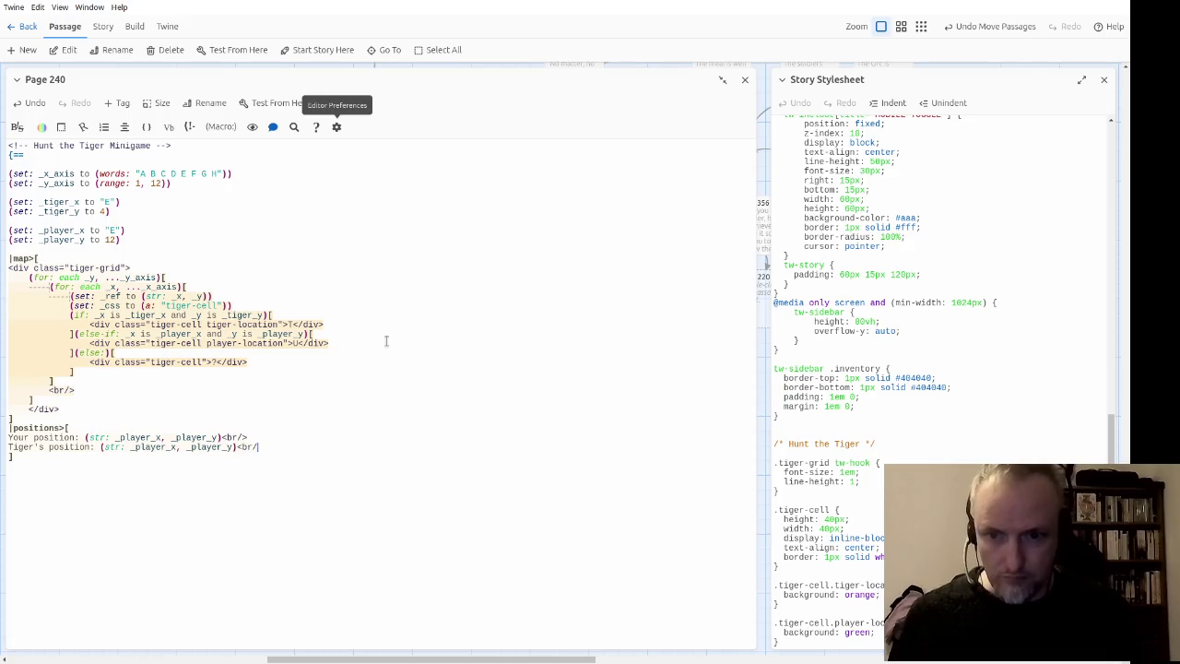
key("Left")
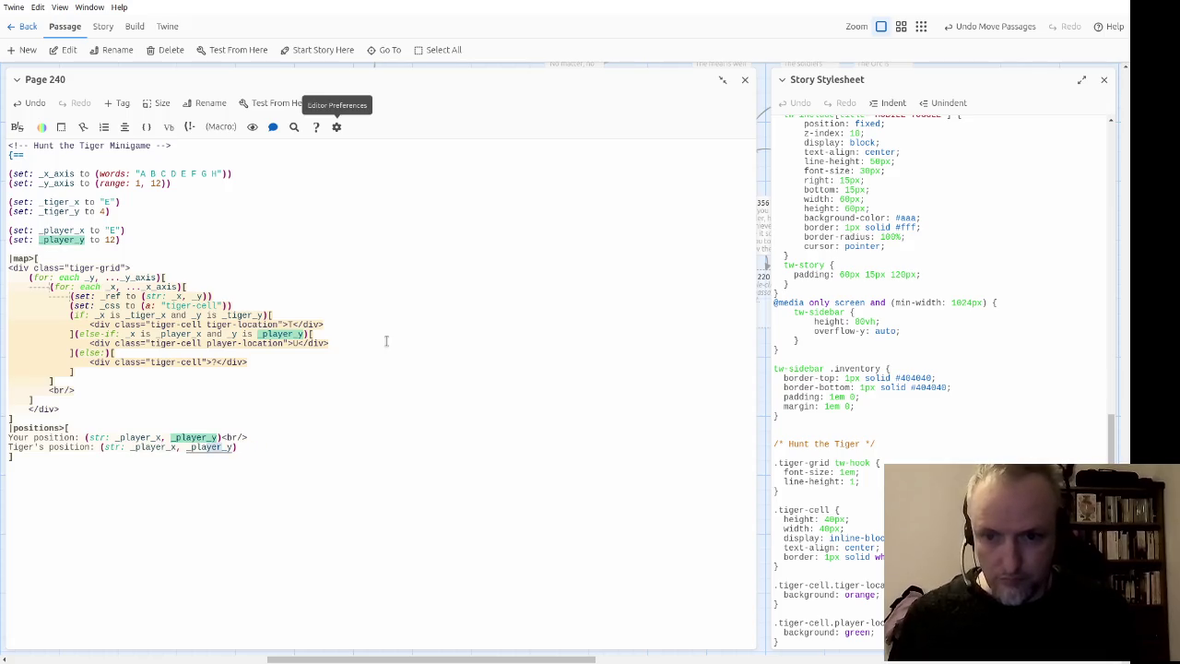
key("Left")
key("Delete")
key("Delete")
key("Delete")
type("tiger")
key("Delete")
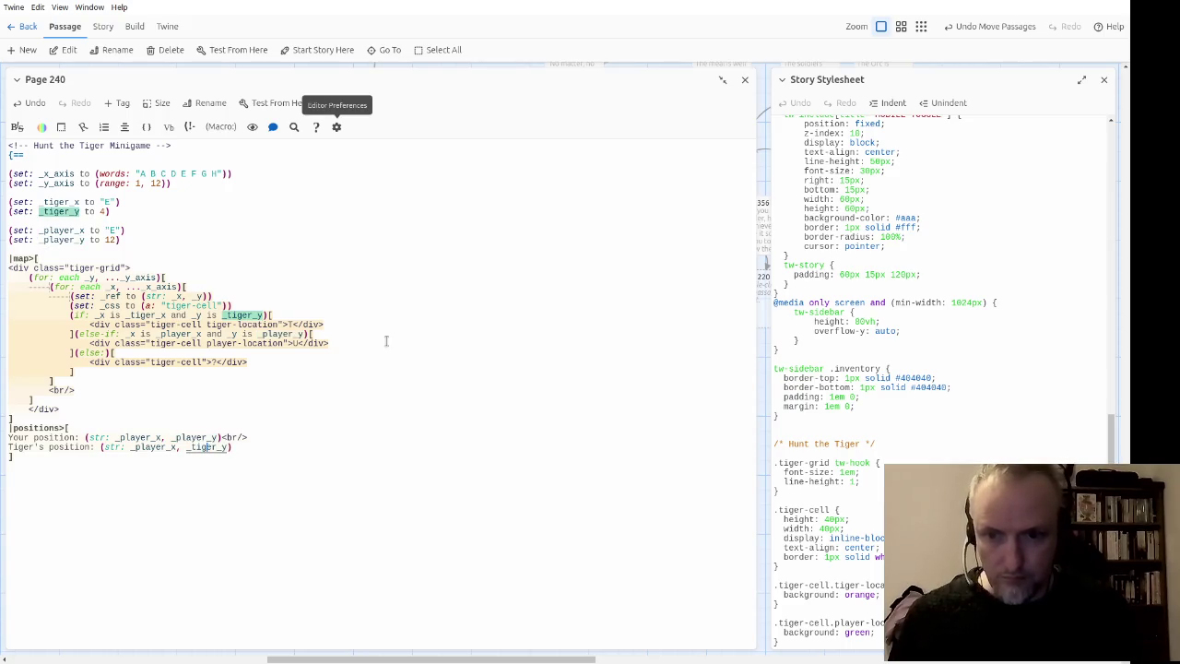
key("ctrl+Left")
key("ctrl+Left")
key("Delete")
key("Delete")
key("Delete")
type("tiger")
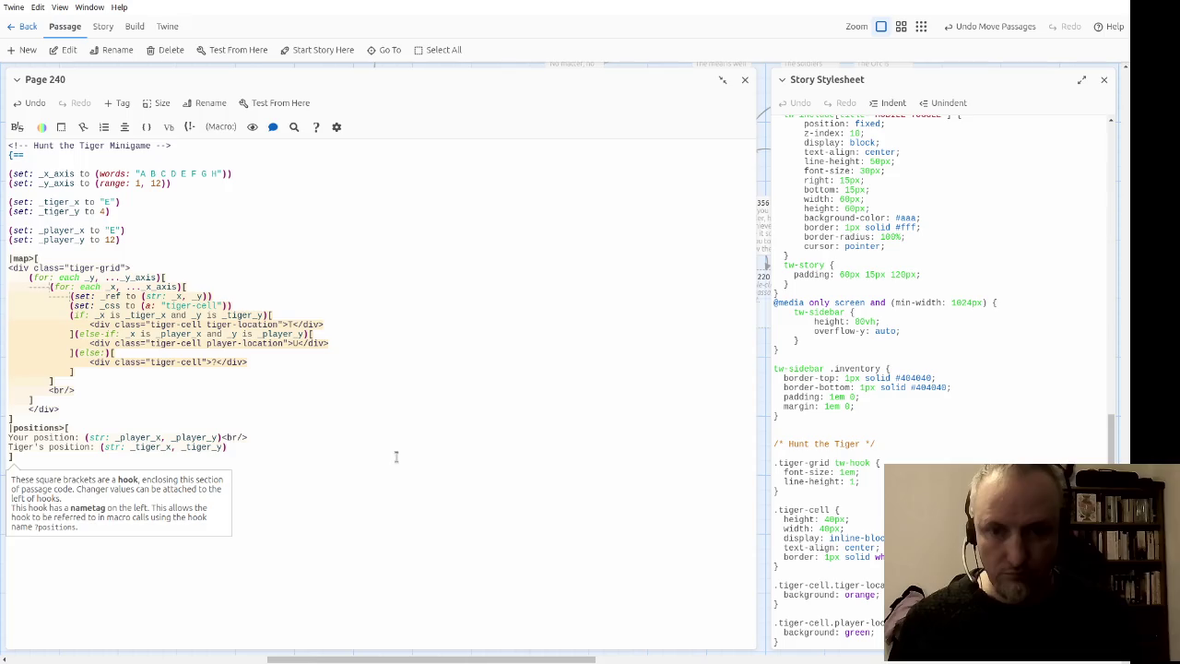
Step: Label the lines 'Your position (U)' and 'Tiger's position (T):'
left_click(378, 486)
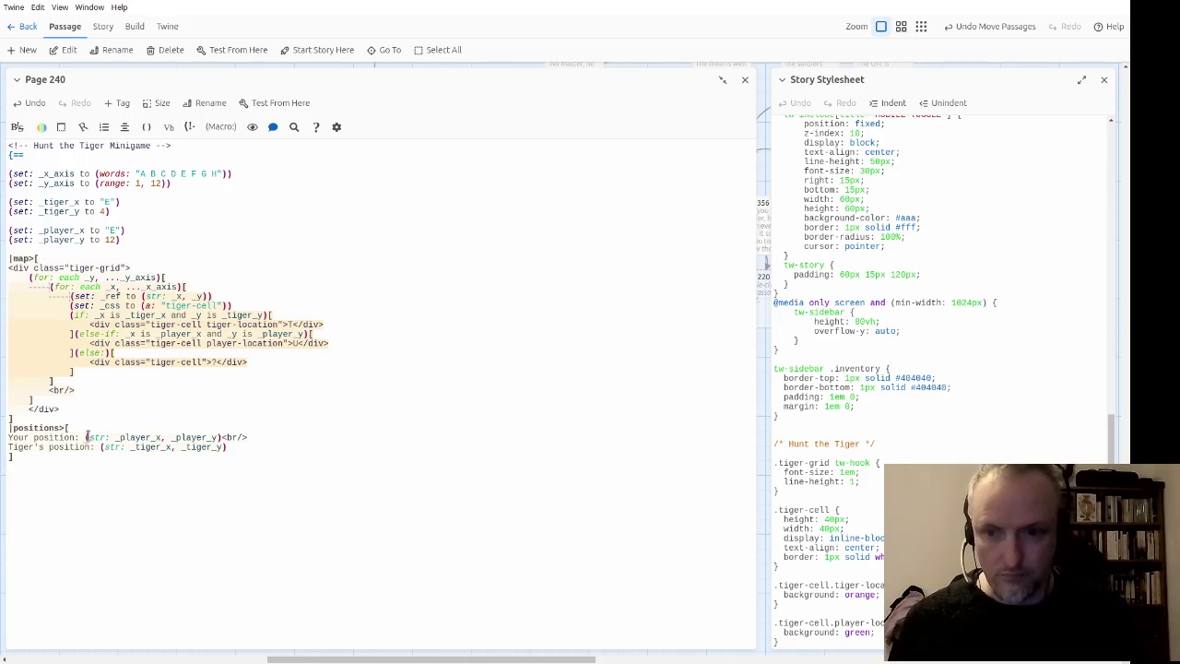
left_click_drag(8, 437, 77, 437)
type("(U)")
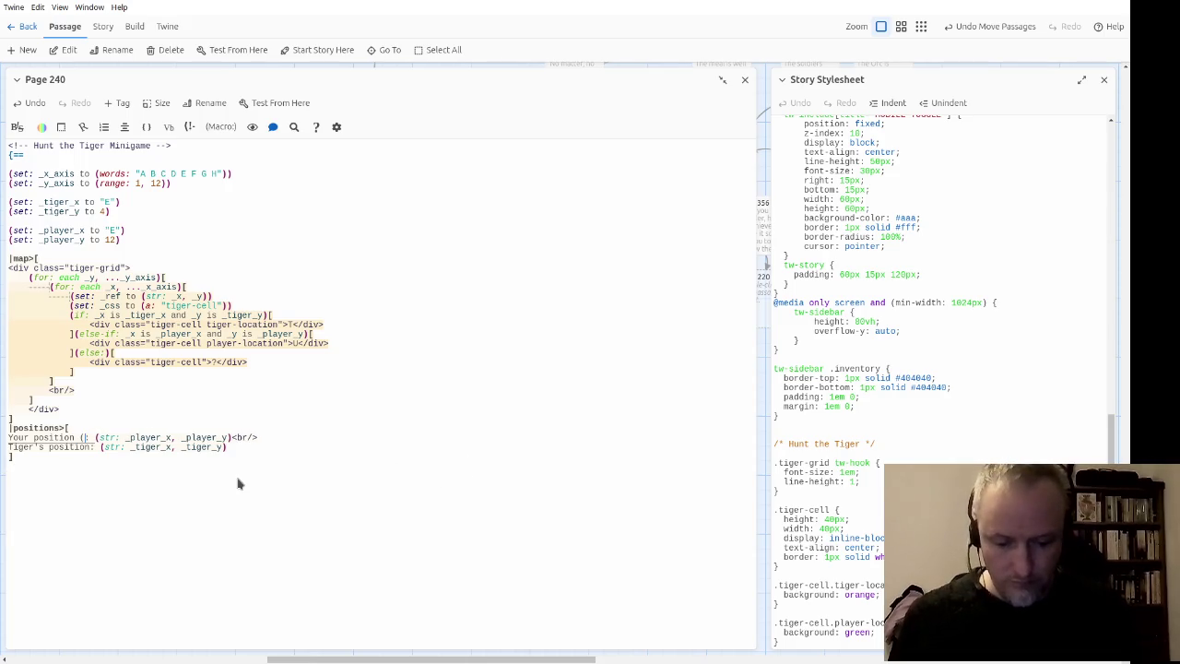
key("Down")
key("shift+Home")
type("(T)")
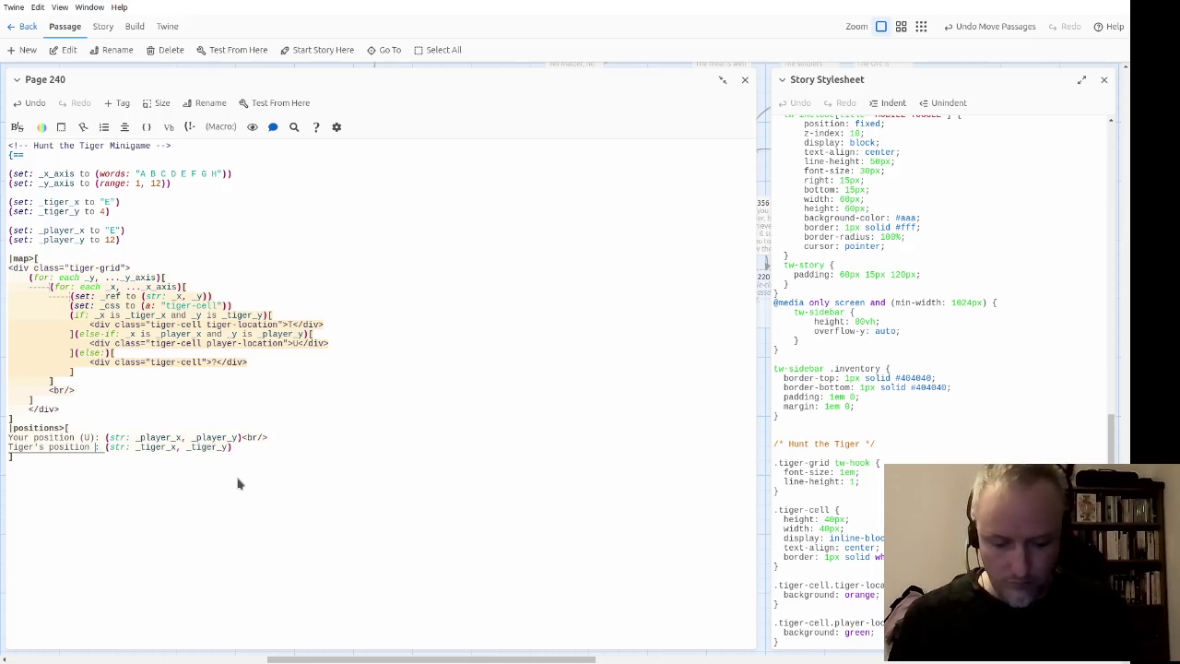
key("BackSpace")
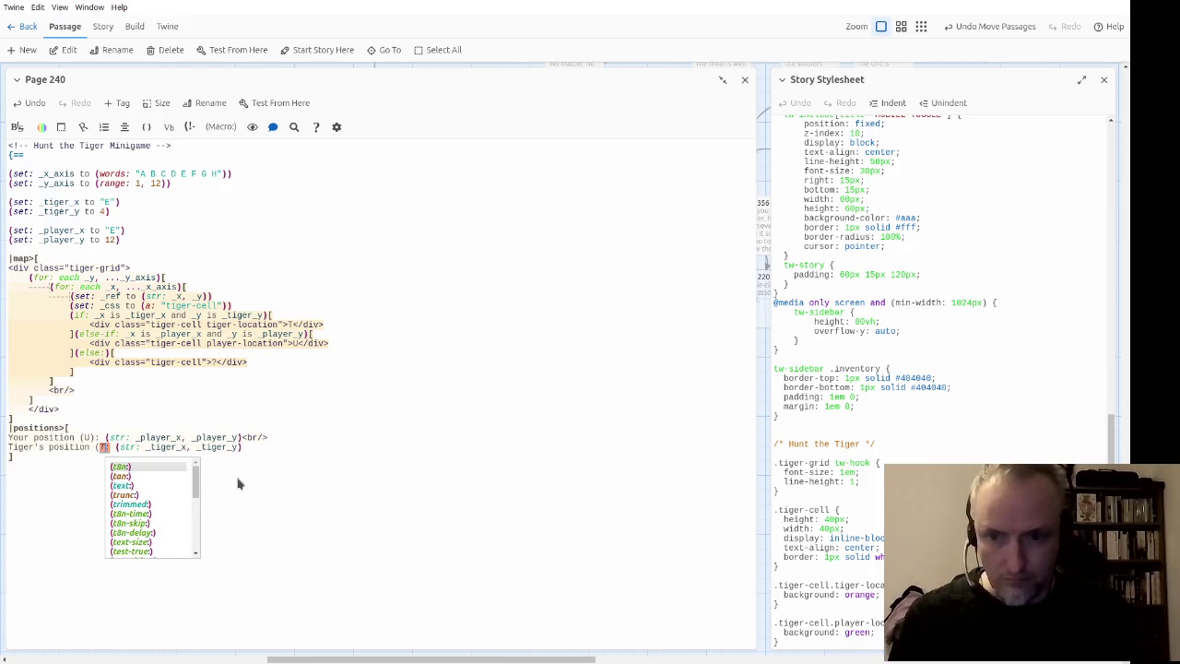
type(")")
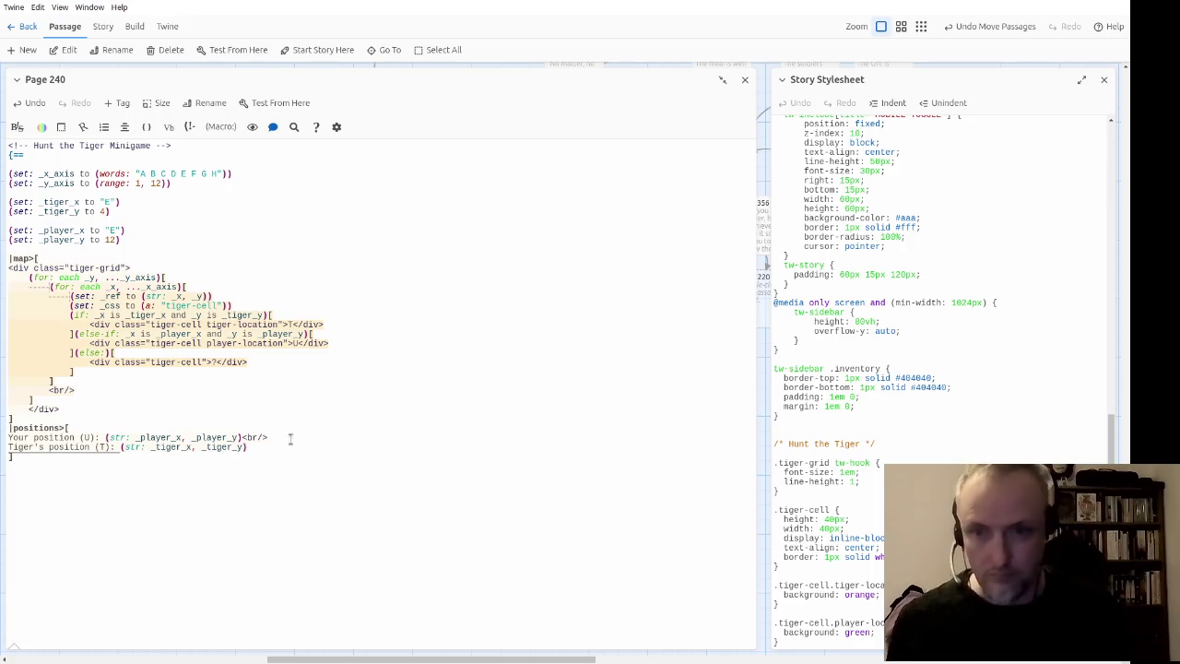
type(":")
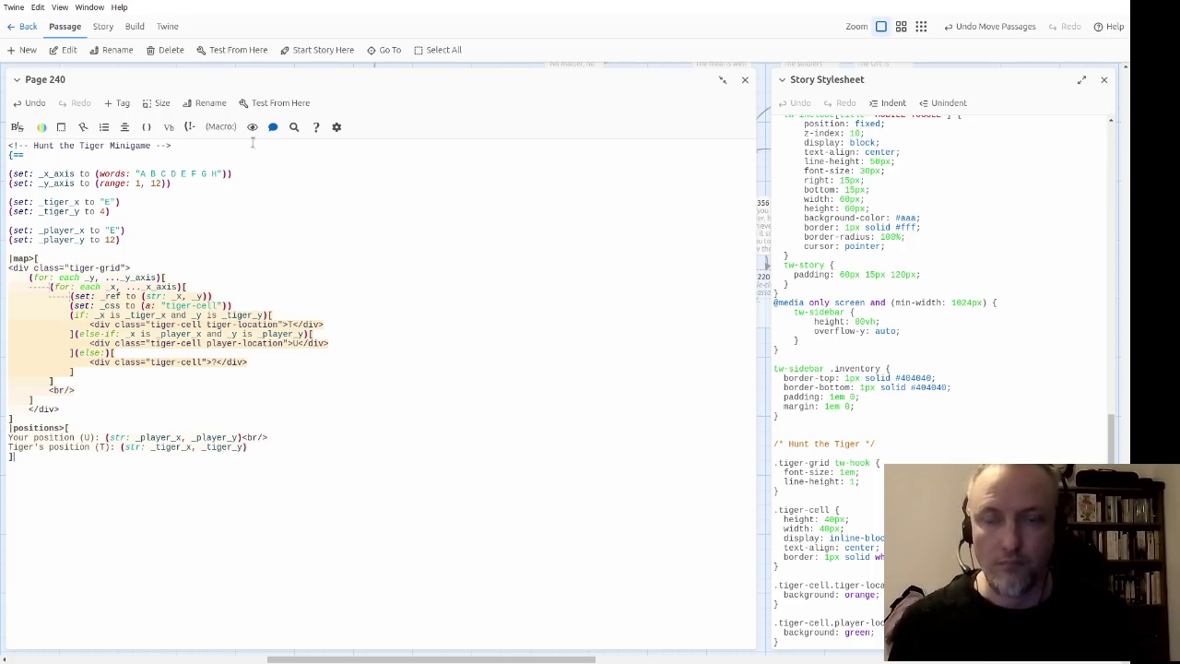